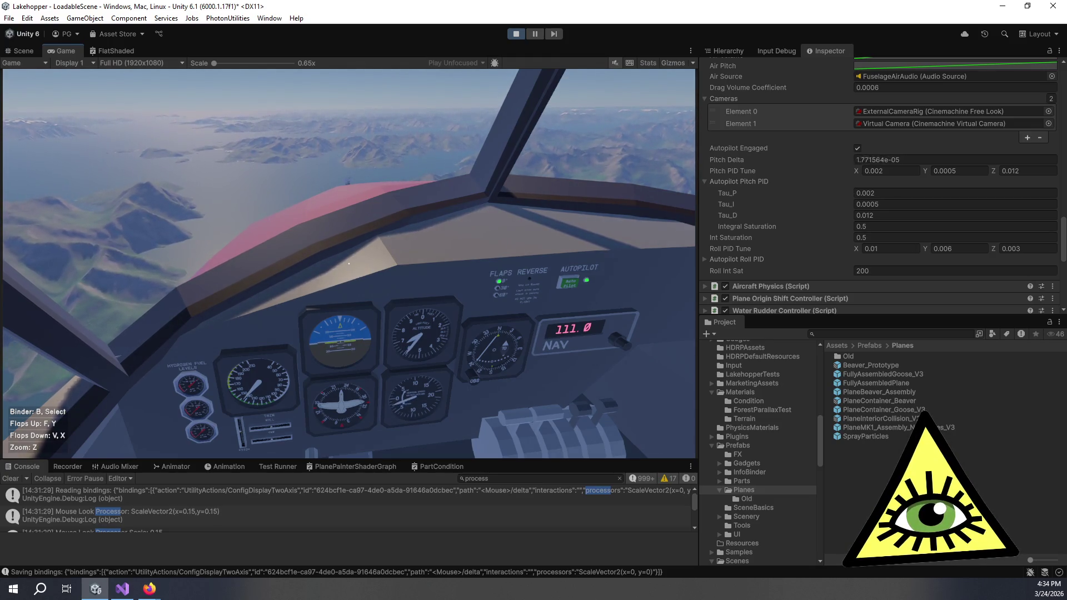
# Zoom in on the altitude and vertical speed gauges and back, then disengage the autopilot.
pyautogui.press('z')
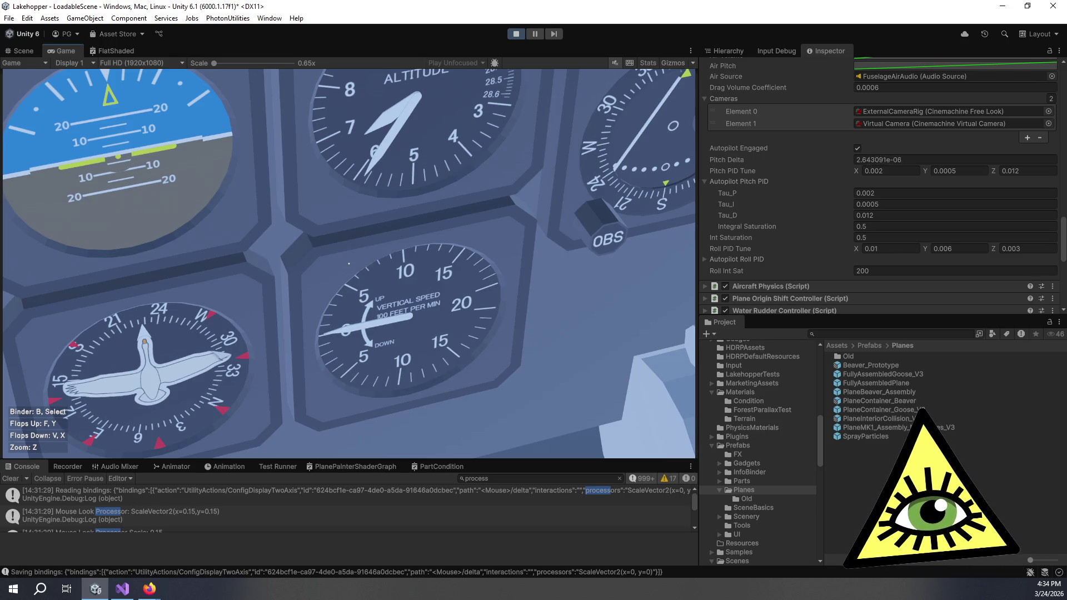
pyautogui.press('z')
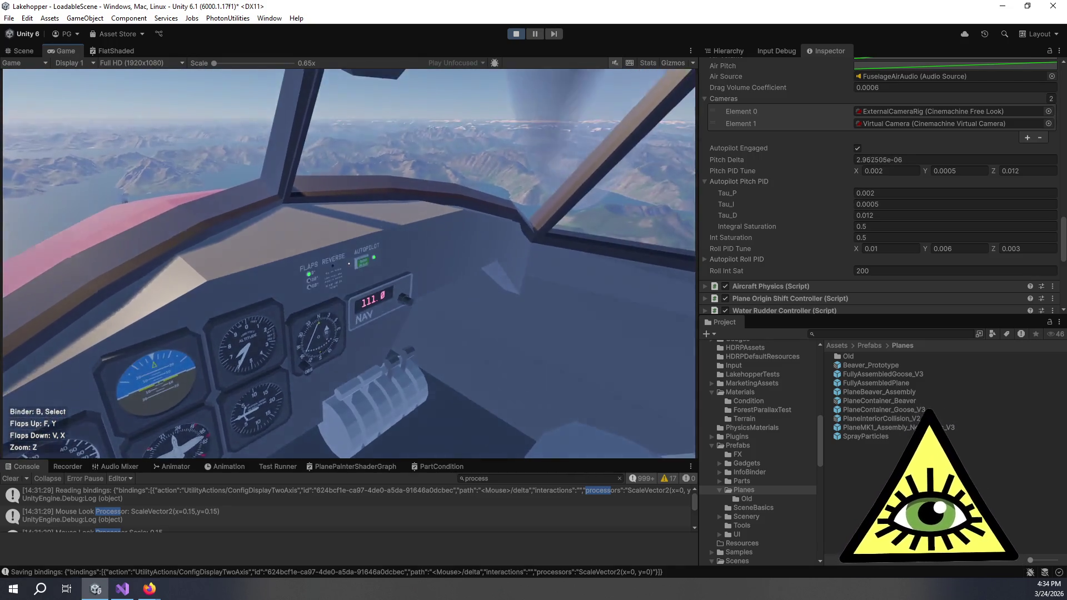
pyautogui.click(349, 263)
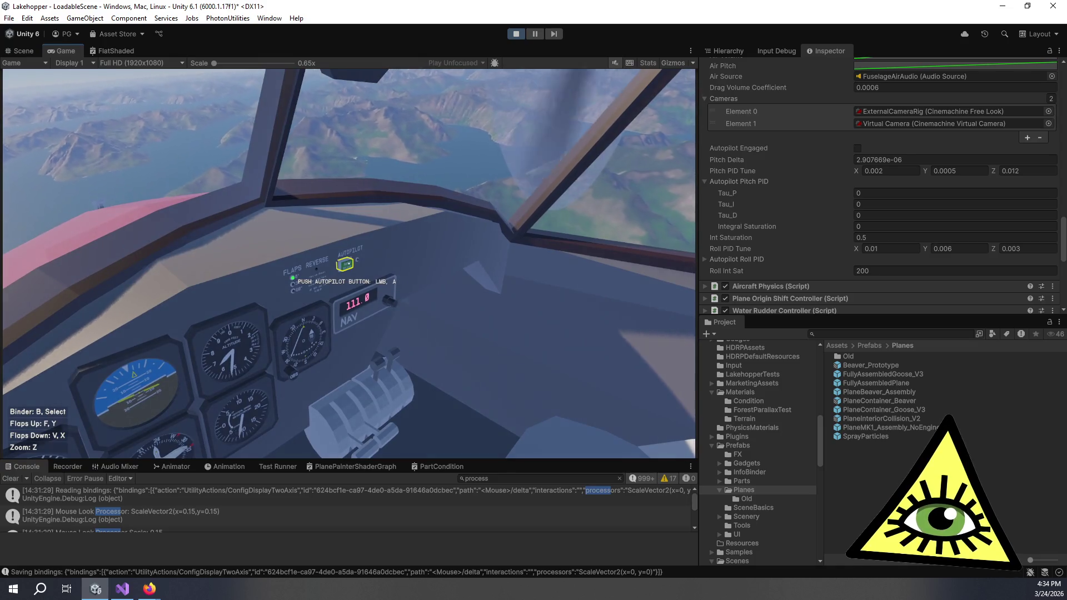
# Re-engage the autopilot and inspect the vertical speed, airspeed and heading gauges up close.
pyautogui.click(349, 263)
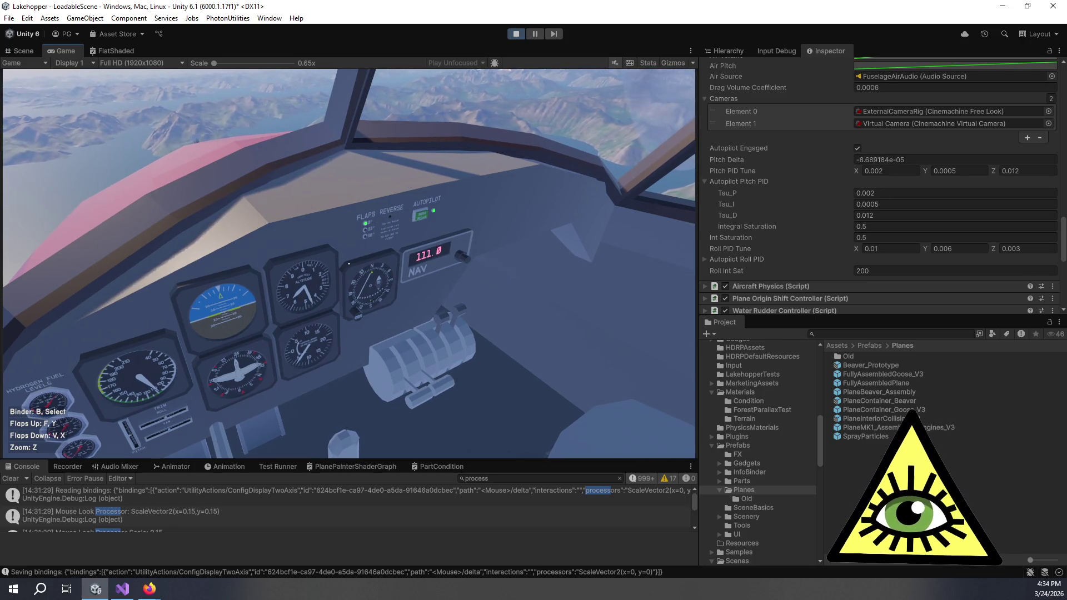
pyautogui.press('z')
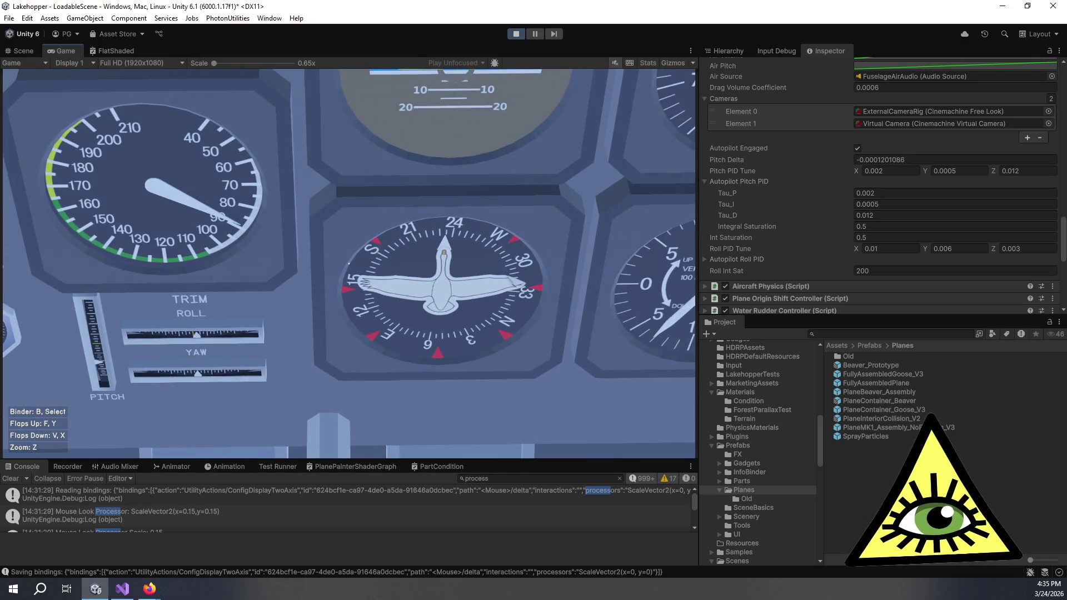
pyautogui.press('z')
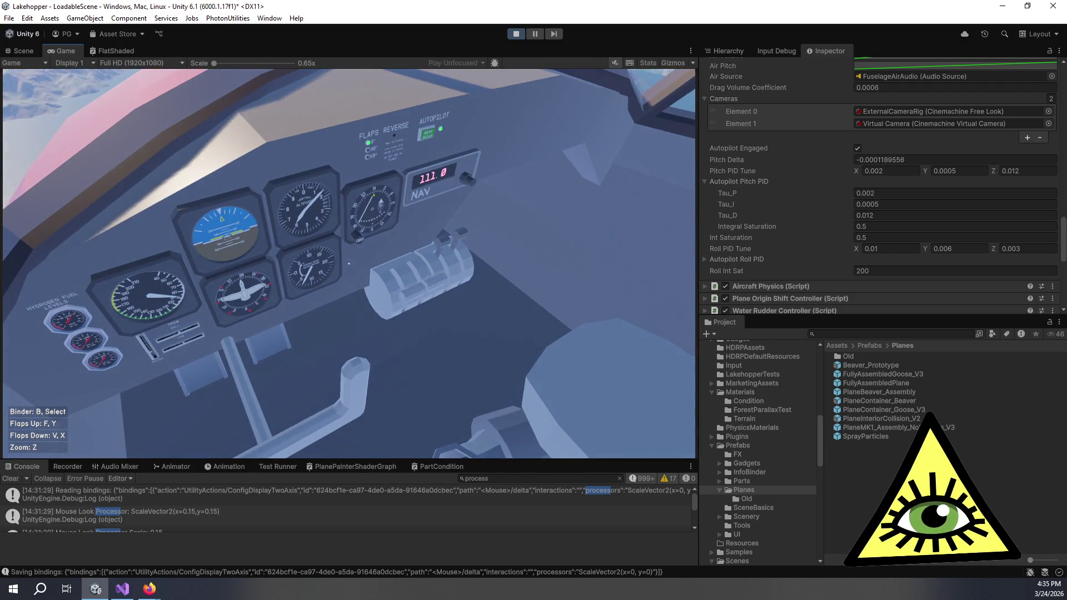
pyautogui.press('z')
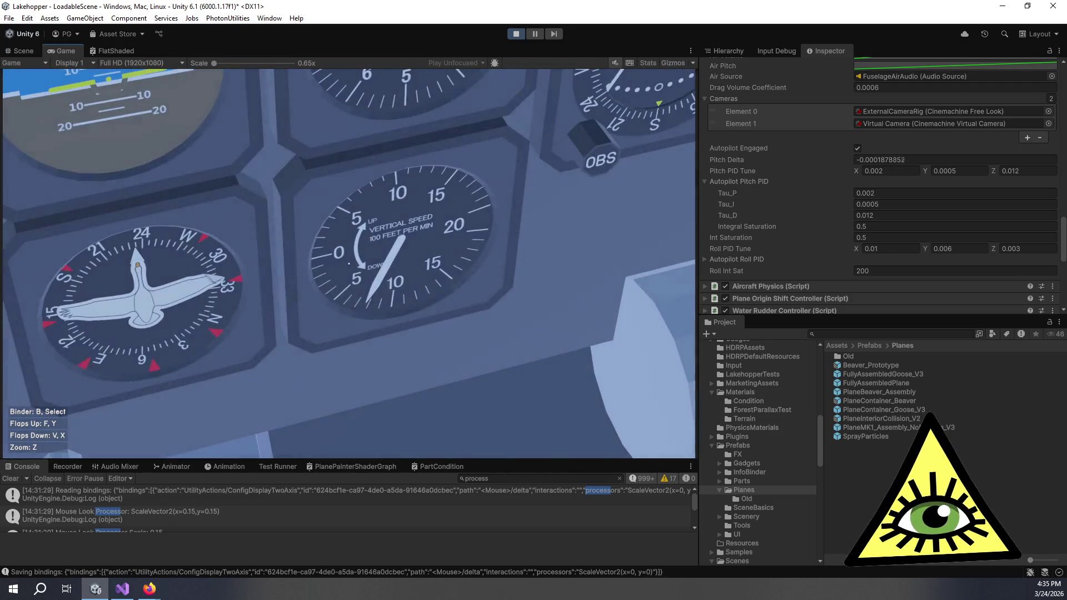
pyautogui.press('z')
pyautogui.press('z')
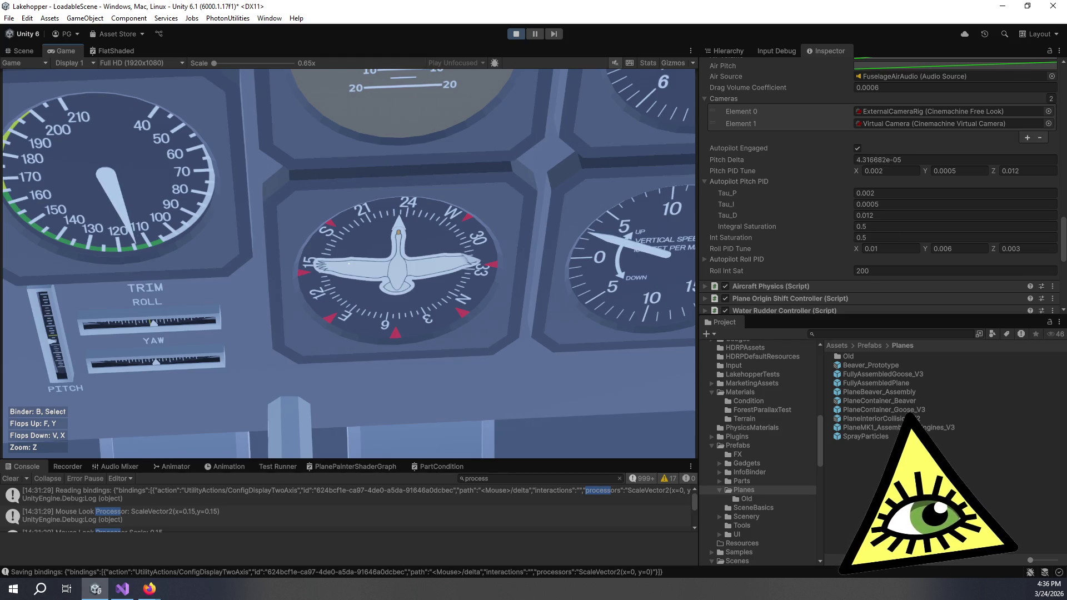
pyautogui.press('z')
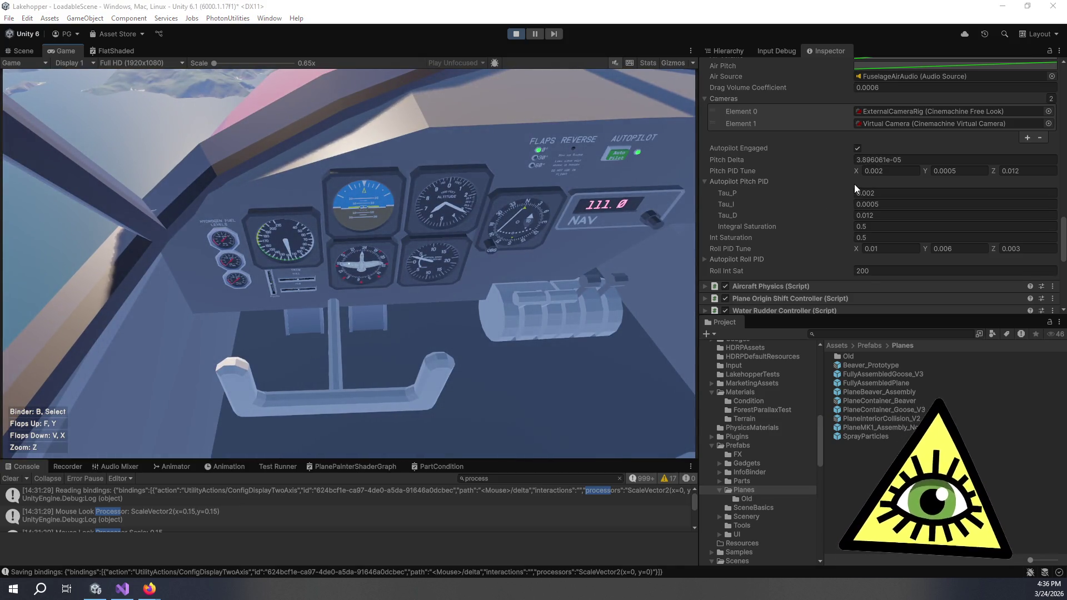
pyautogui.click(628, 171)
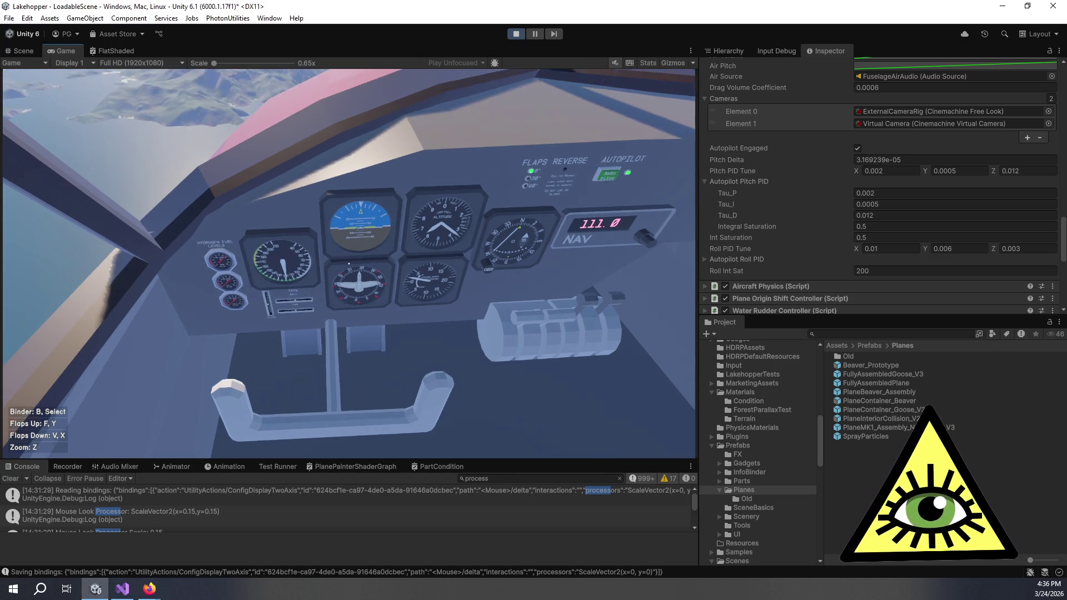
# Set pitch PID tune to 0.00225 and 0.0006 with integral saturation 0.6, then restart the autopilot.
pyautogui.click(890, 172)
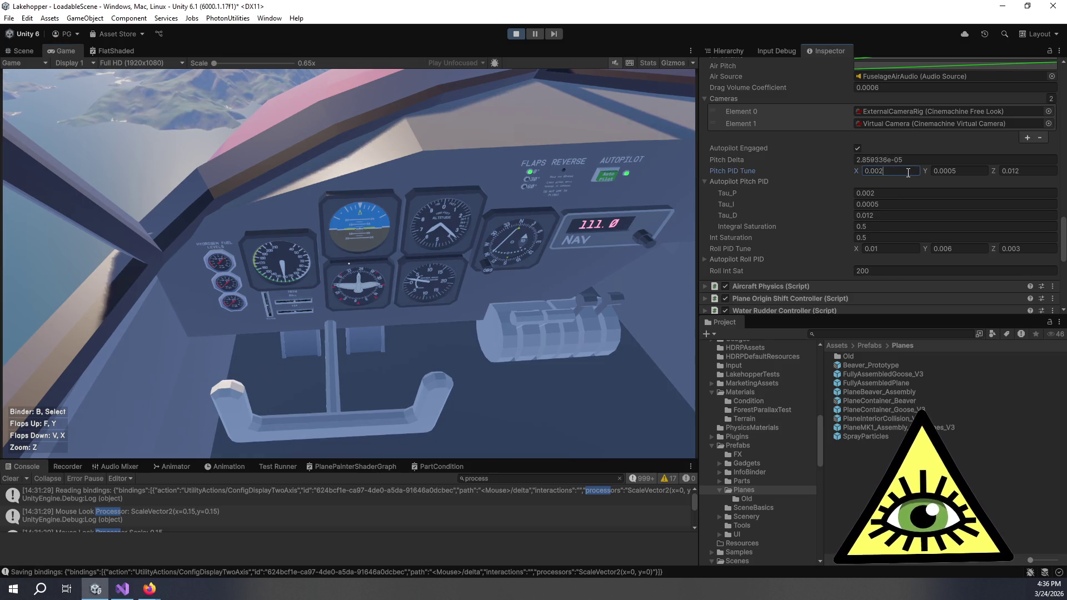
pyautogui.write('25')
pyautogui.click(960, 172)
pyautogui.write('0.')
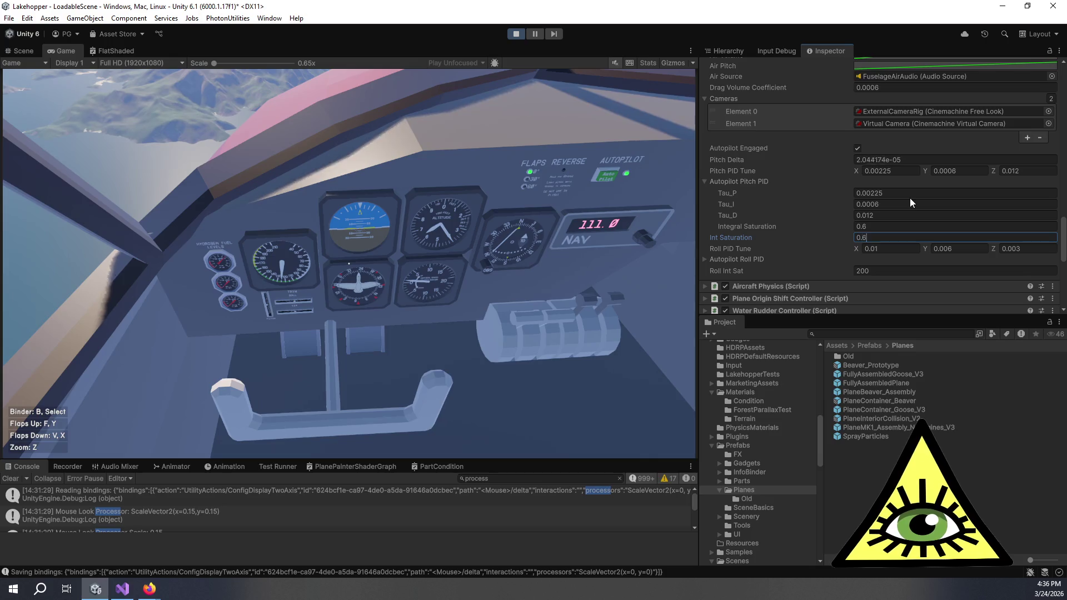
pyautogui.write('6')
pyautogui.press('Return')
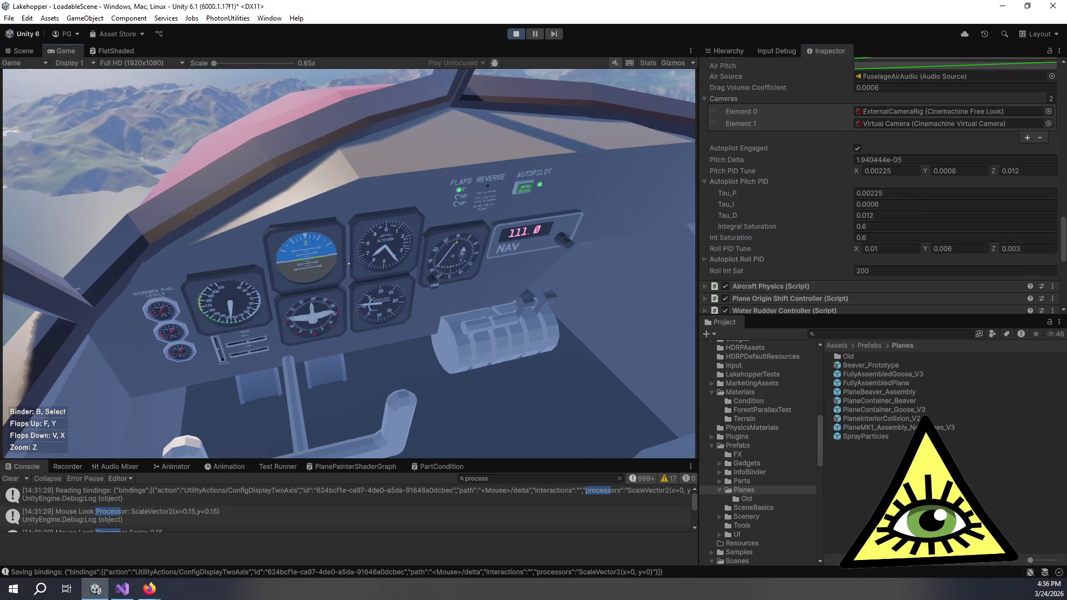
pyautogui.click(349, 263)
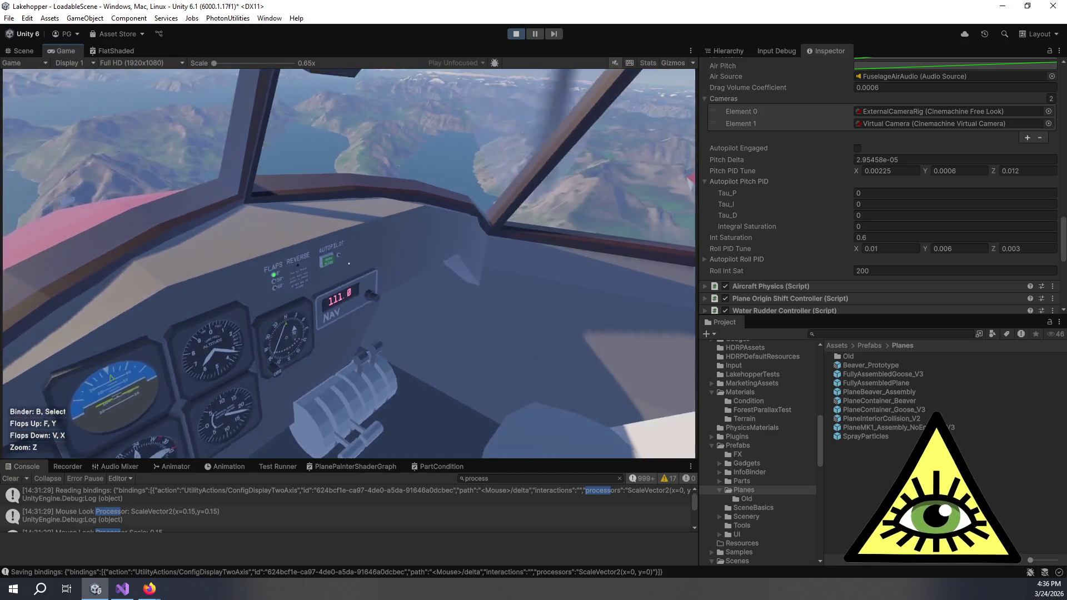
pyautogui.click(349, 264)
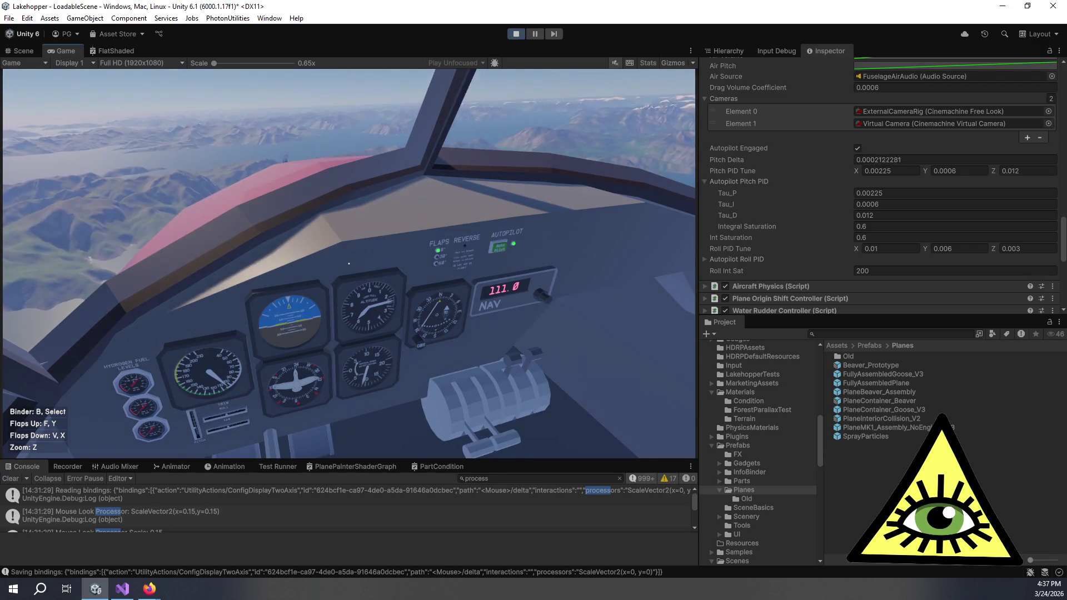
# Watch the heading and vertical speed gauges in flight, alternating with the full instrument panel.
pyautogui.press('z')
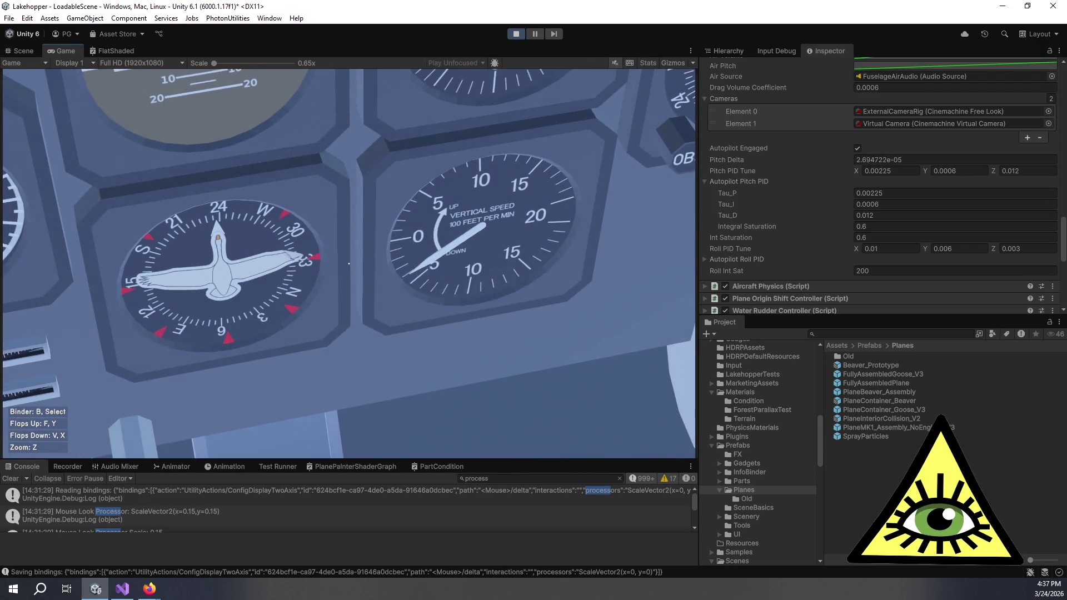
pyautogui.press('z')
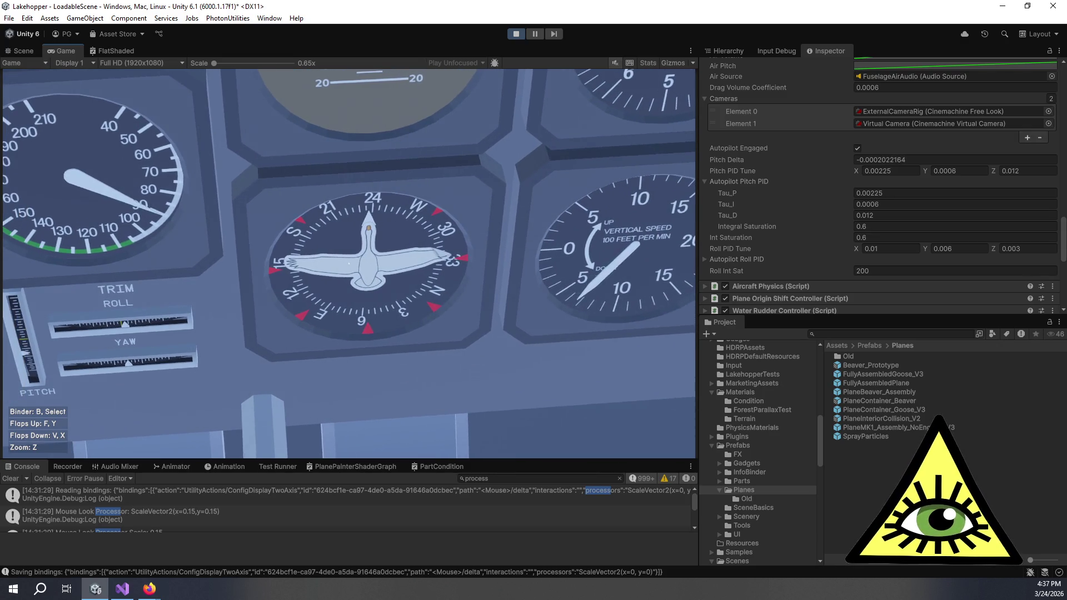
pyautogui.press('z')
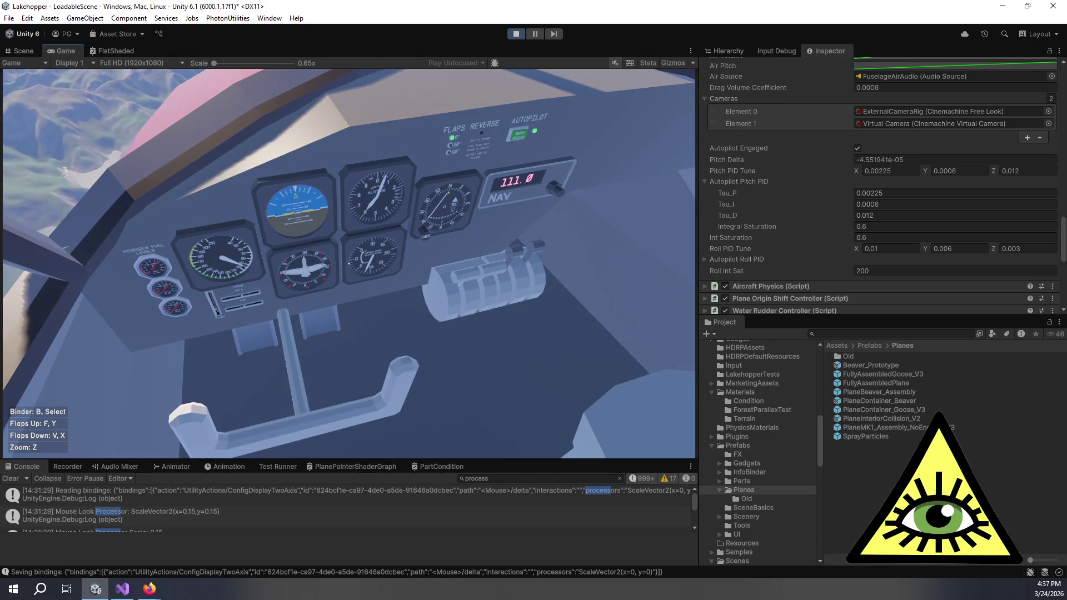
pyautogui.press('z')
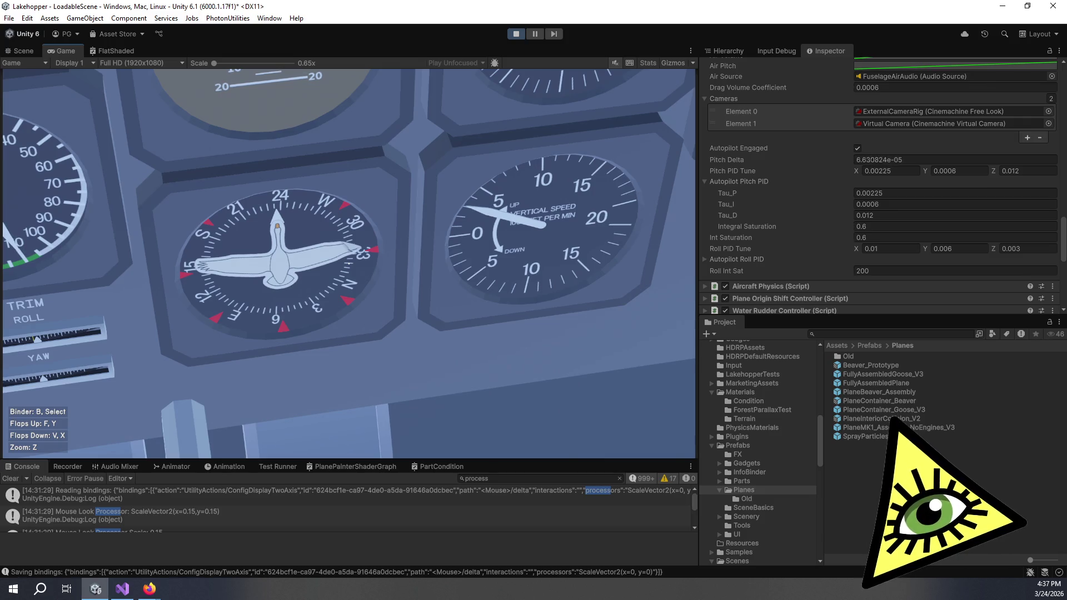
pyautogui.press('z')
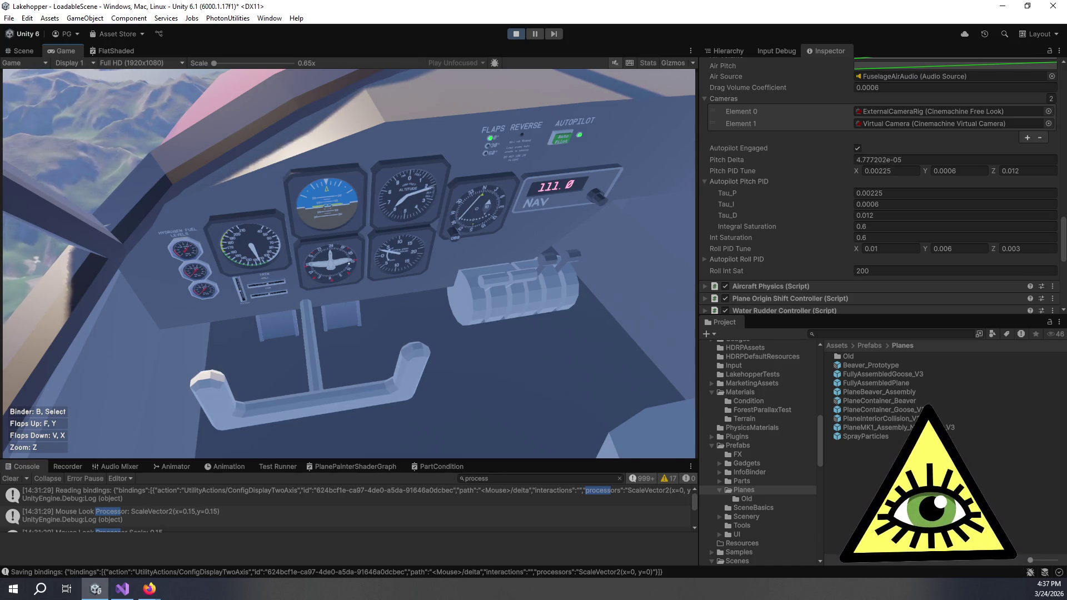
pyautogui.press('z')
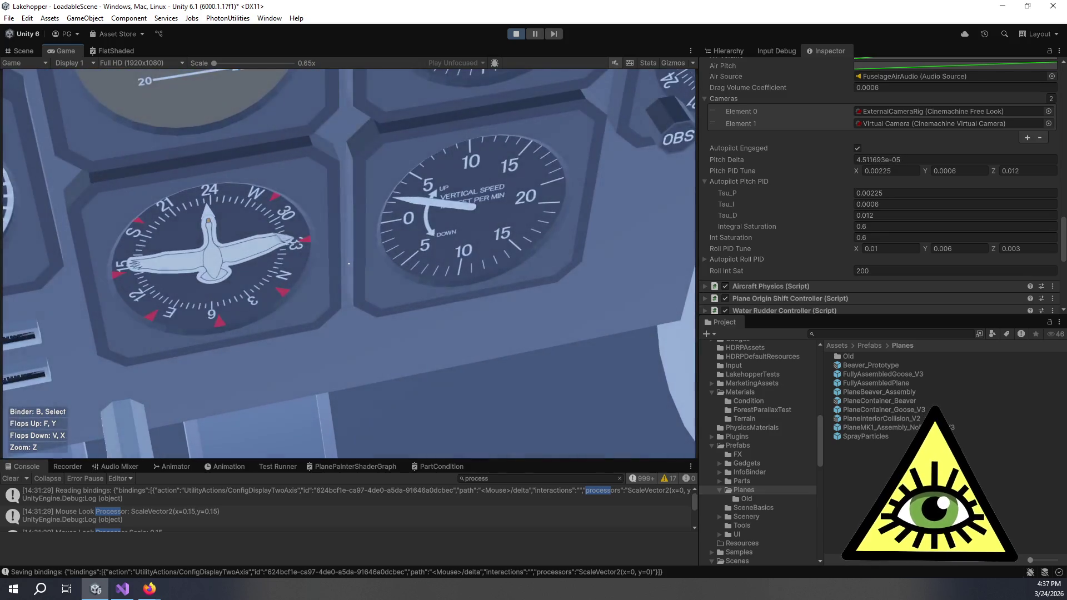
pyautogui.press('z')
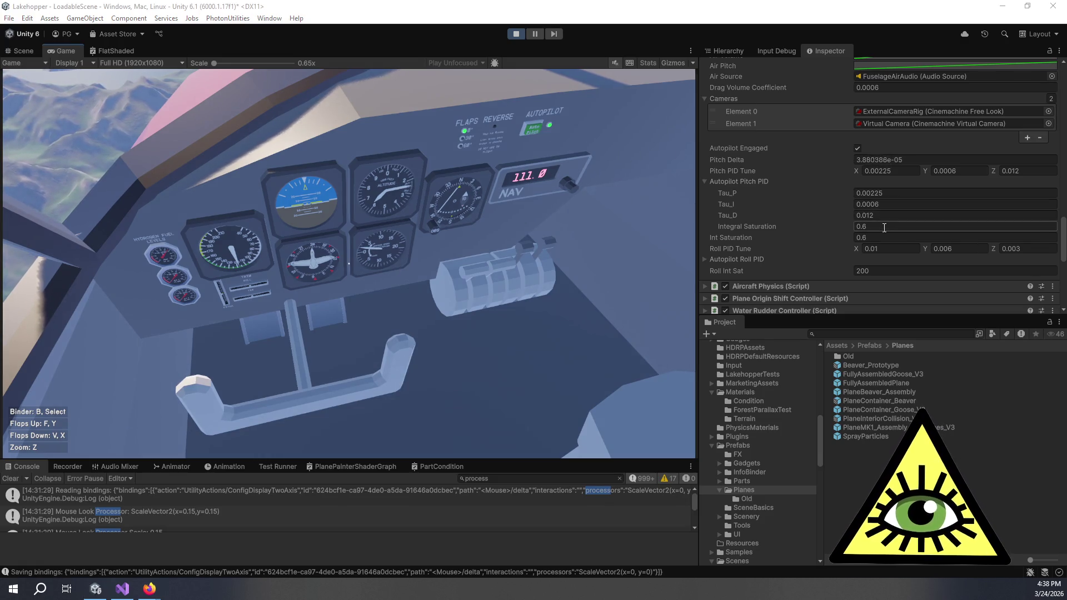
pyautogui.click(850, 238)
# Set integral saturation to 1 and restart the autopilot.
pyautogui.write('1')
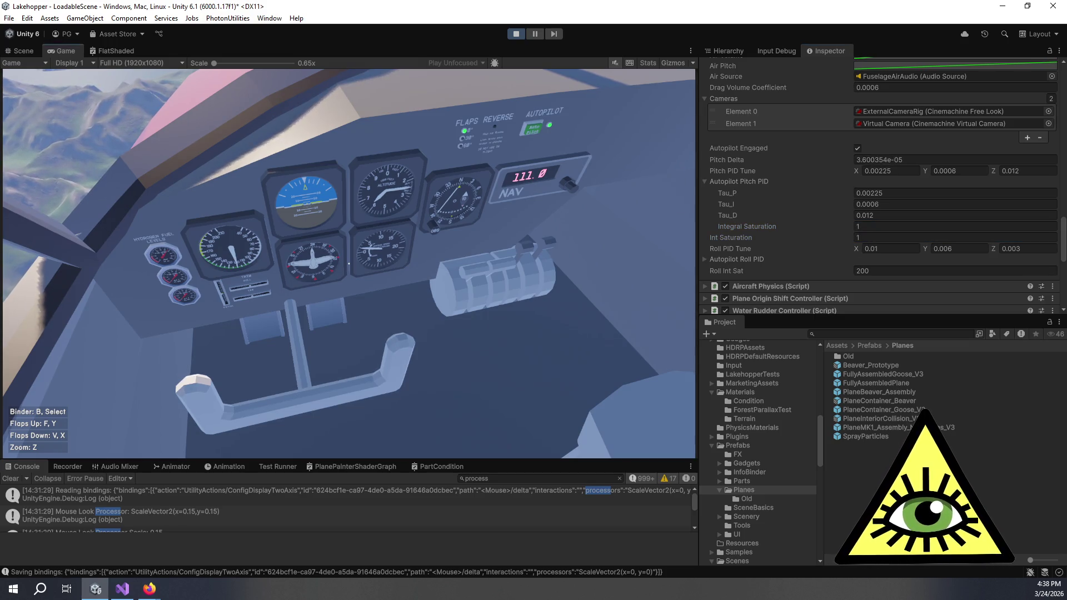
pyautogui.click(648, 209)
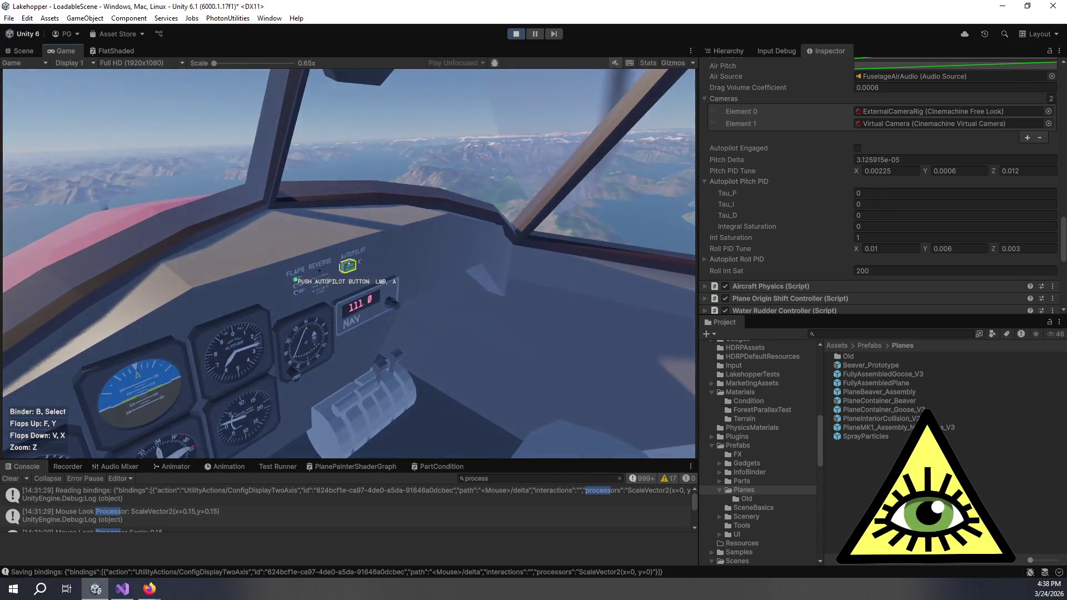
pyautogui.click(349, 264)
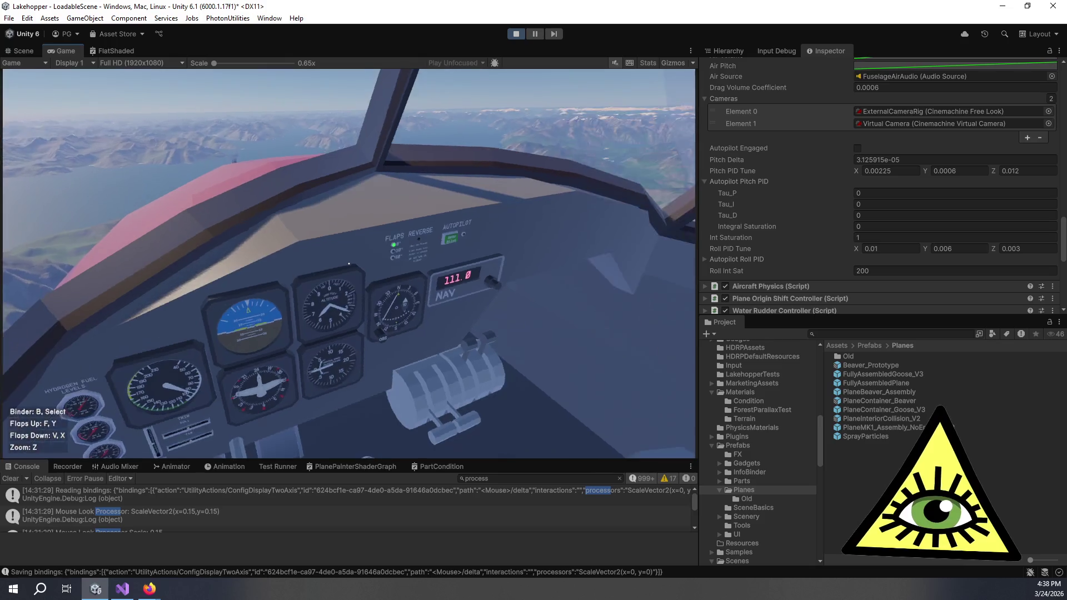
pyautogui.click(349, 264)
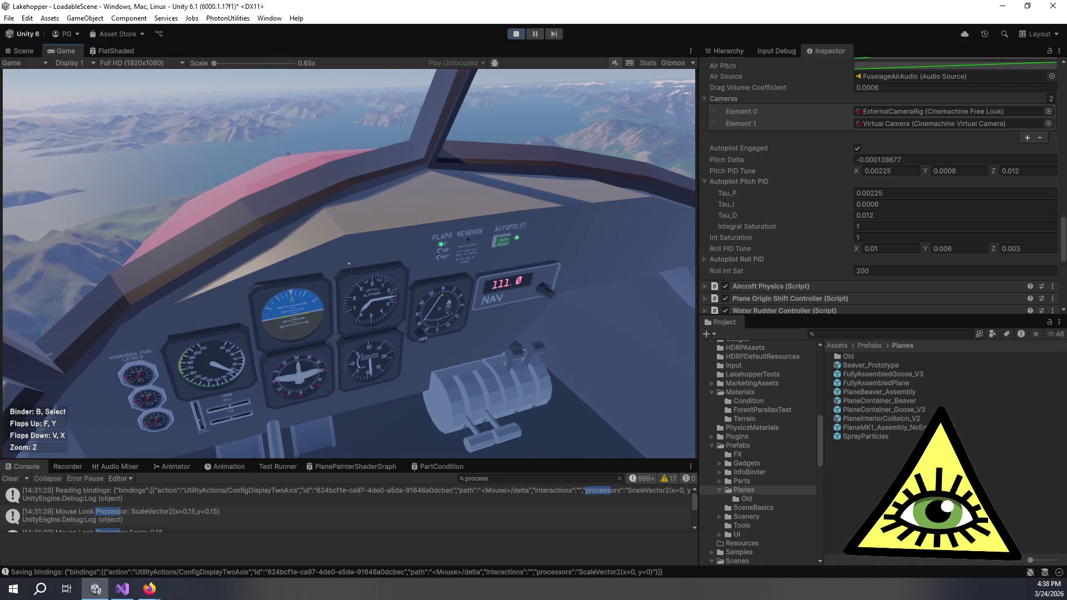
# Check the airspeed, trim and heading instruments during the autopilot flight.
pyautogui.press('z')
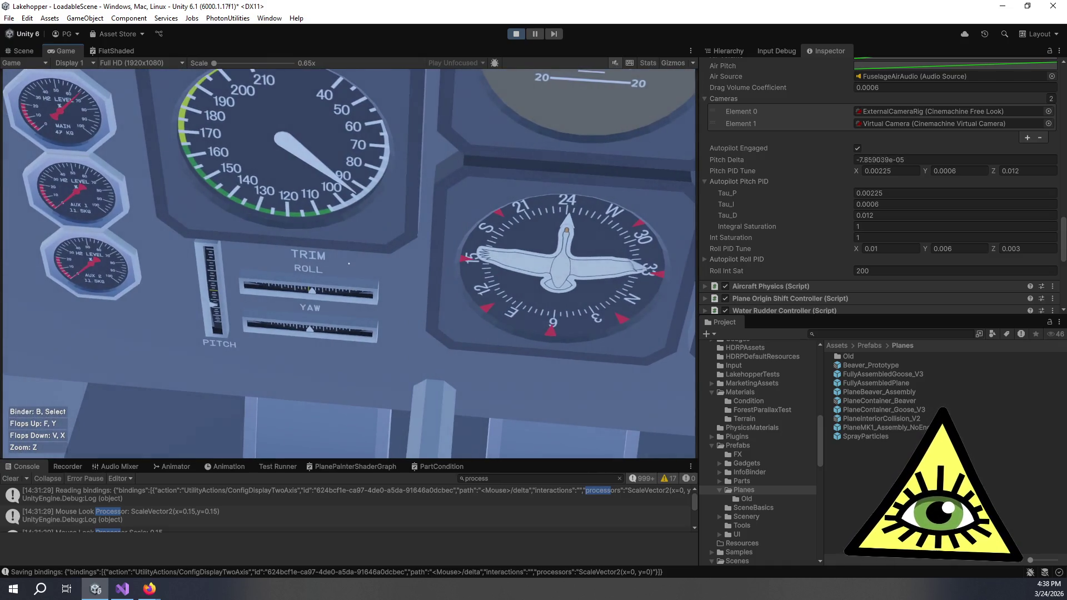
pyautogui.press('z')
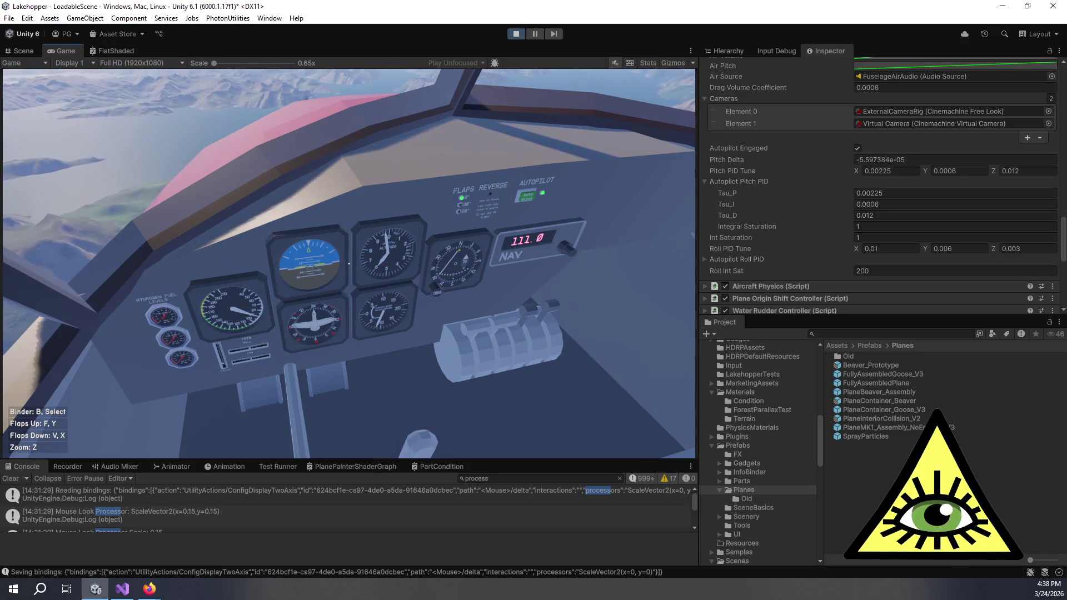
pyautogui.press('z')
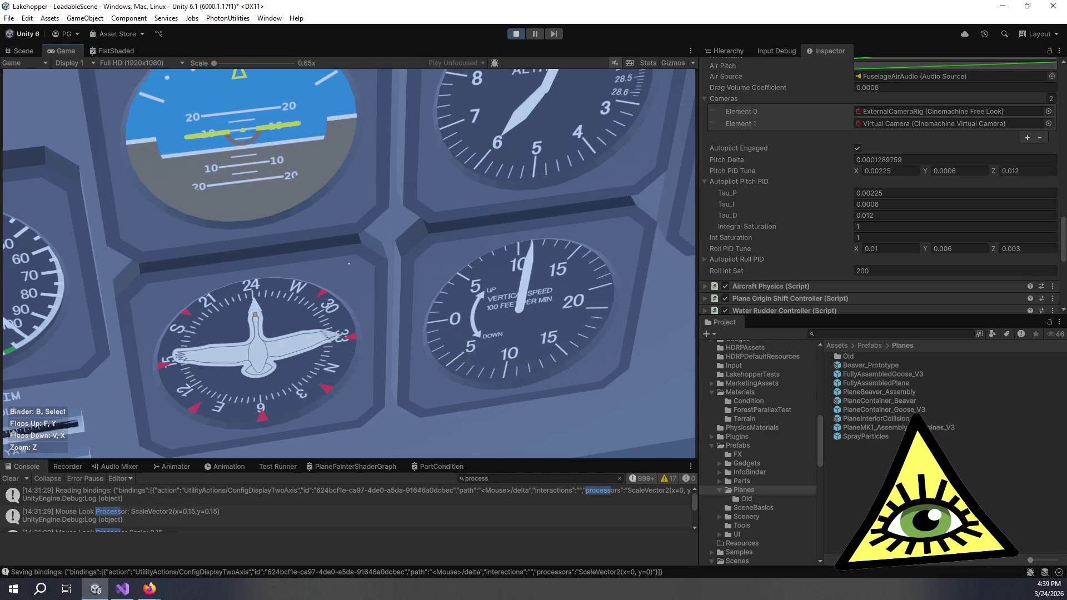
pyautogui.press('z')
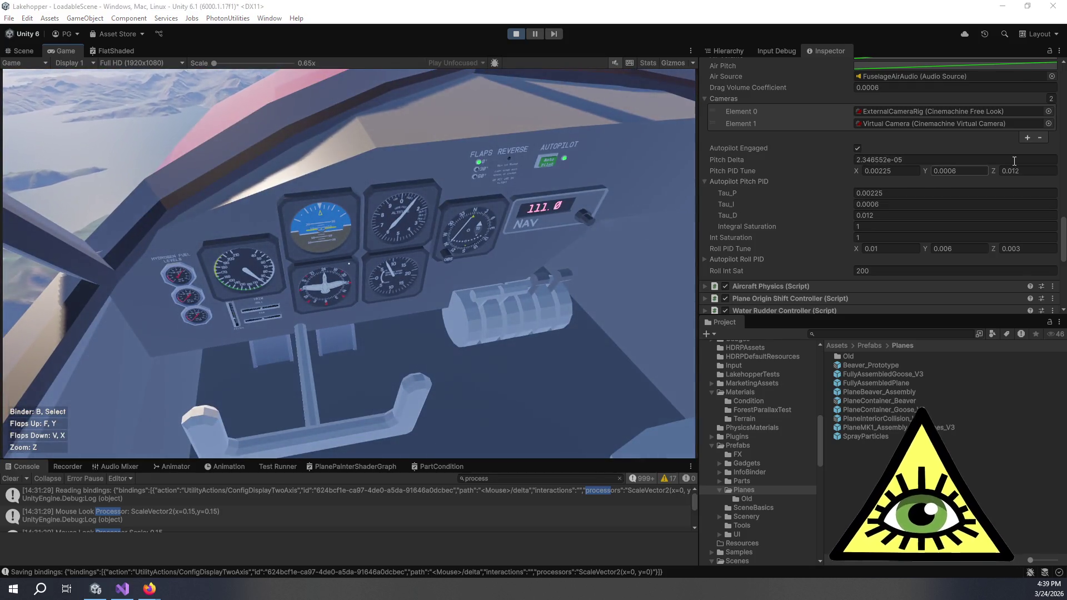
pyautogui.click(1012, 171)
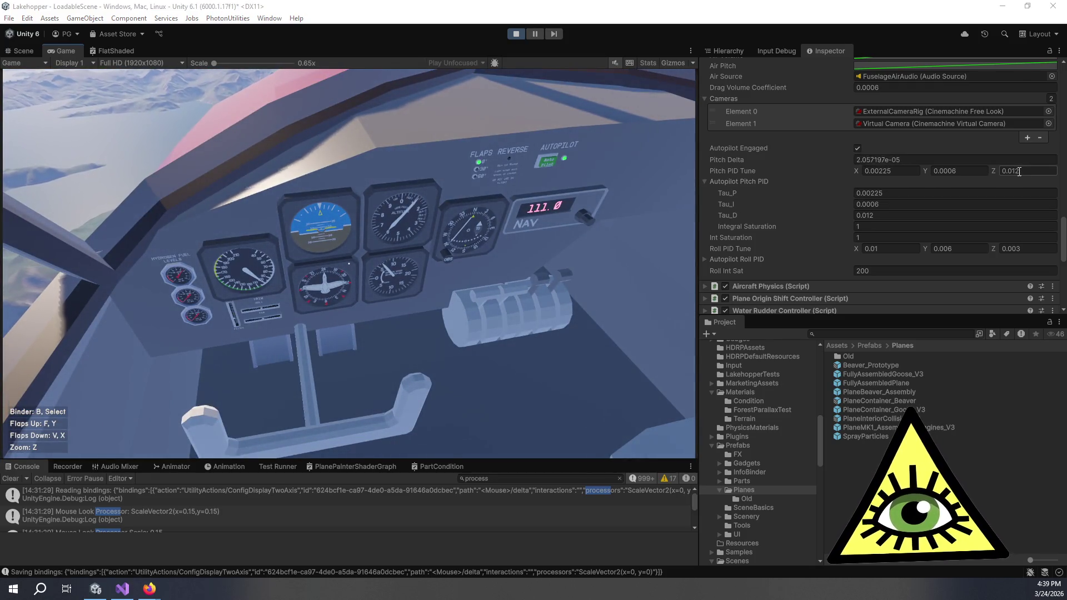
pyautogui.write('2')
pyautogui.click(556, 267)
pyautogui.click(349, 264)
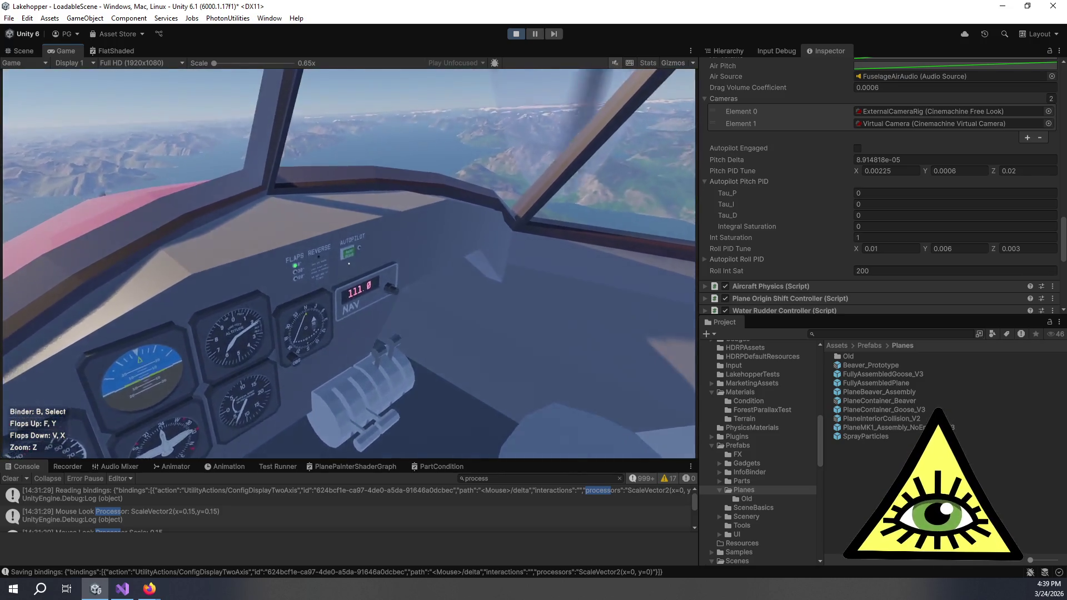
pyautogui.click(349, 259)
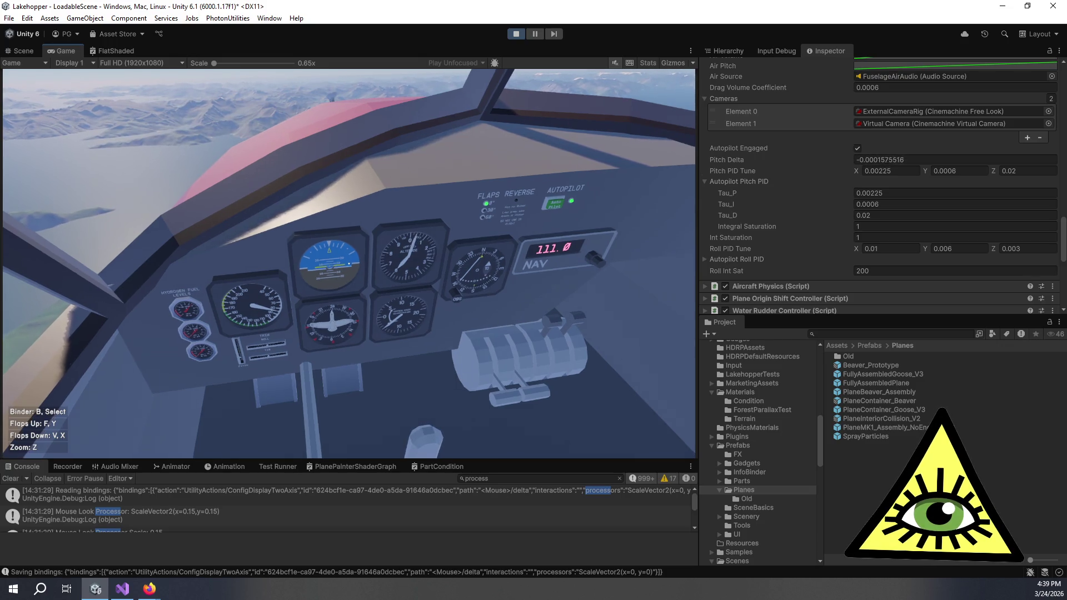
# Inspect the flight instruments during the autopilot test flight.
pyautogui.press('z')
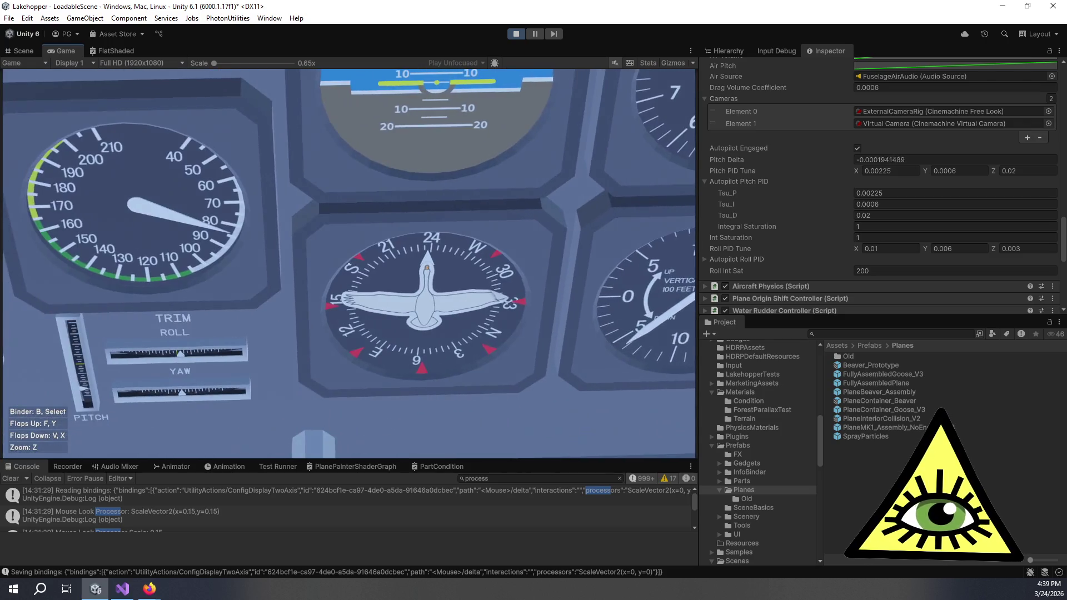
pyautogui.press('z')
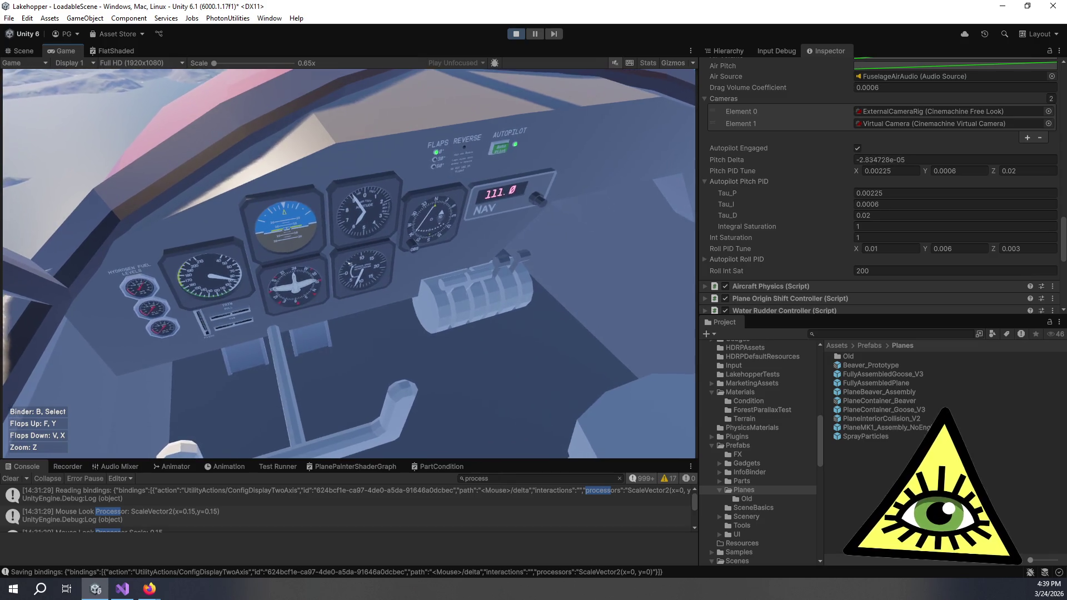
pyautogui.press('z')
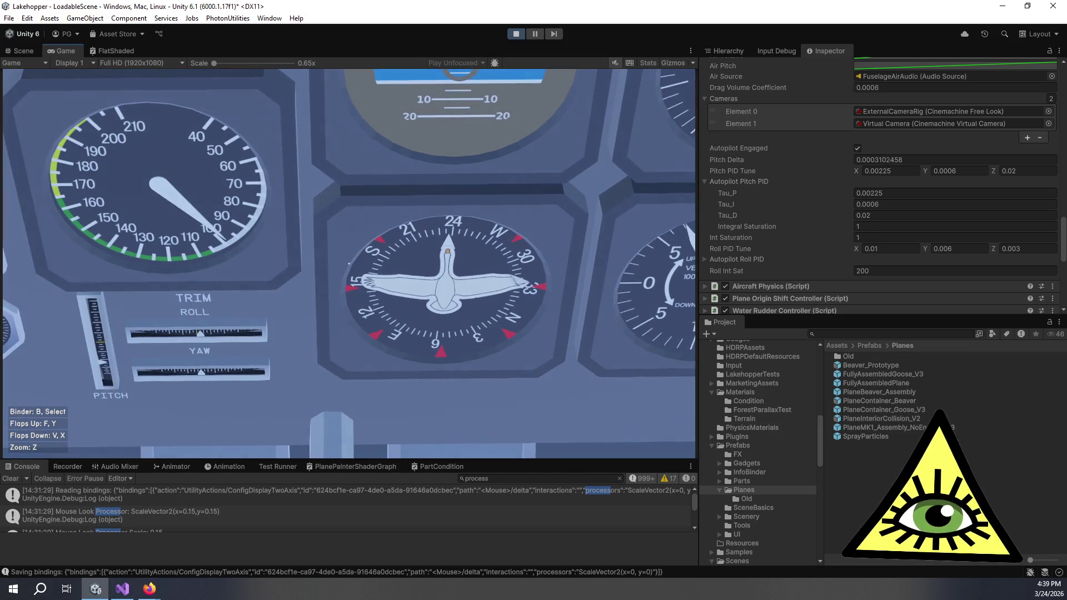
pyautogui.press('z')
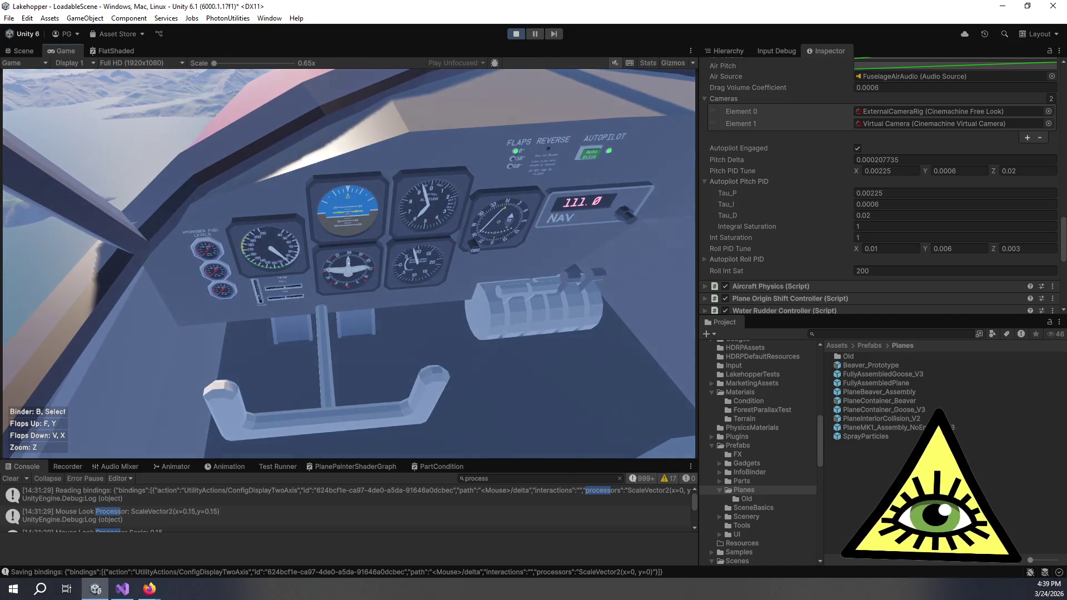
# Set the pitch derivative gain to 0.04 and restart the autopilot.
pyautogui.click(1014, 171)
pyautogui.write('0.04')
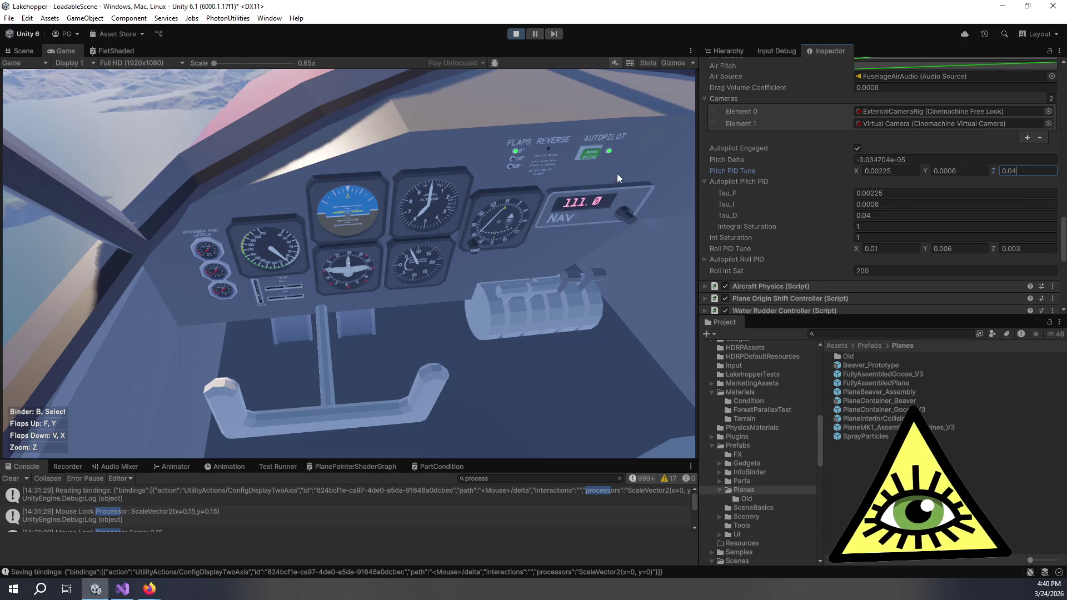
pyautogui.click(618, 148)
pyautogui.click(349, 264)
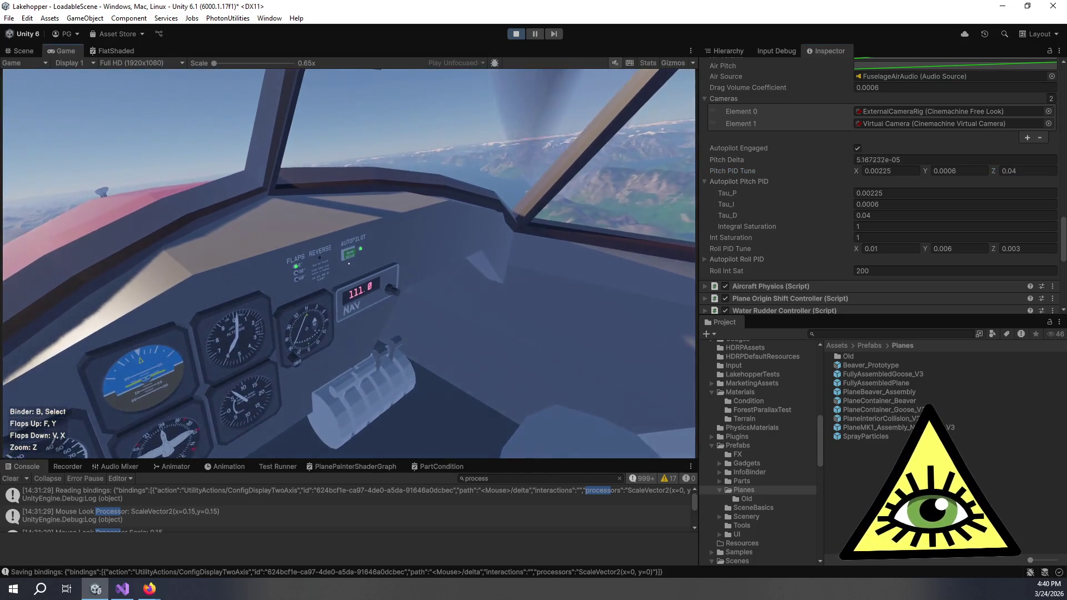
pyautogui.scroll(-5, 494, 328)
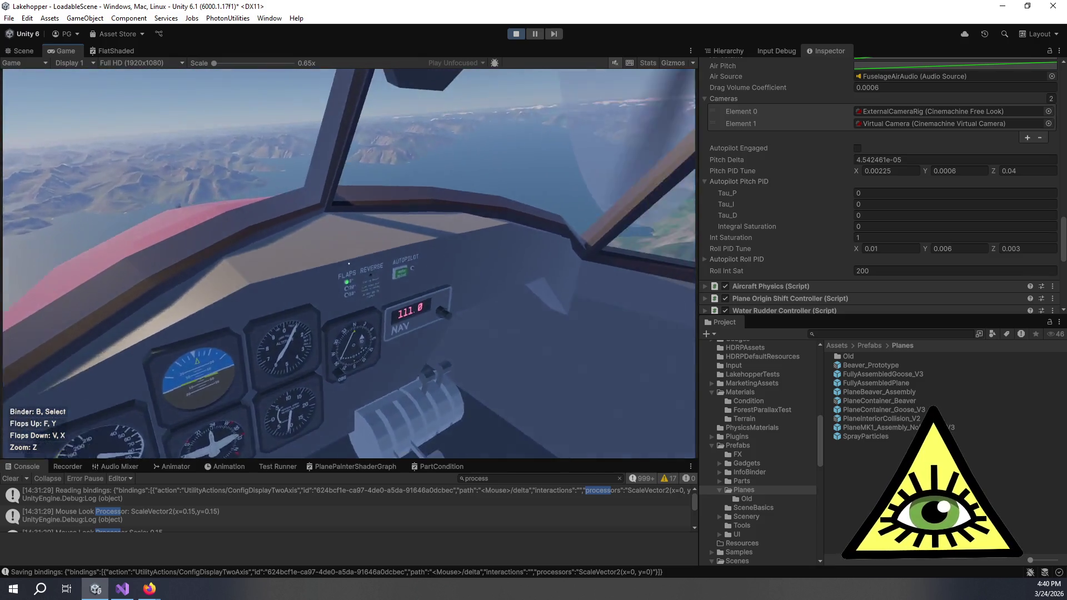
pyautogui.click(349, 264)
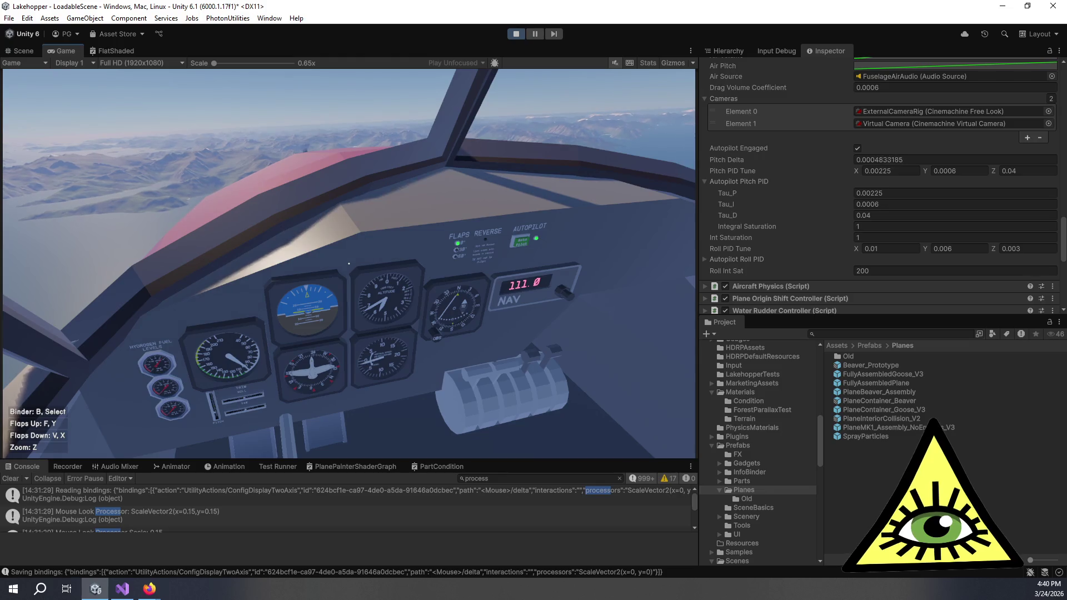
# Watch the flight instruments while the autopilot flies with derivative gain 0.04.
pyautogui.press('z')
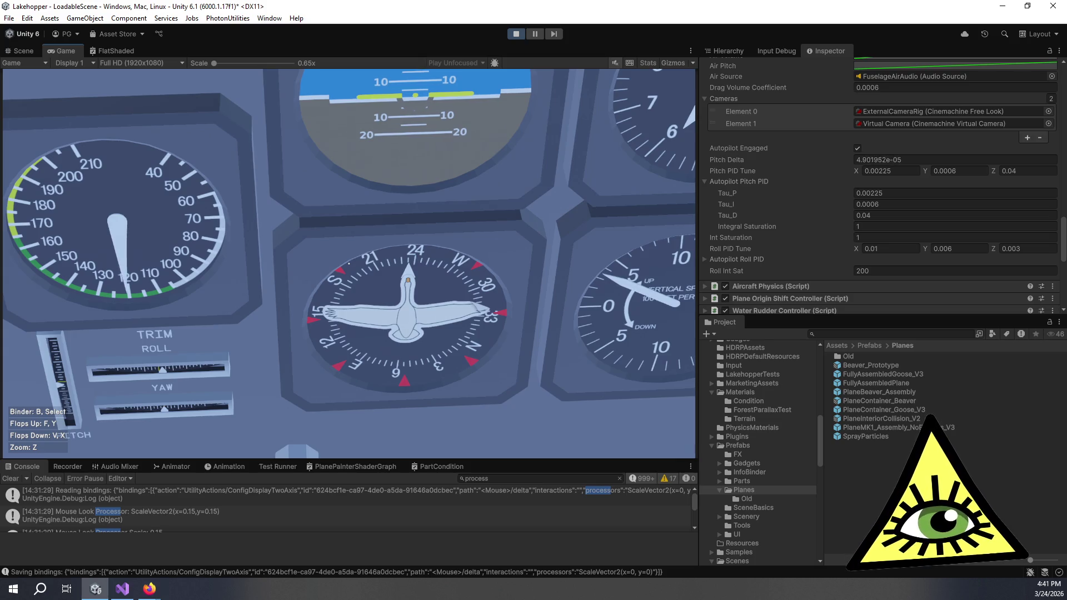
pyautogui.press('z')
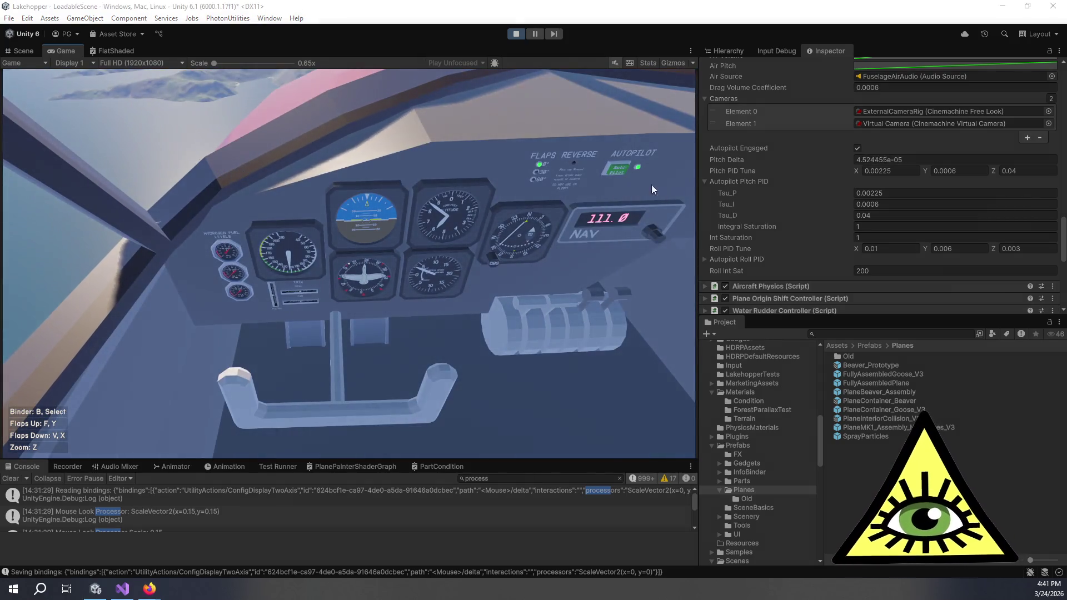
# Change the pitch integral gain and check the flight instruments.
pyautogui.click(956, 170)
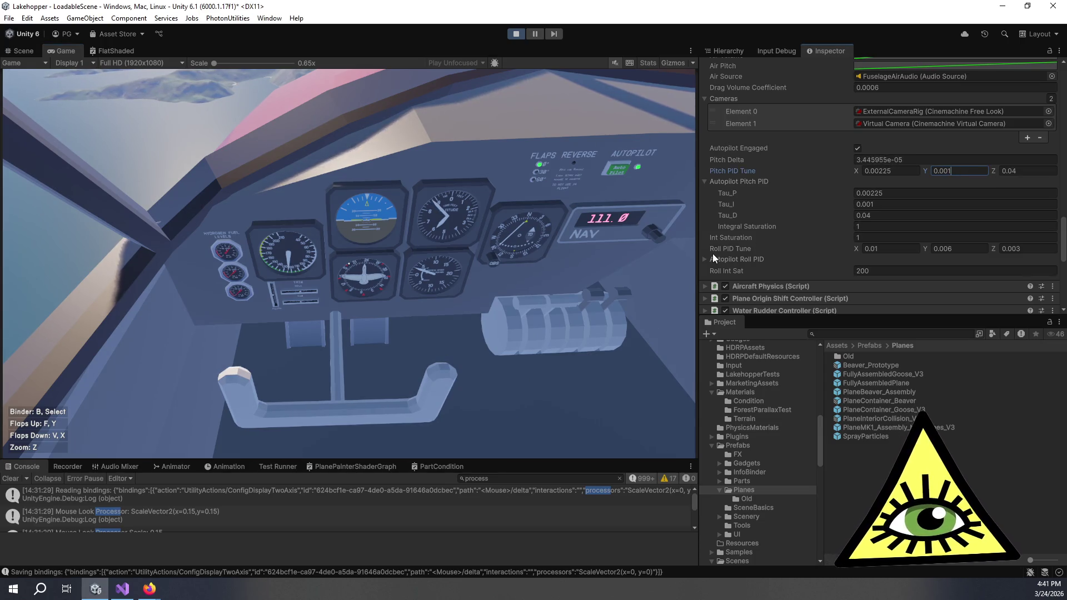
pyautogui.click(656, 260)
pyautogui.press('z')
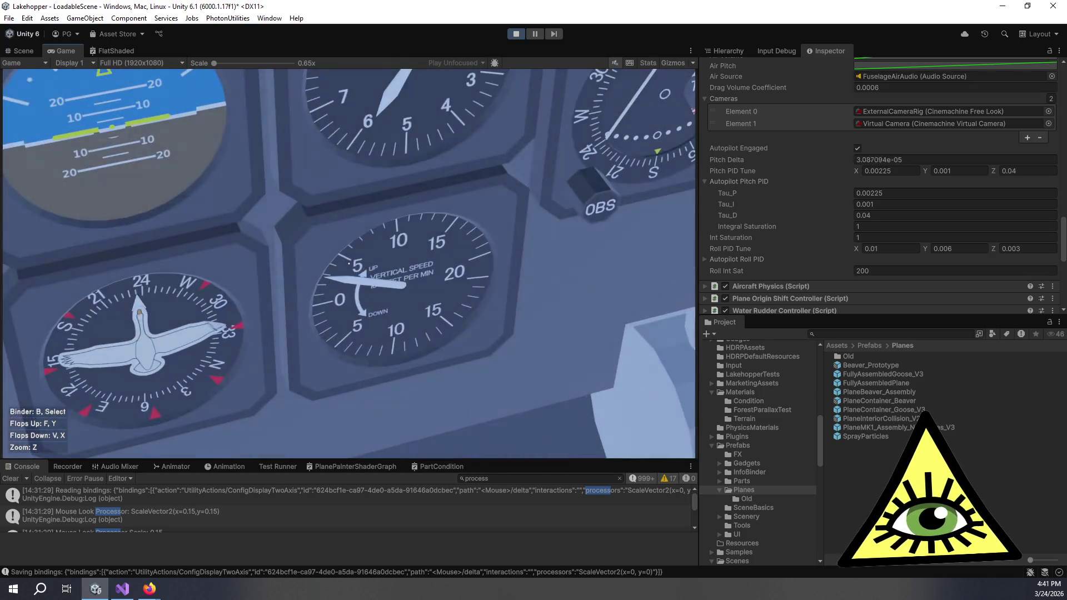
pyautogui.press('z')
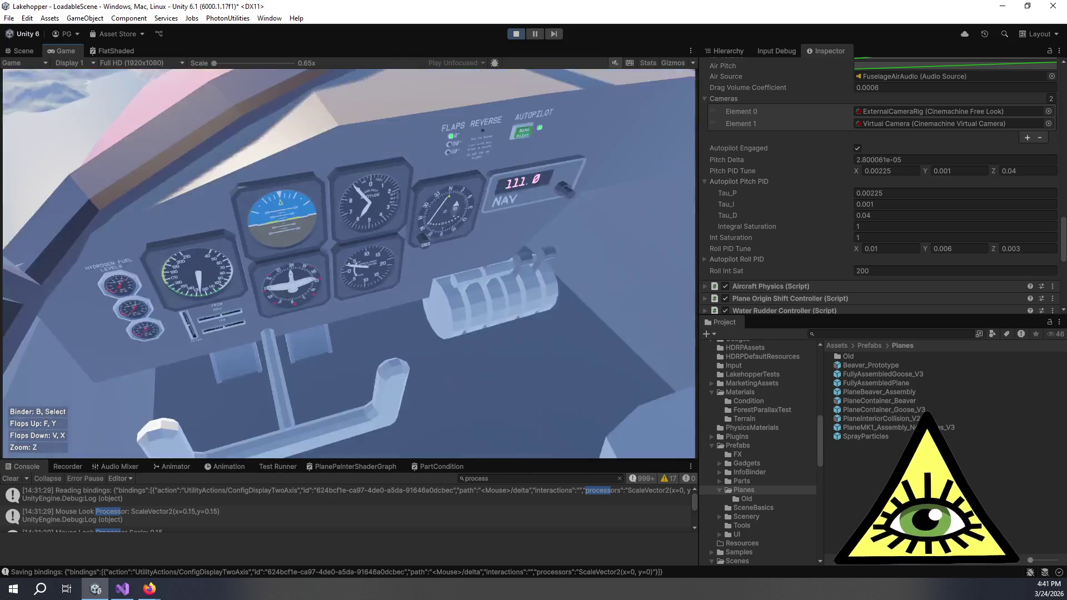
# Set the pitch integral gain to 0.01 and watch the flight instruments.
pyautogui.click(941, 172)
pyautogui.write('0.0')
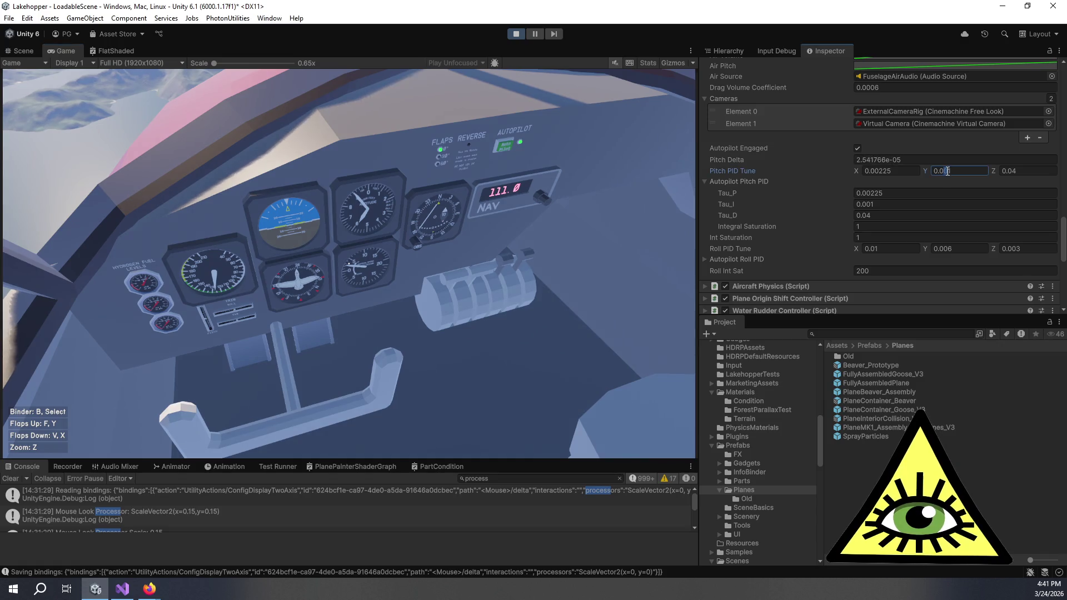
pyautogui.press('Return')
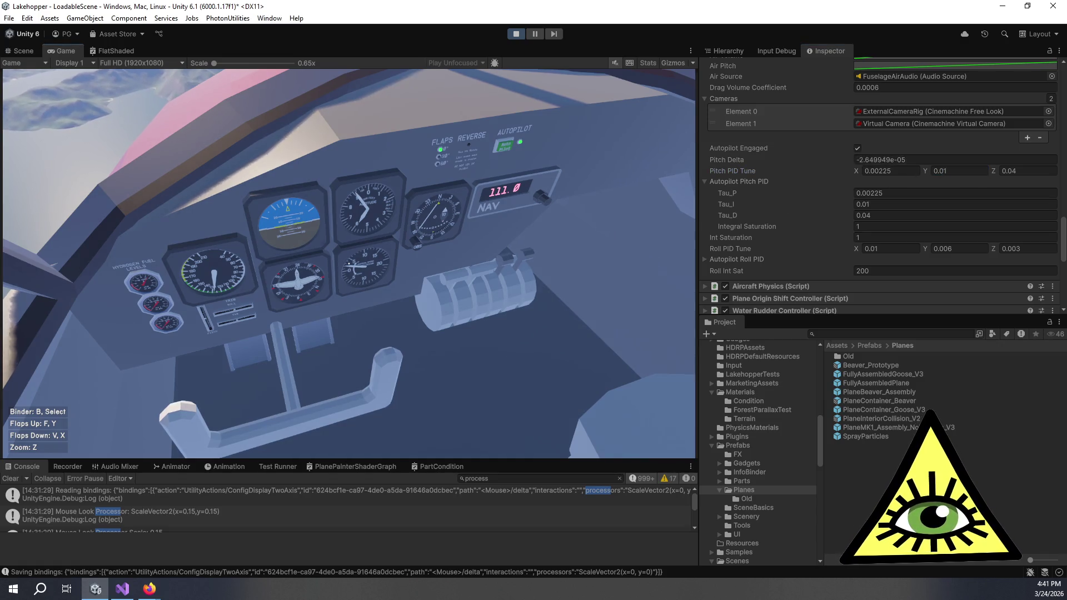
pyautogui.press('z')
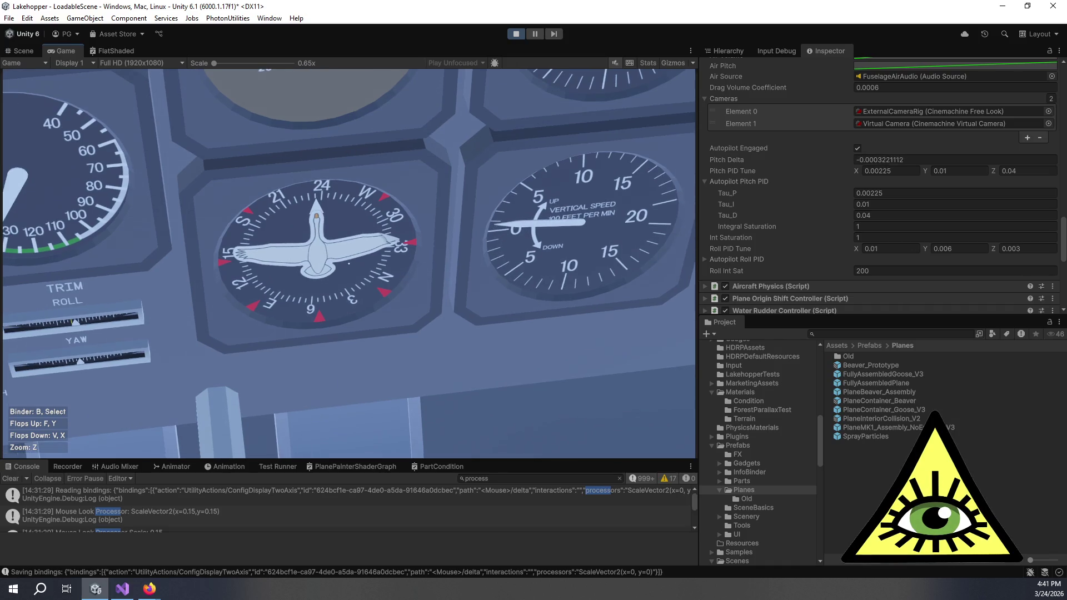
pyautogui.press('z')
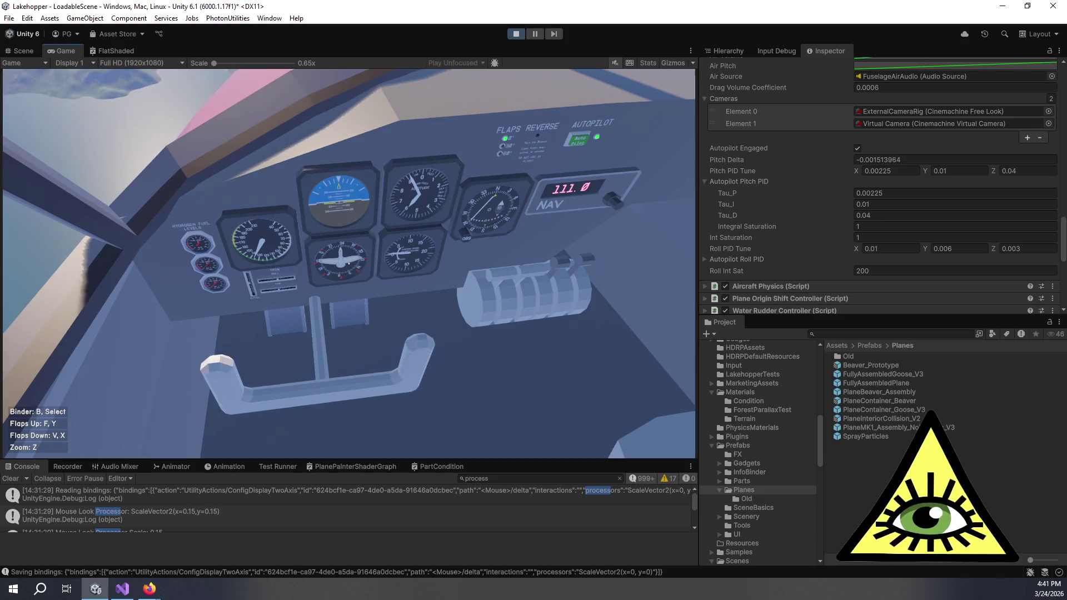
pyautogui.click(1017, 171)
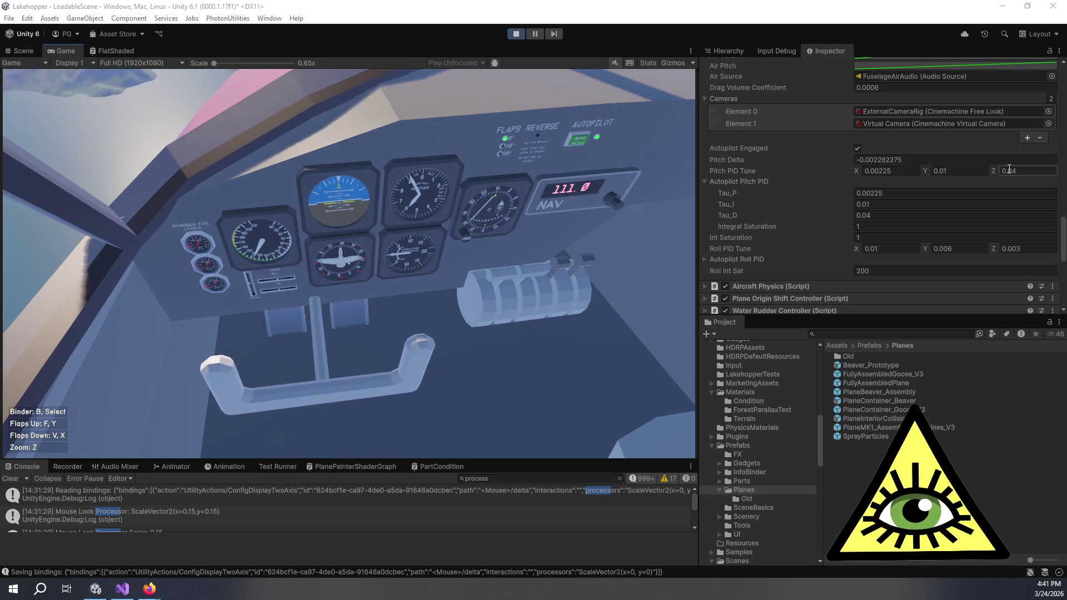
# Set the pitch derivative gain to 0.02 and check the heading and vertical-speed gauges.
pyautogui.press('BackSpace')
pyautogui.write('2')
pyautogui.press('Return')
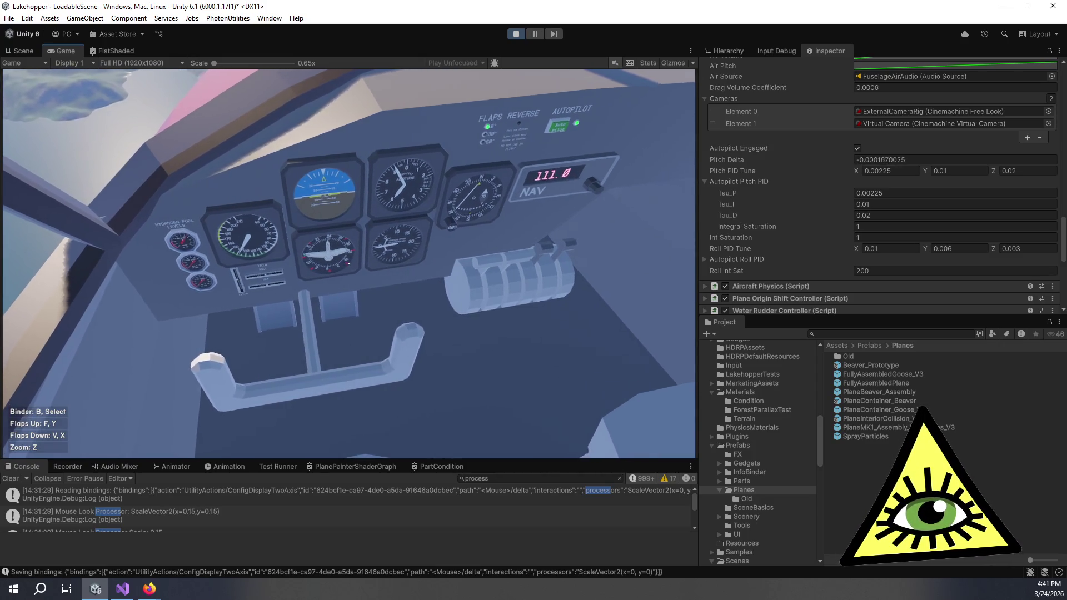
pyautogui.press('z')
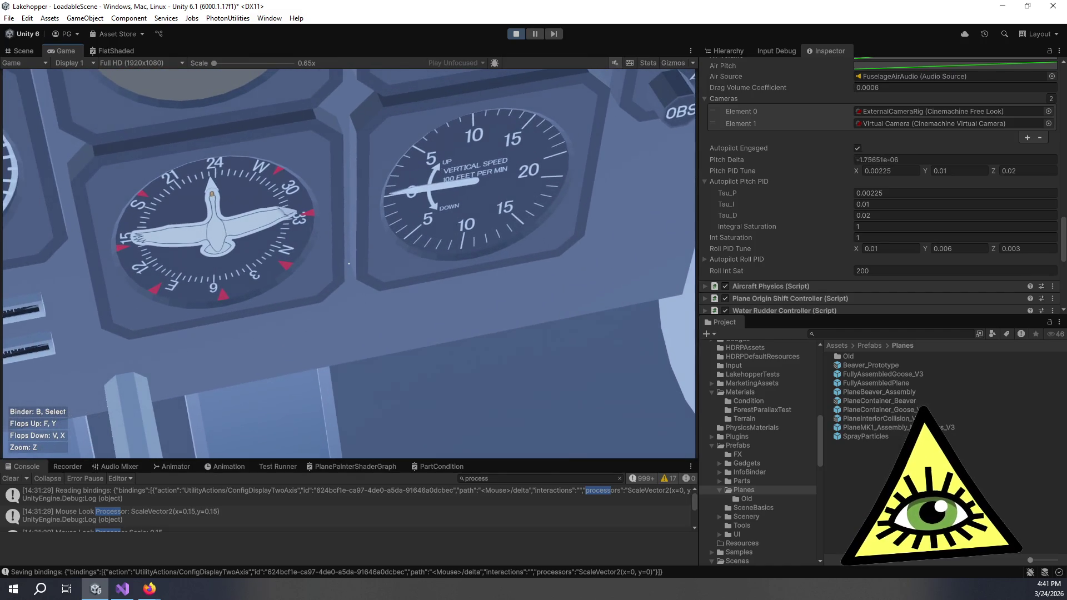
pyautogui.press('z')
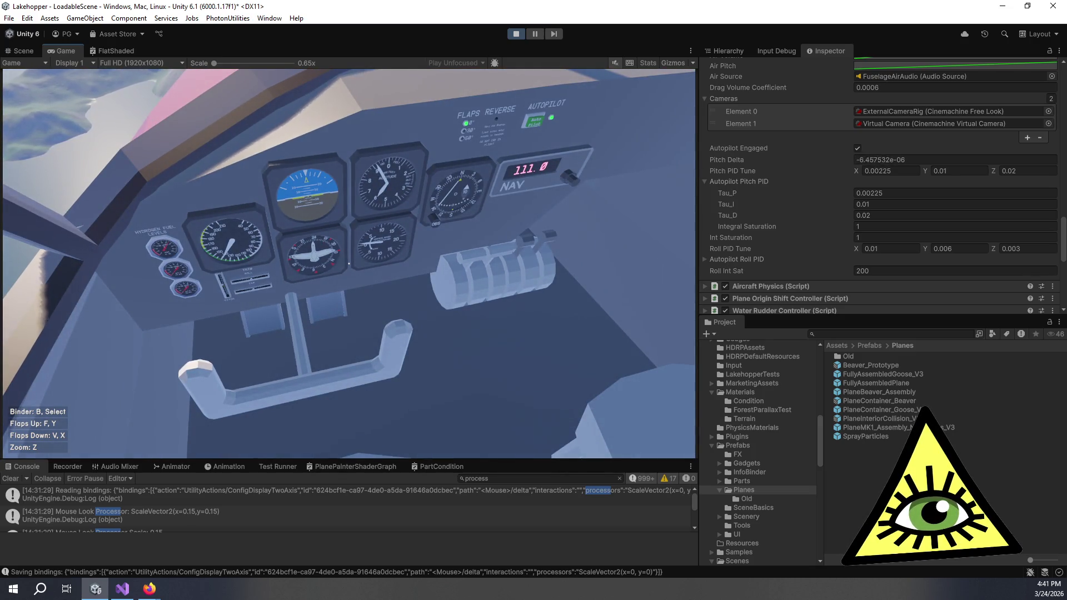
# Try a pitch derivative gain of 0.012 and check the flight instruments.
pyautogui.hotkey('alt', 'Tab')
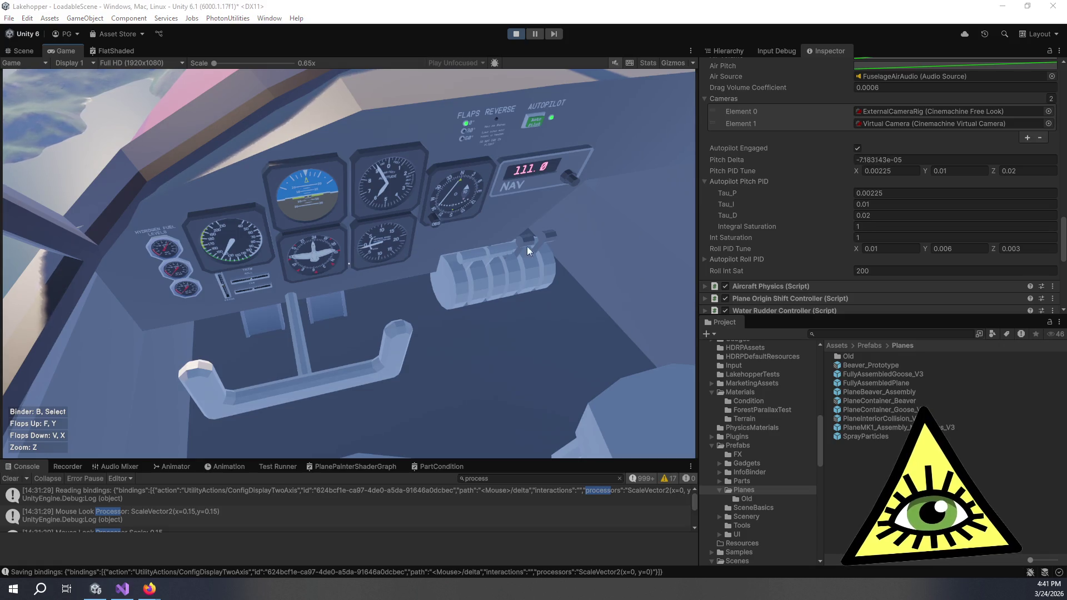
pyautogui.click(1009, 172)
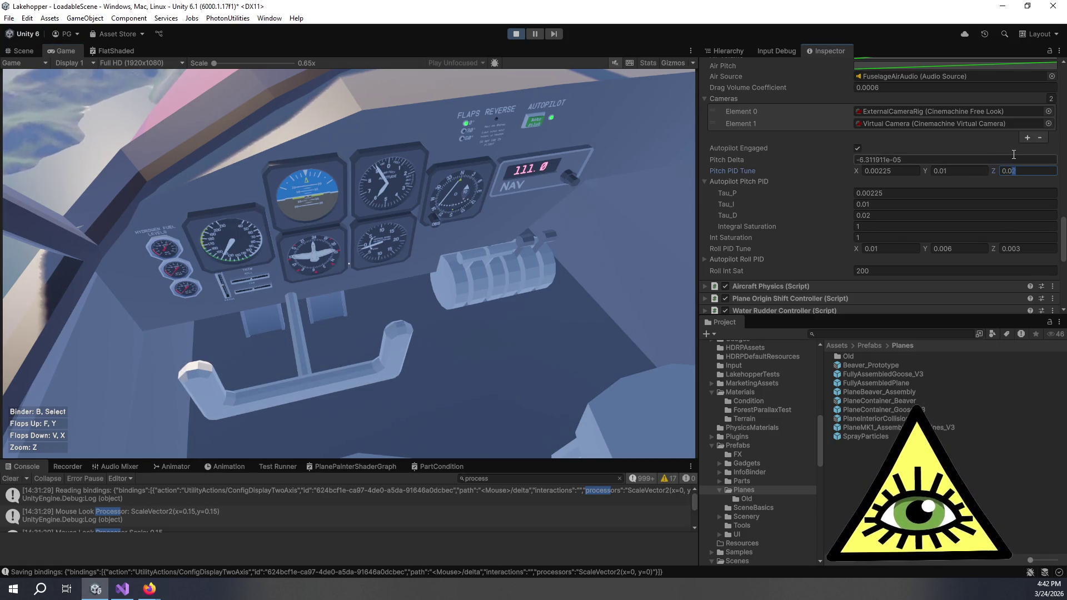
pyautogui.write('12')
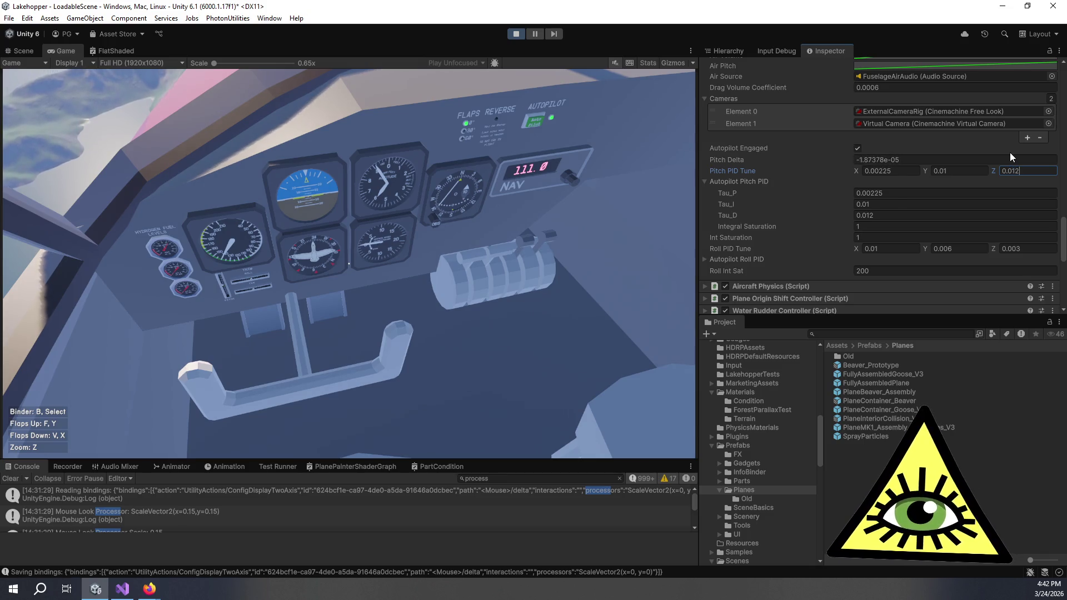
pyautogui.write('0.0175')
pyautogui.click(648, 195)
pyautogui.press('z')
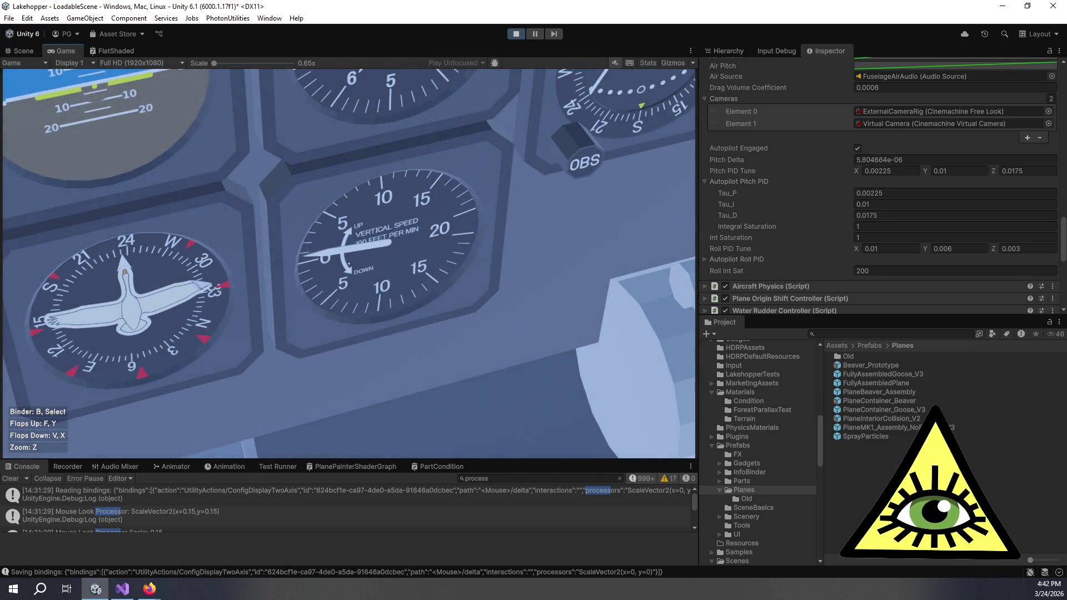
pyautogui.press('z')
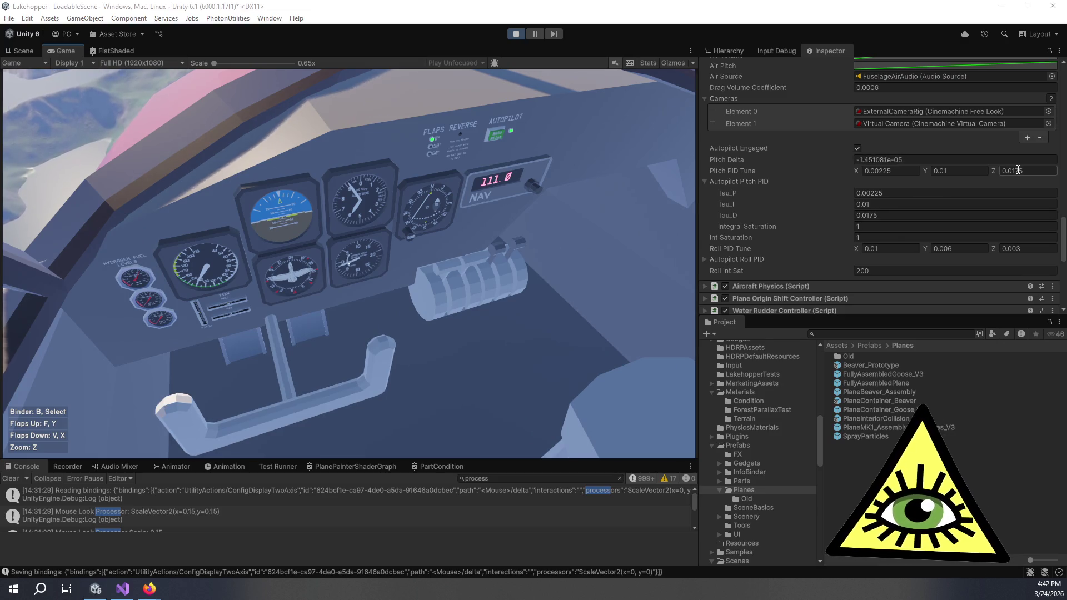
# Lower the pitch derivative gain to 0.01 and check the vertical-speed gauge.
pyautogui.moveTo(1015, 170); pyautogui.dragTo(1023, 162)
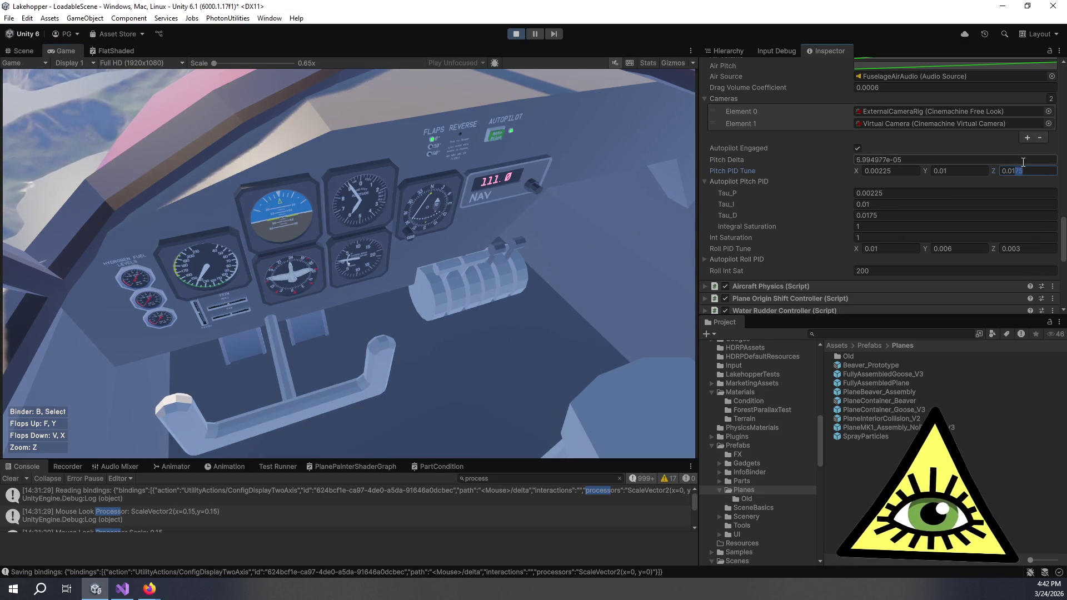
pyautogui.press('Return')
pyautogui.press('z')
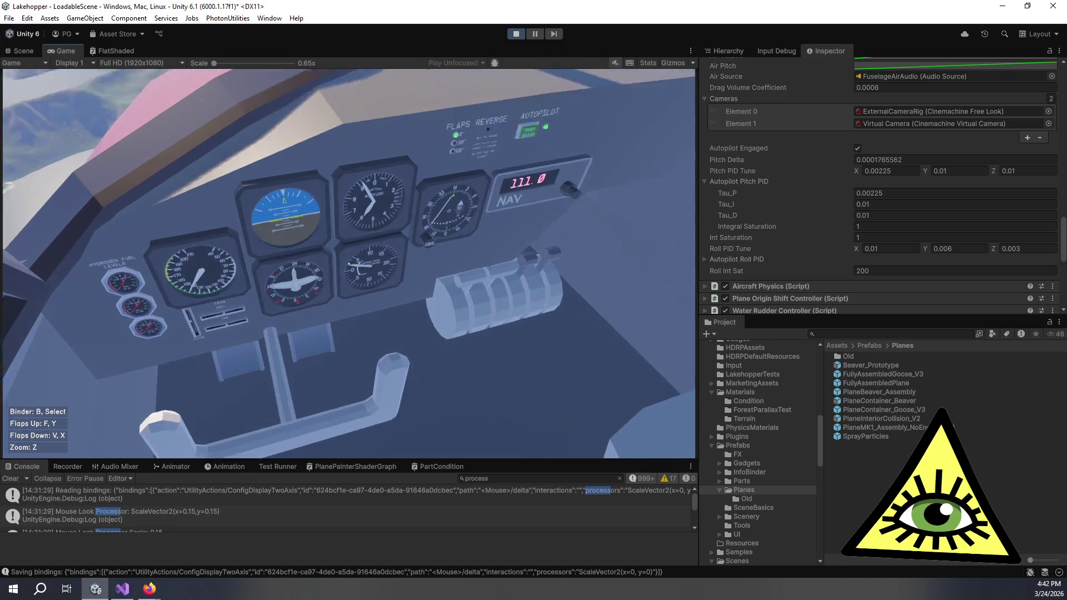
pyautogui.press('z')
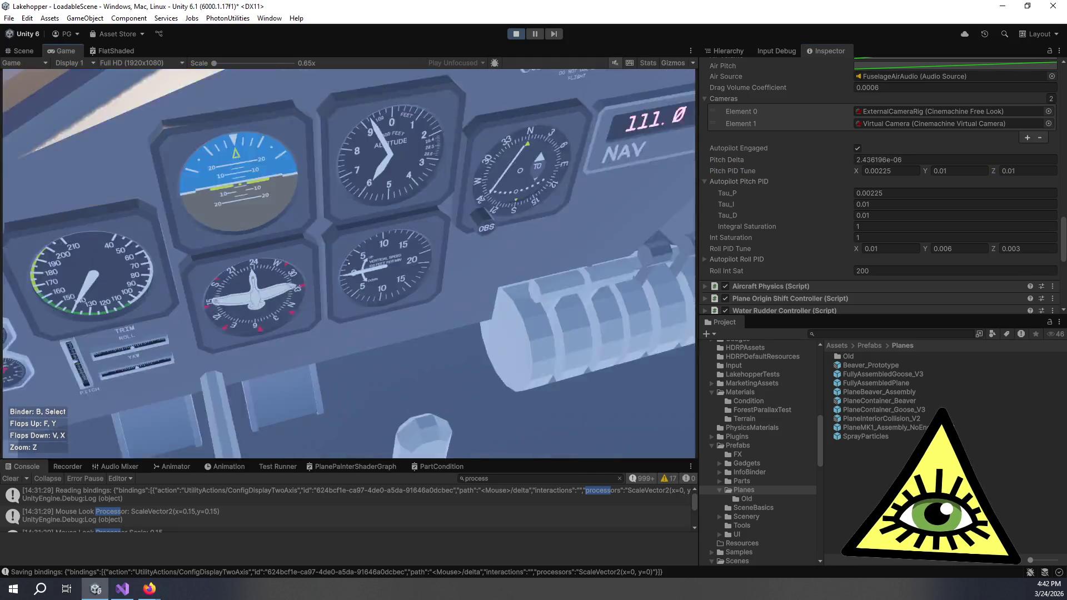
pyautogui.click(1015, 171)
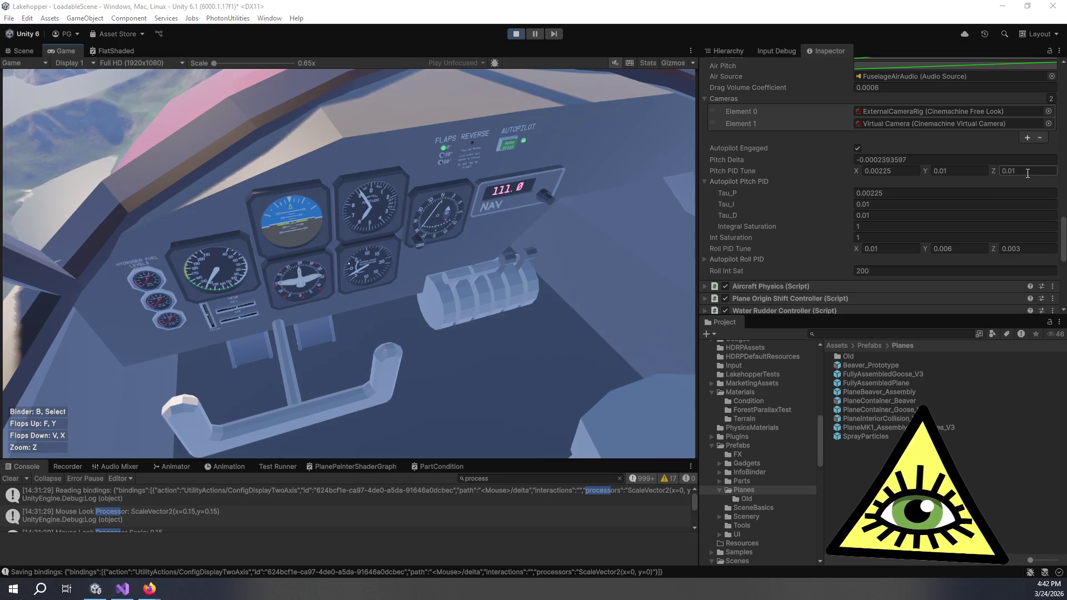
# Set the pitch derivative gain to 0.03 and watch the vertical-speed gauge.
pyautogui.write('3')
pyautogui.press('Return')
pyautogui.press('z')
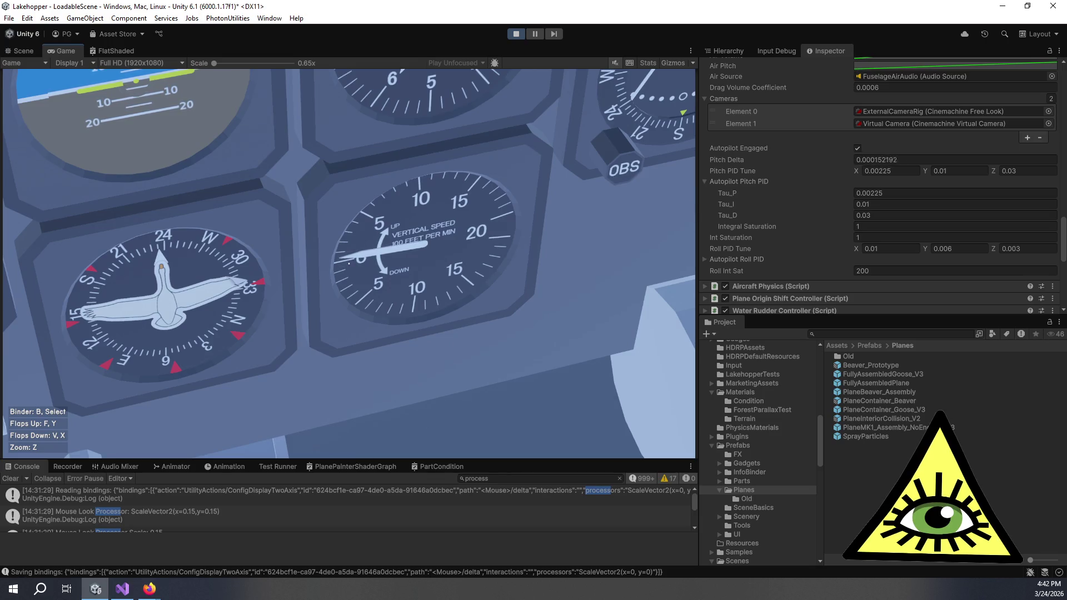
pyautogui.press('z')
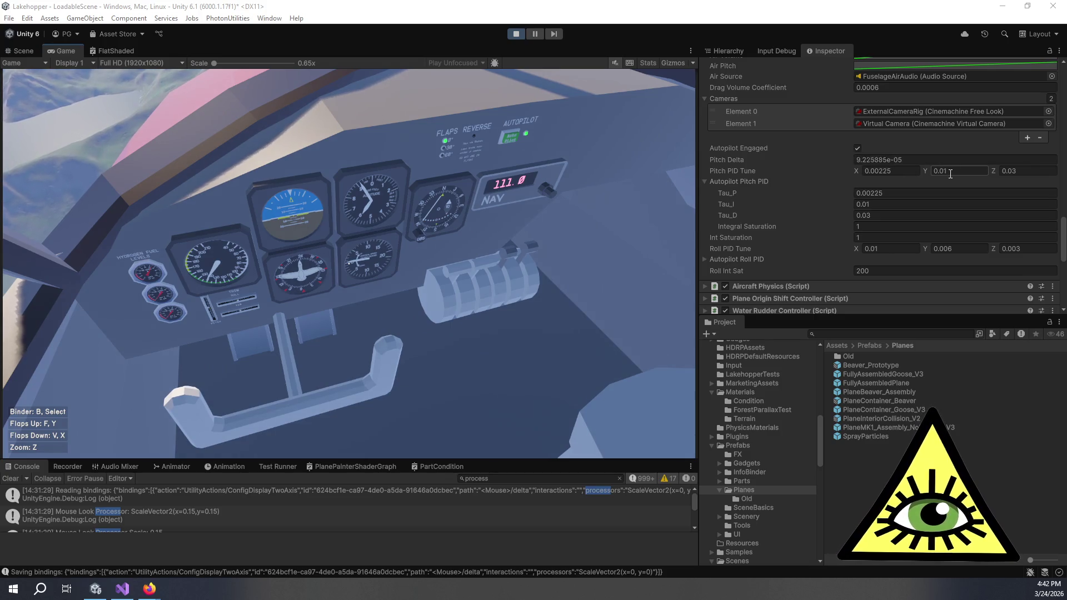
pyautogui.press('z')
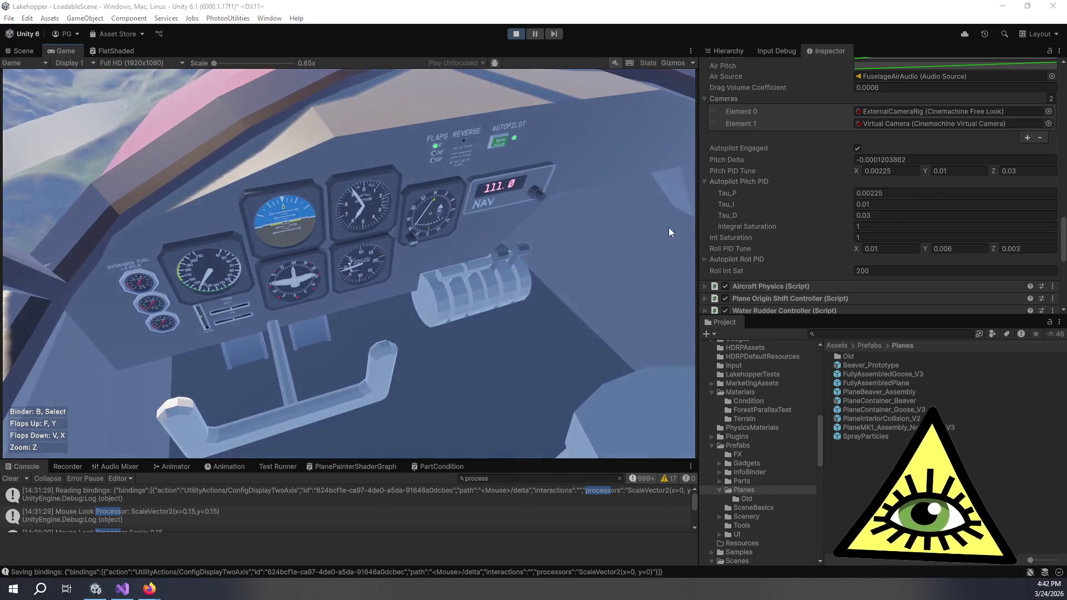
# Try a pitch derivative gain of 0.035 and check the flight gauges.
pyautogui.click(1017, 172)
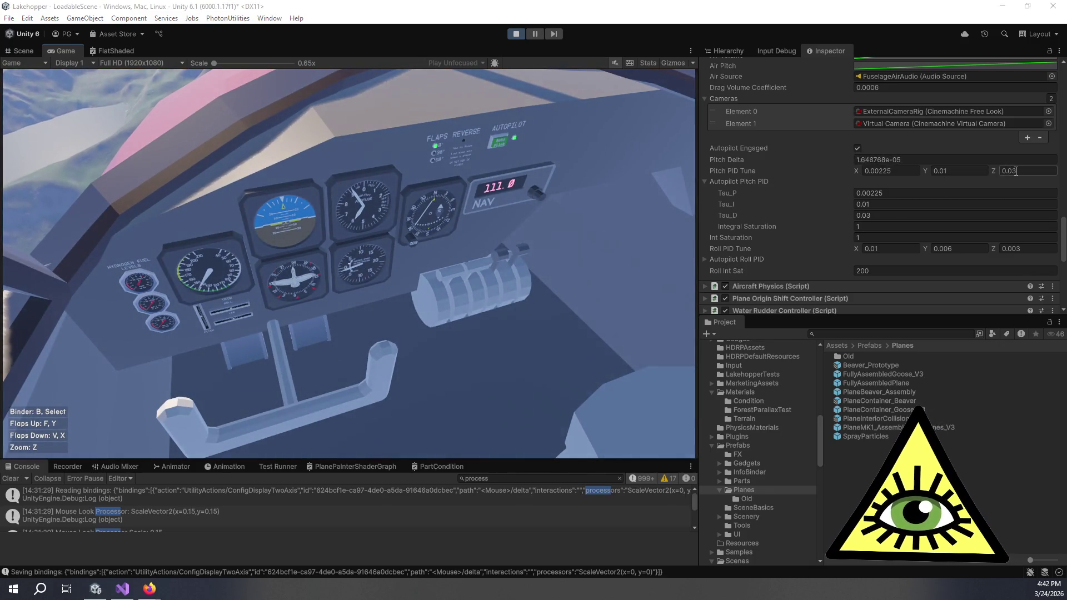
pyautogui.click(1018, 172)
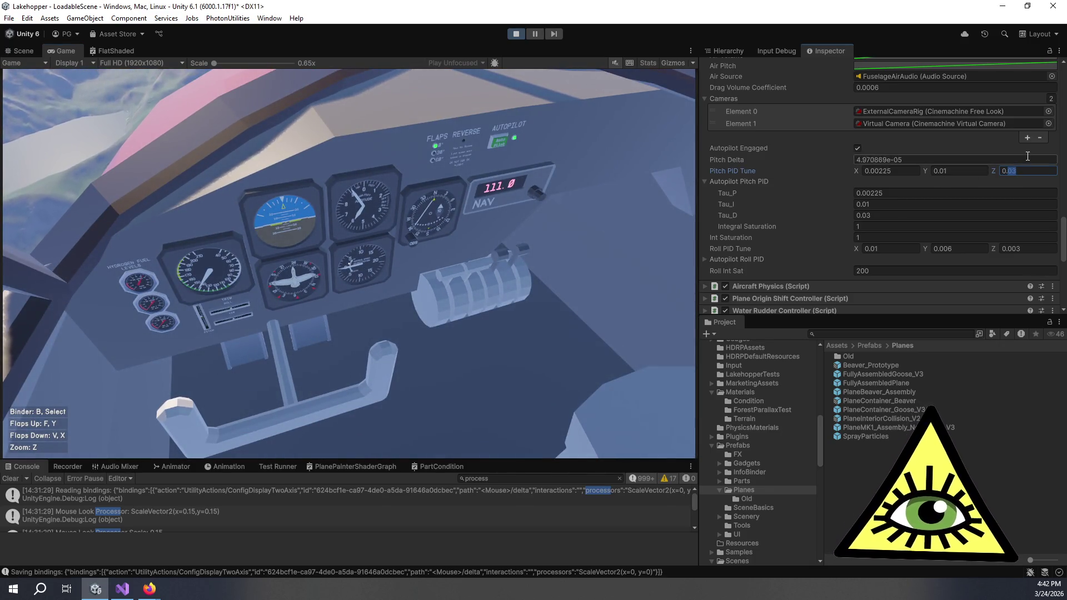
pyautogui.write('5')
pyautogui.click(589, 263)
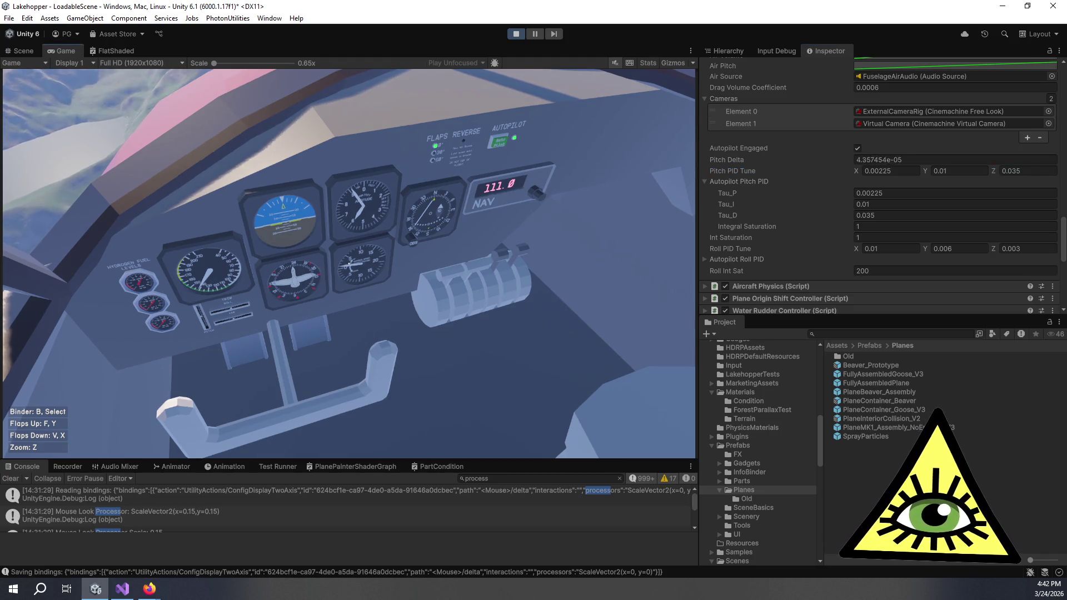
pyautogui.press('z')
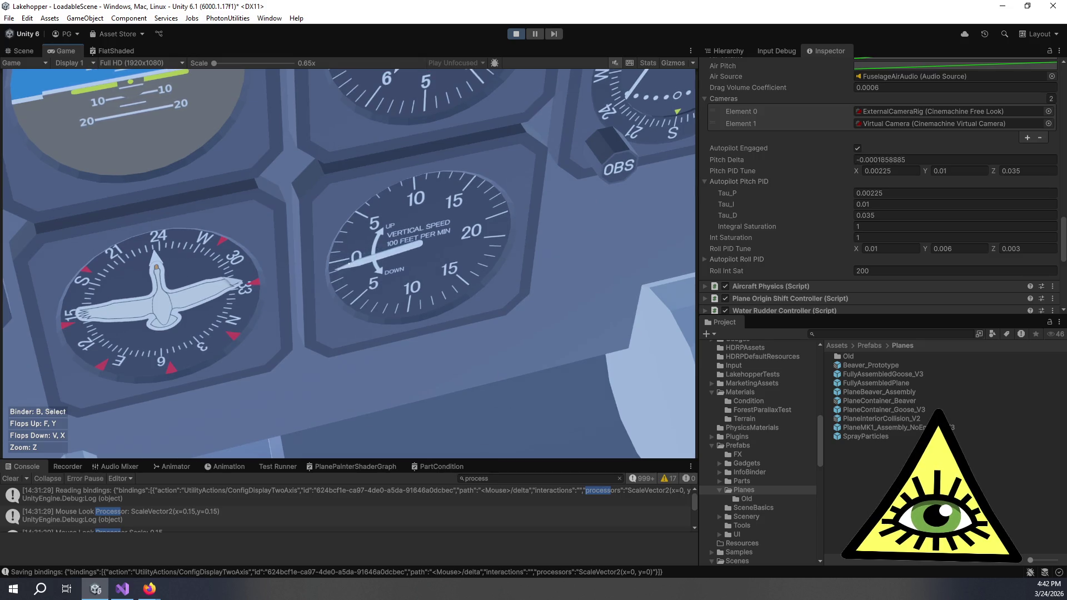
pyautogui.press('z')
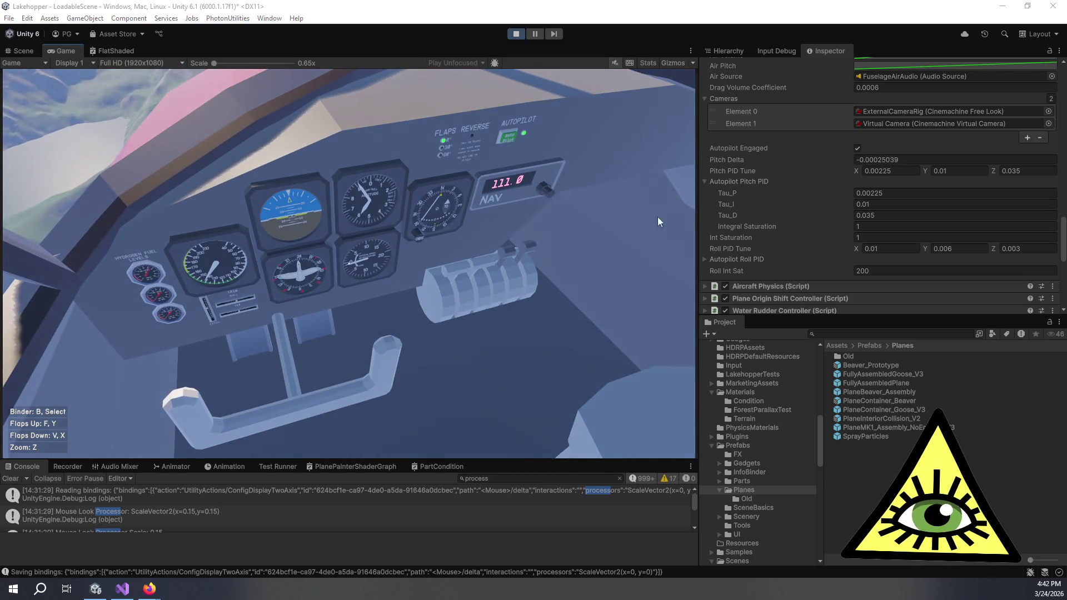
# Lower the pitch integral gain to 0.007 and check the flight gauges.
pyautogui.click(950, 171)
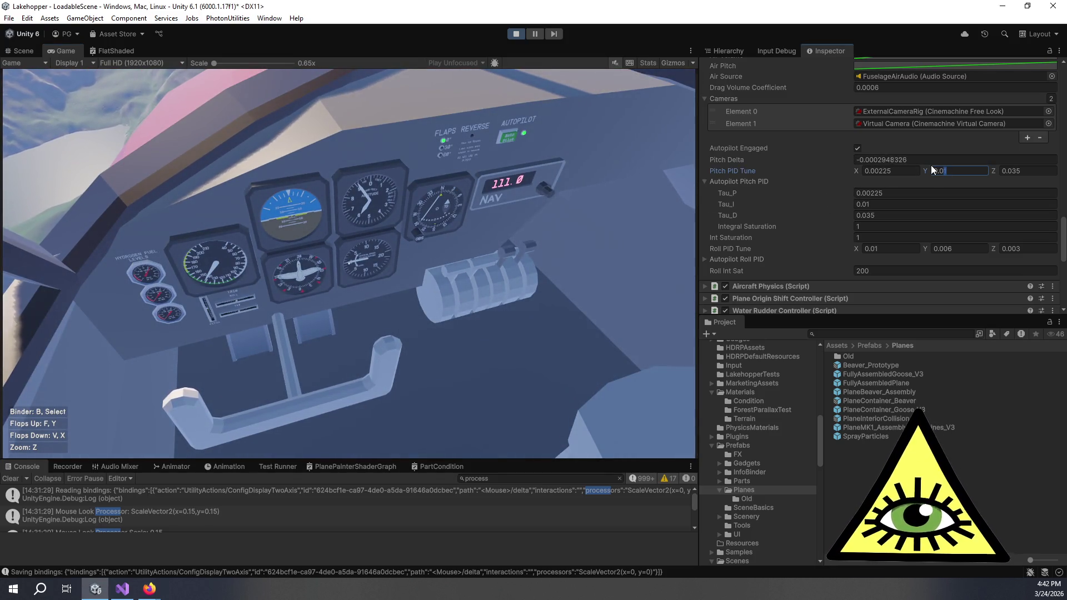
pyautogui.write('07')
pyautogui.press('Return')
pyautogui.click(541, 314)
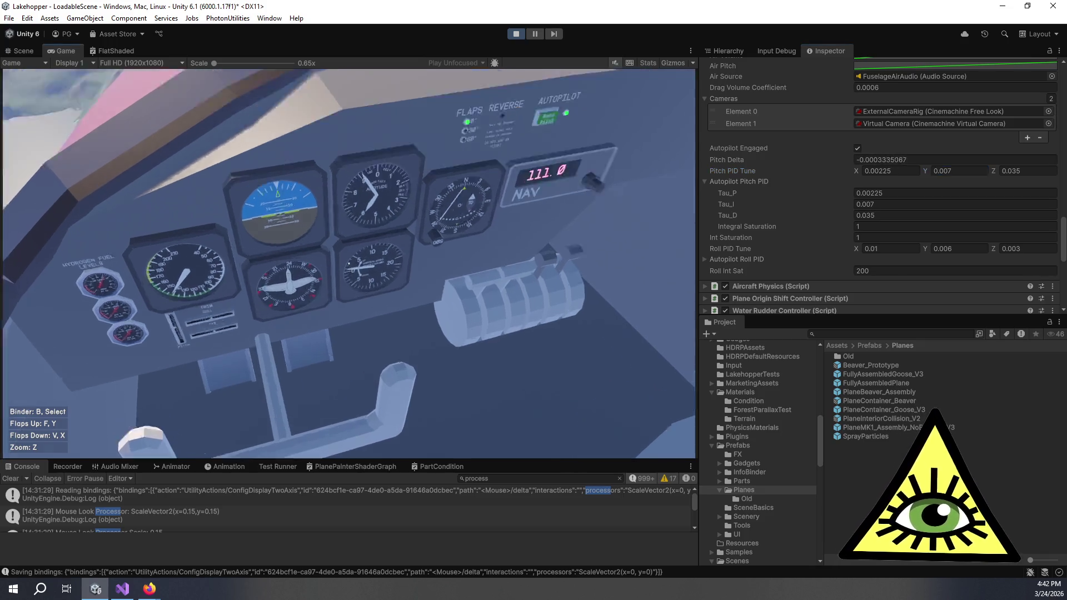
pyautogui.press('z')
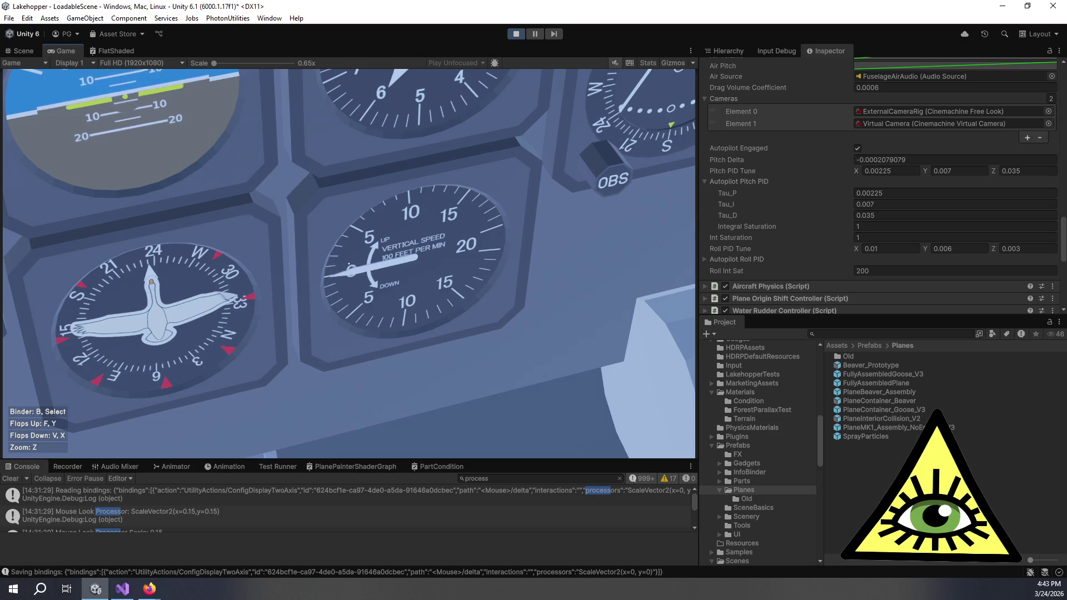
pyautogui.press('z')
# Return the pitch derivative gain to 0.03.
pyautogui.click(1025, 171)
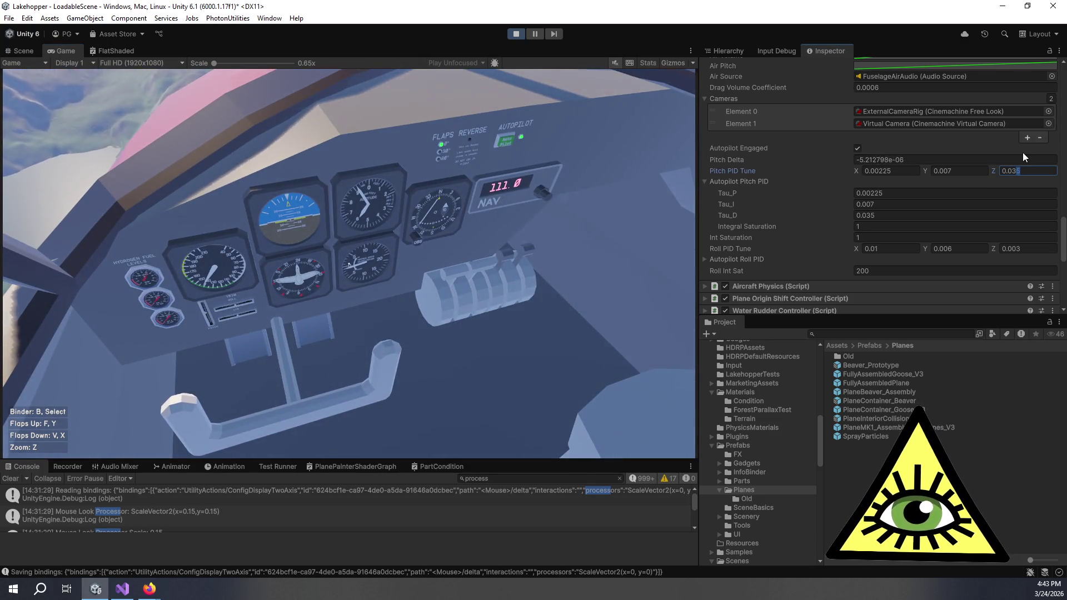
pyautogui.press('BackSpace')
pyautogui.press('Return')
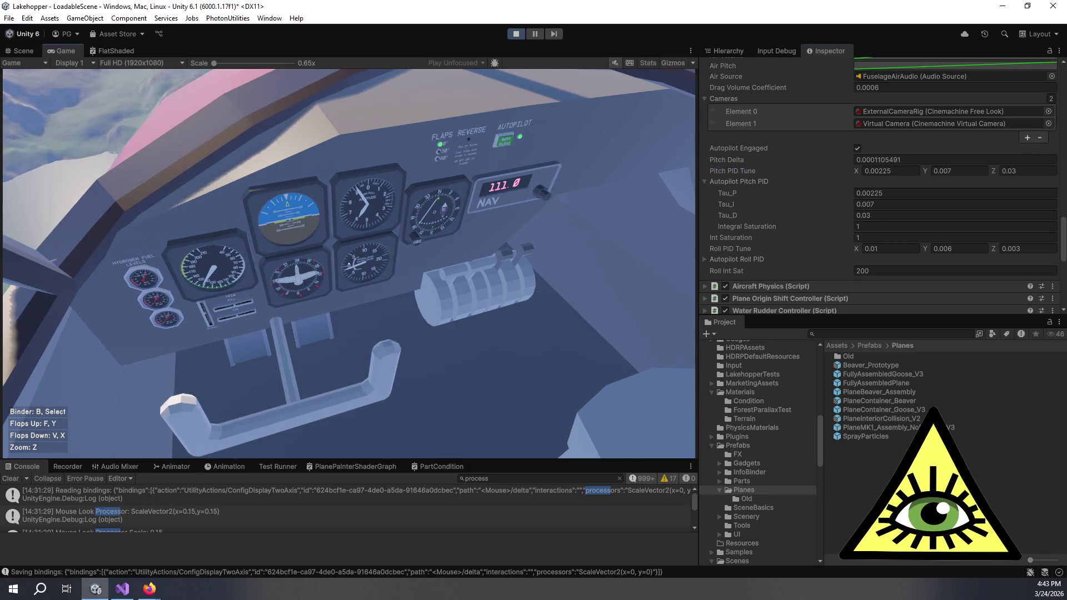
# Set Pitch PID Tune Z (derivative gain) to 0.025 after checking the heading and vertical-speed gauges.
pyautogui.press('z')
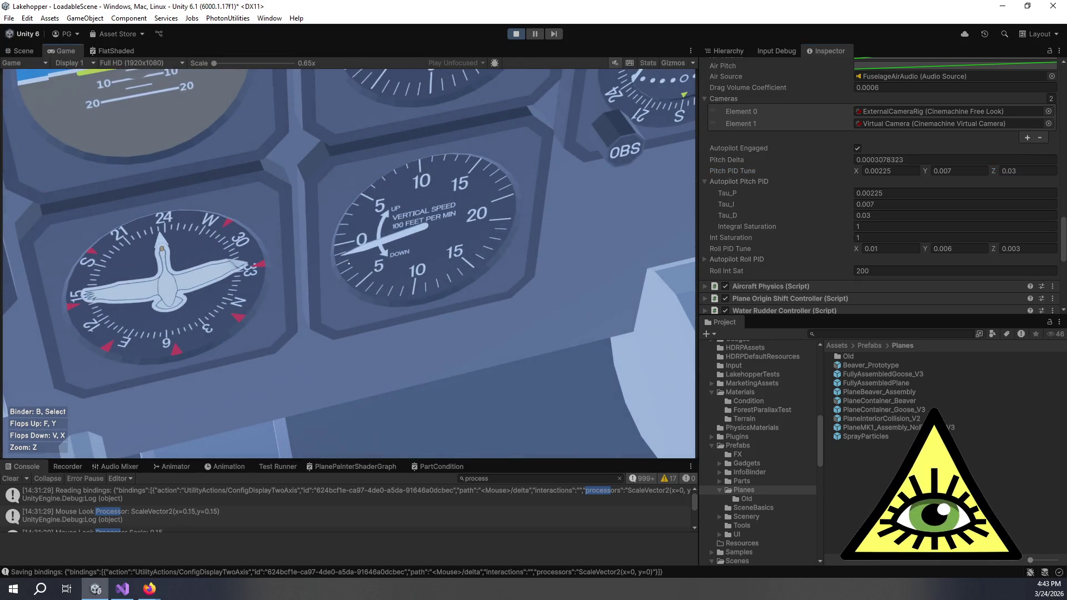
pyautogui.press('z')
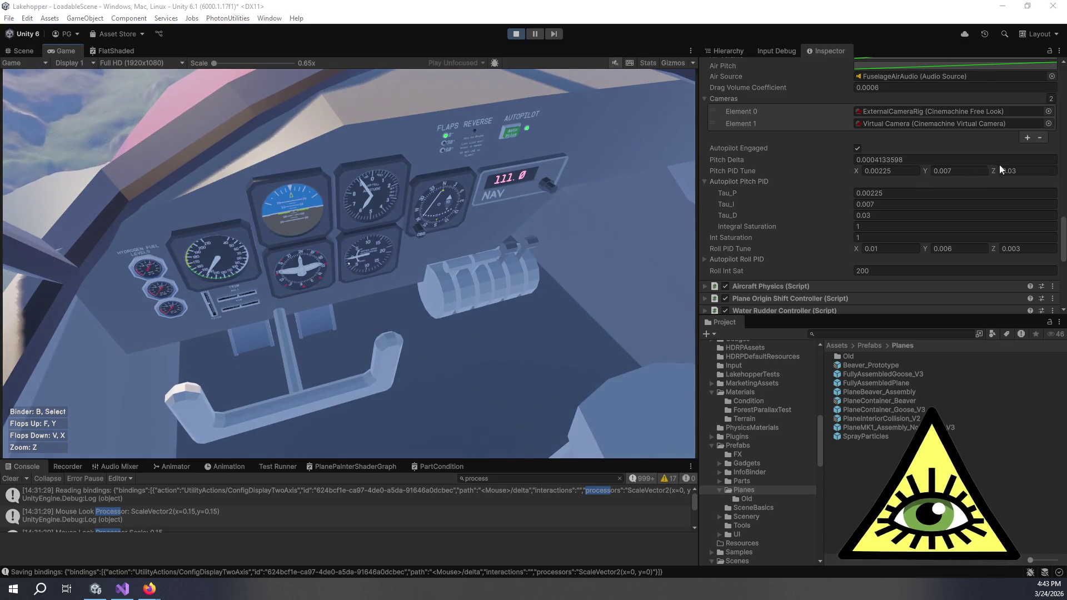
pyautogui.click(1014, 170)
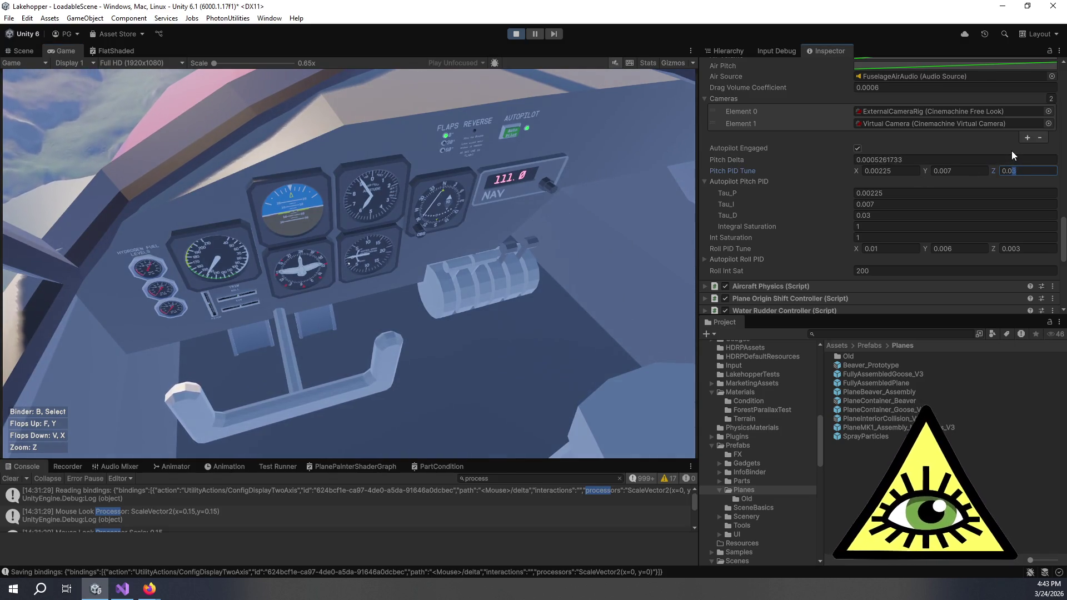
pyautogui.write('25')
pyautogui.press('Return')
pyautogui.click(505, 366)
# Limit the pitch Int Saturation to 0.75 and resume flying.
pyautogui.press('z')
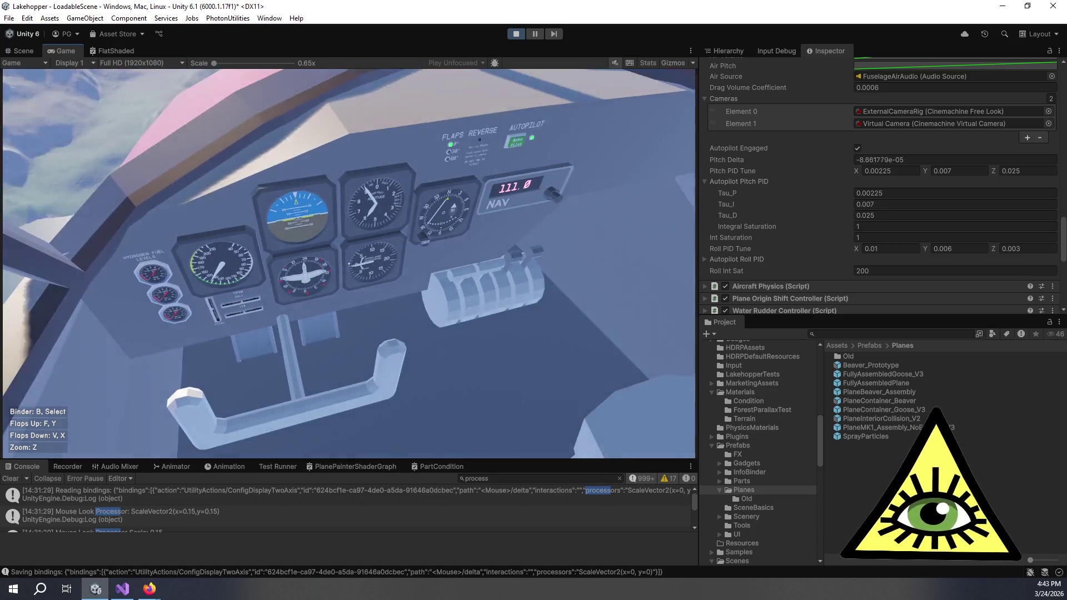
pyautogui.press('z')
pyautogui.click(889, 238)
pyautogui.write('.75')
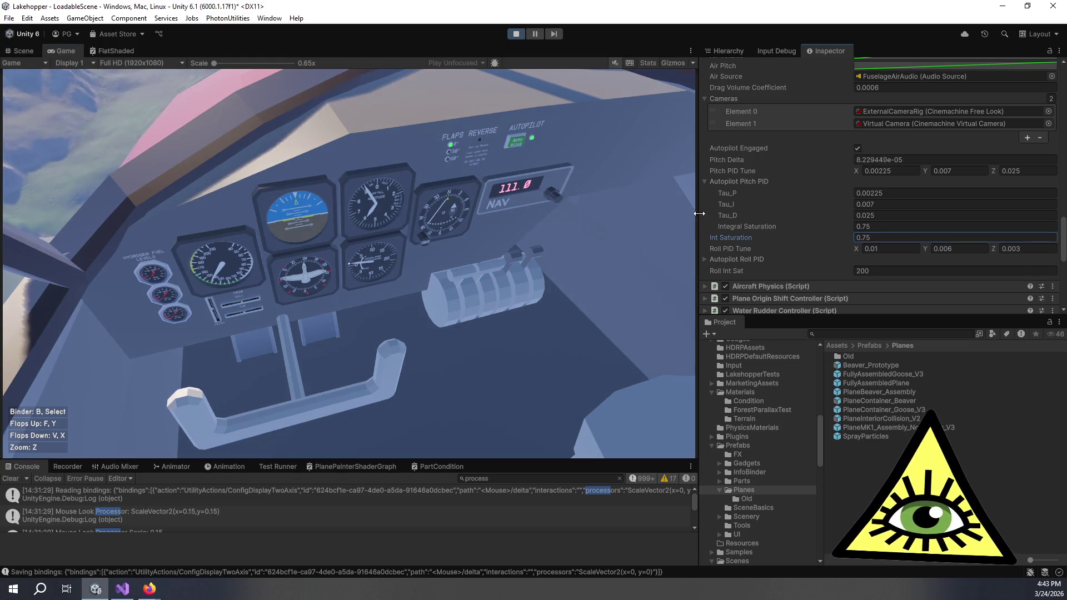
pyautogui.click(442, 275)
# Lower Int Saturation to 0.6 while watching the compass and vertical-speed gauges in flight.
pyautogui.press('z')
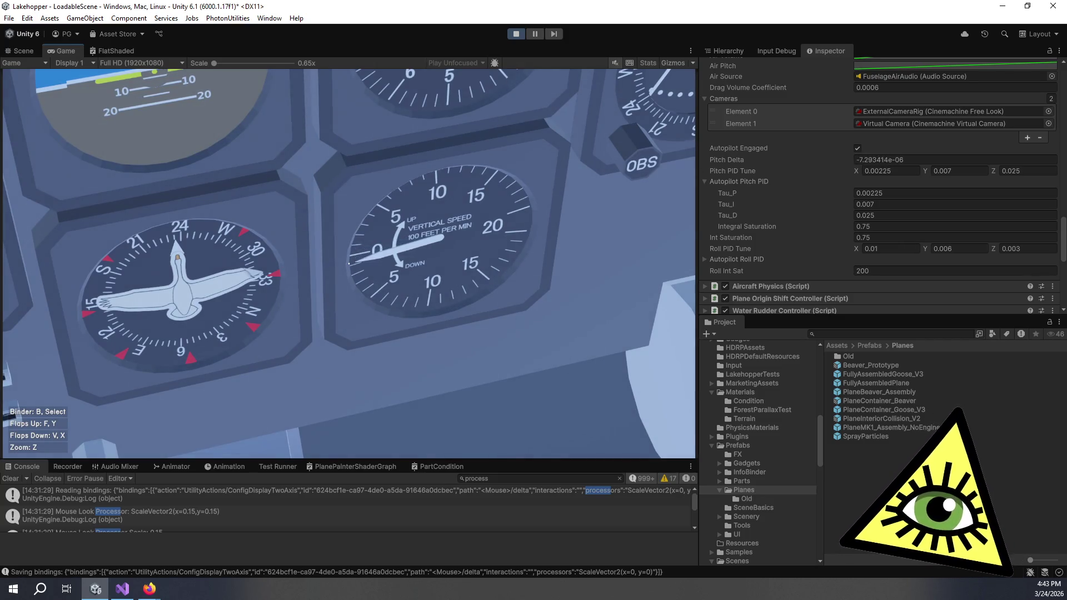
pyautogui.press('z')
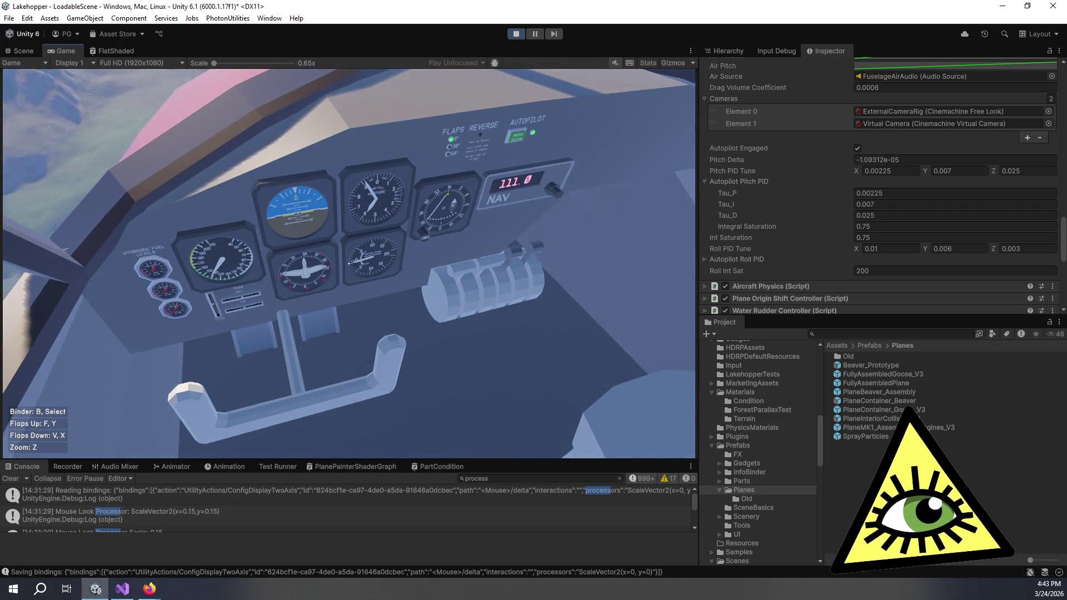
pyautogui.press('z')
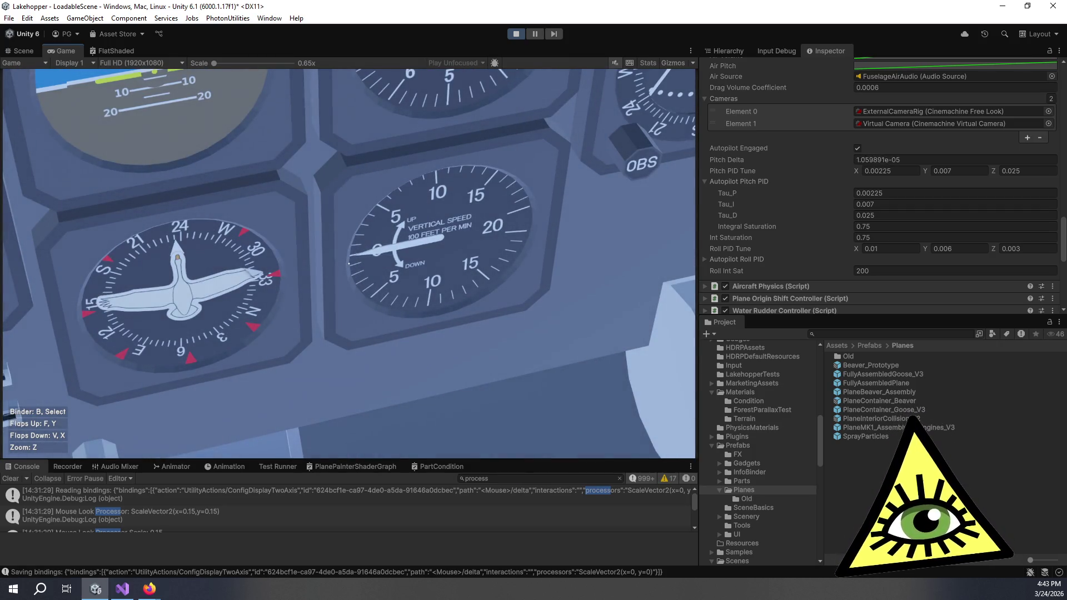
pyautogui.press('z')
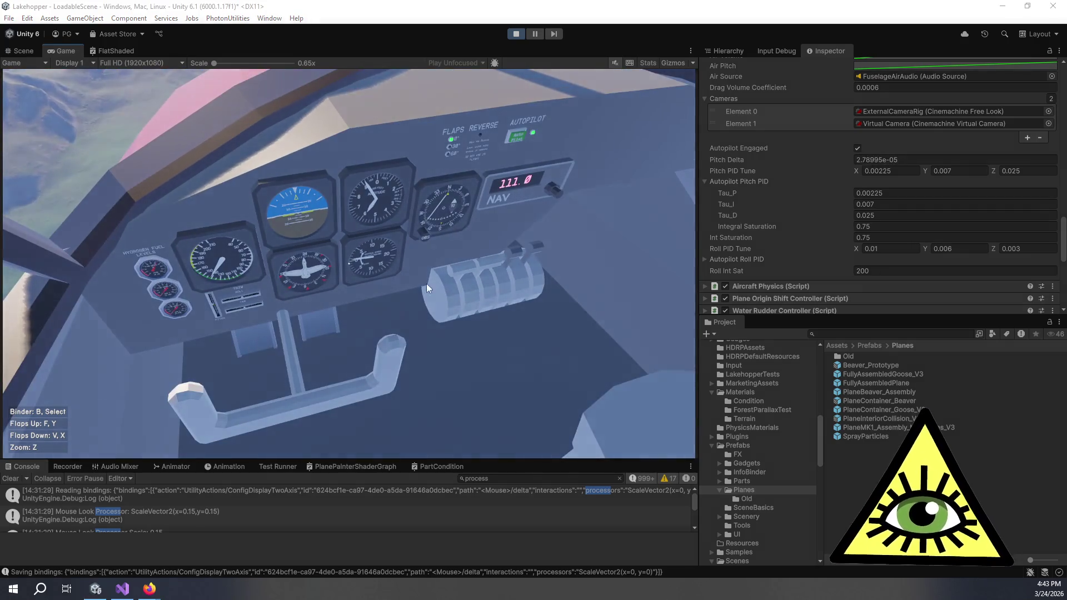
pyautogui.click(867, 238)
pyautogui.click(599, 357)
pyautogui.press('z')
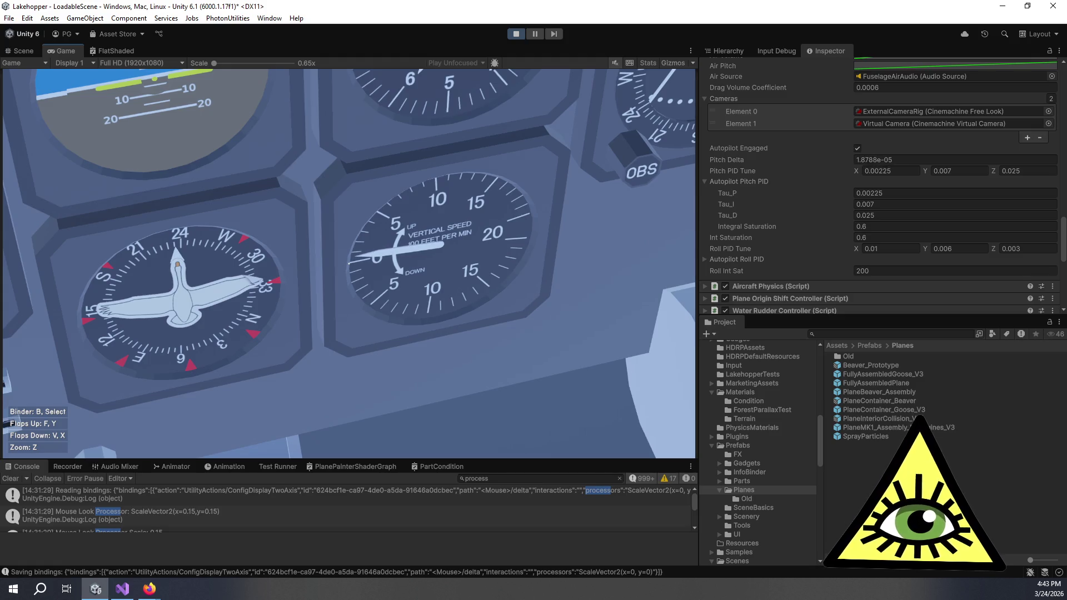
# Set Pitch PID Tune Y (integral gain) to 0.003 and resume flying.
pyautogui.press('z')
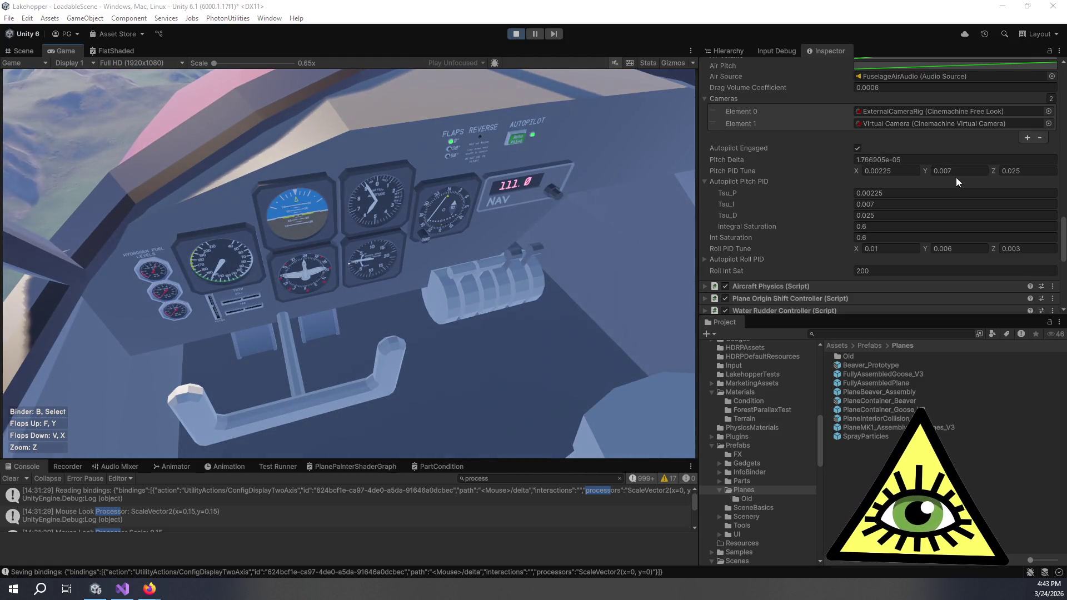
pyautogui.click(956, 171)
pyautogui.write('0.003')
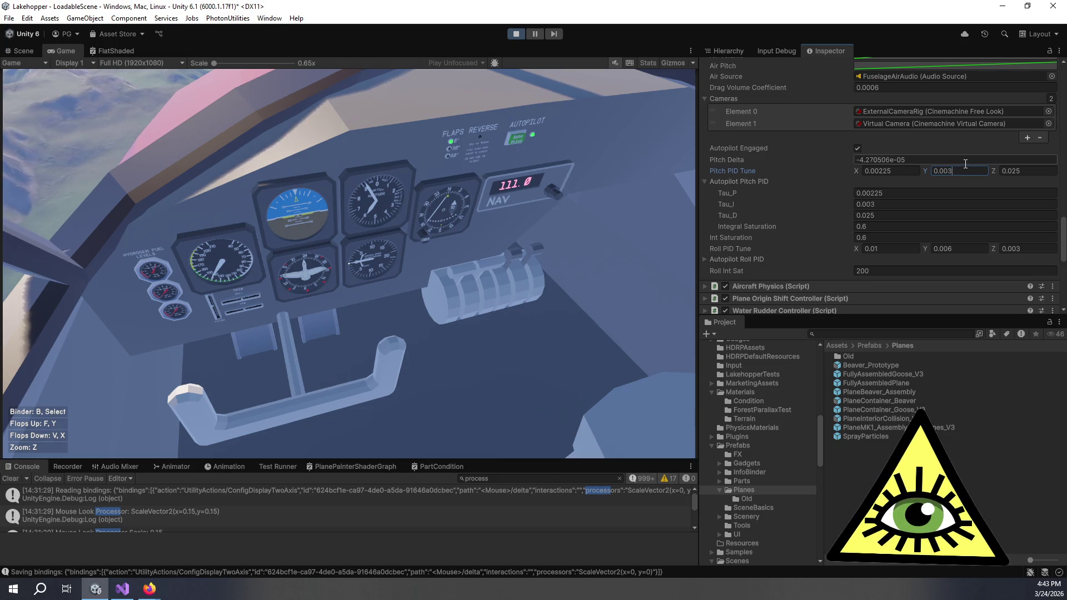
pyautogui.click(660, 257)
# After test-flying with the vertical speed gauge, restore Pitch PID Tune Z to 0.03.
pyautogui.press('z')
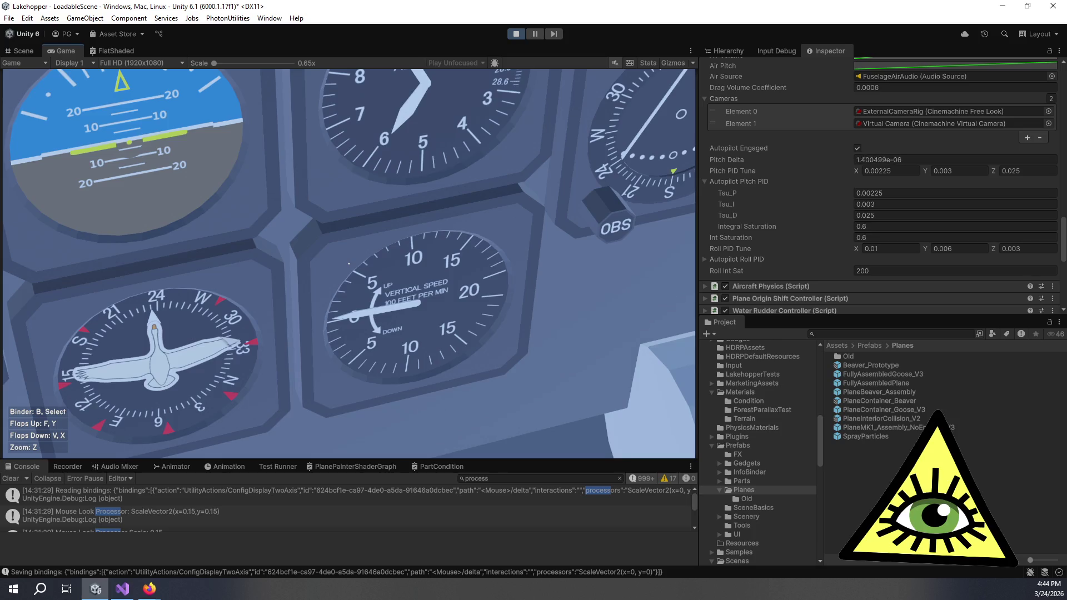
pyautogui.press('z')
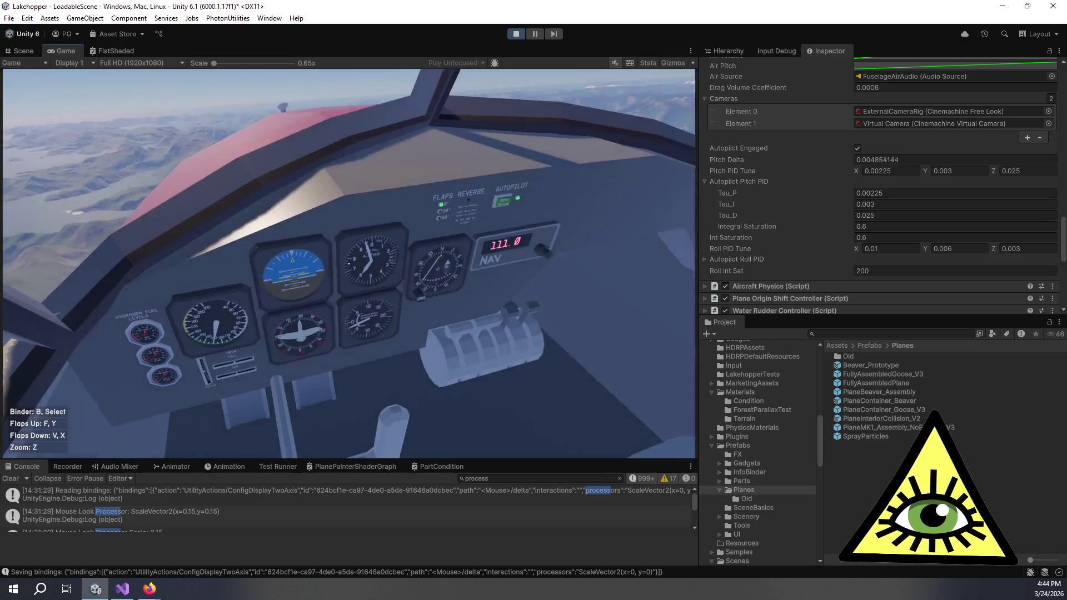
pyautogui.press('z')
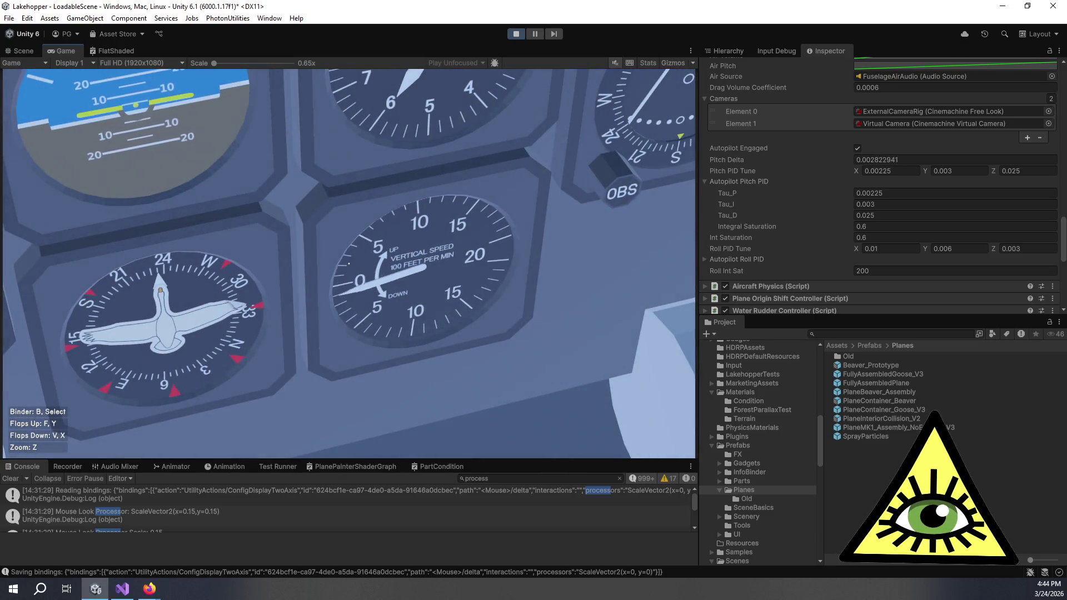
pyautogui.press('z')
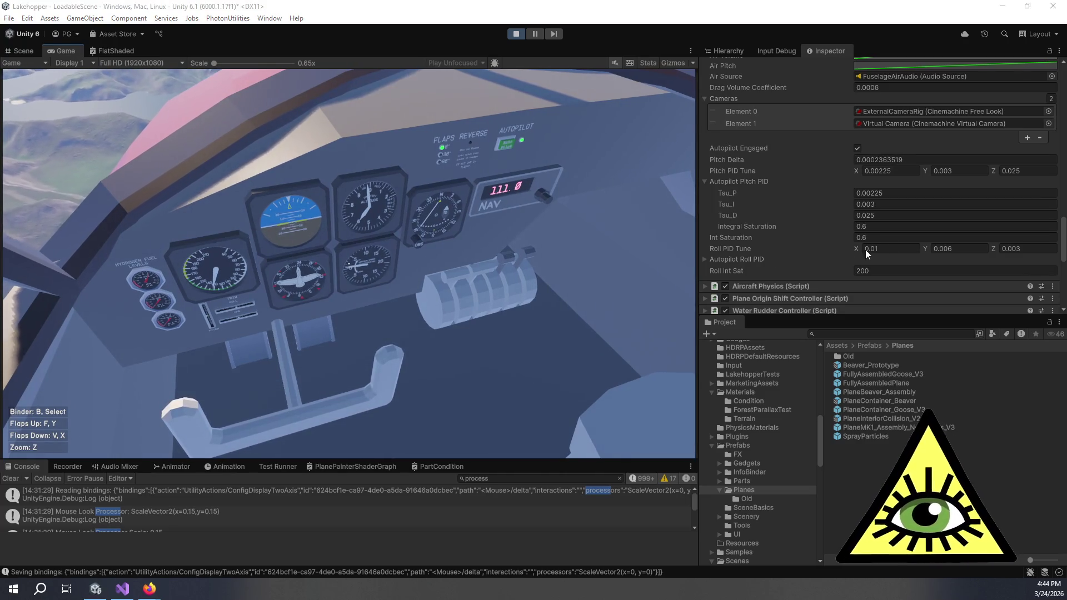
pyautogui.click(1020, 170)
pyautogui.write('0.03')
pyautogui.press('Return')
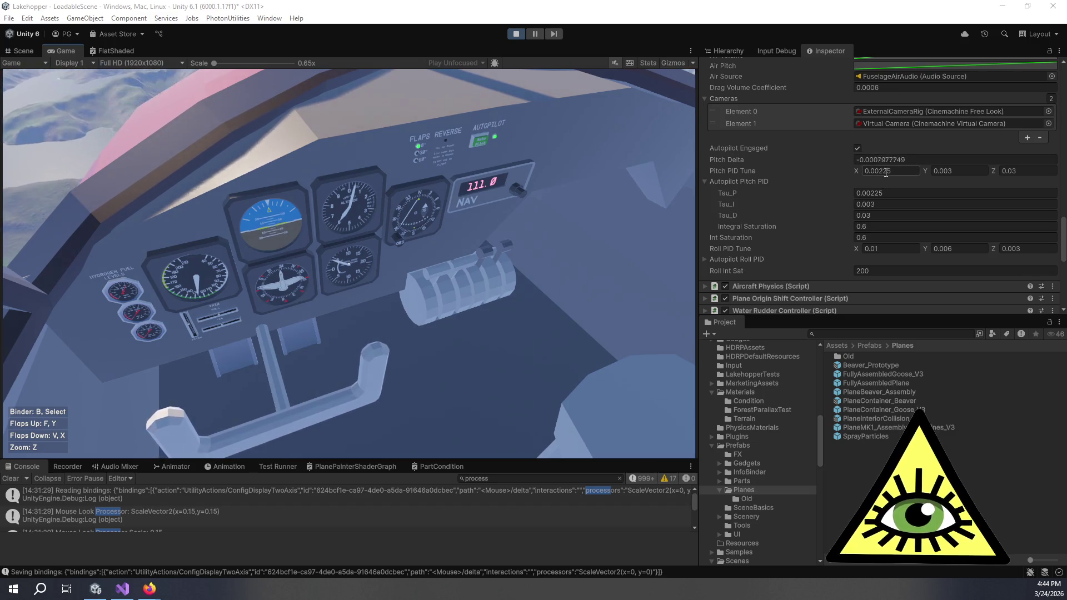
# Set Pitch PID Tune X to 0.002 and Y to 0.001, then check the gauges.
pyautogui.moveTo(882, 171); pyautogui.dragTo(903, 171)
pyautogui.press('Return')
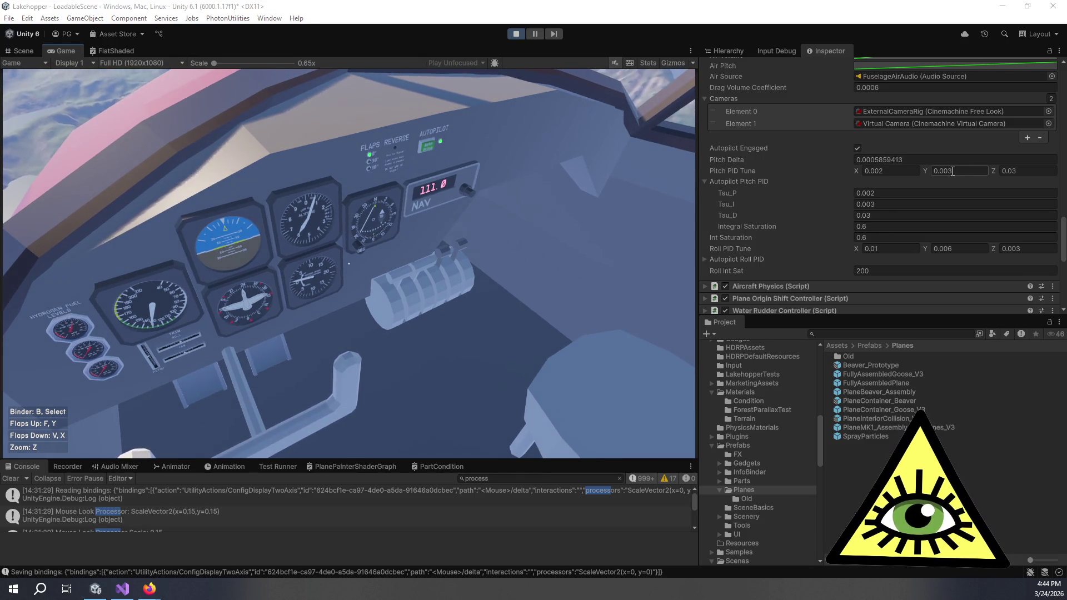
pyautogui.write('1')
pyautogui.press('Return')
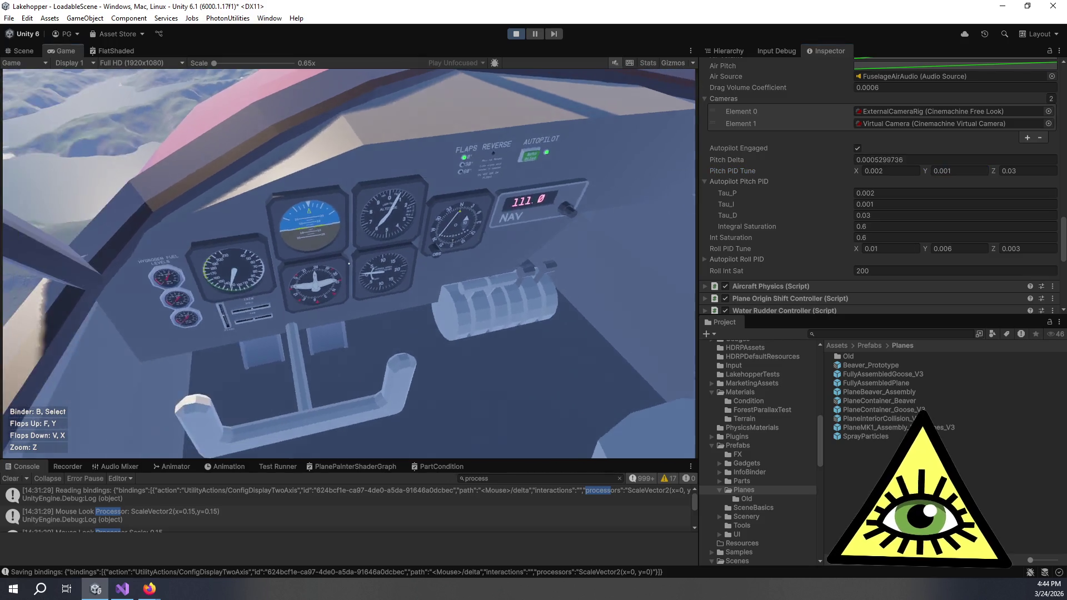
pyautogui.press('z')
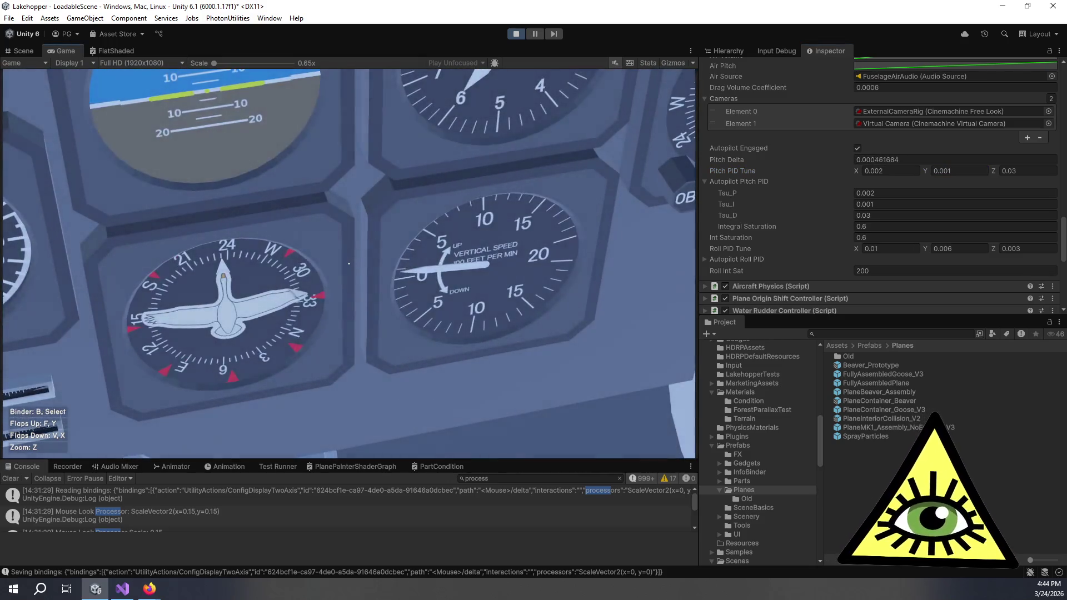
pyautogui.press('z')
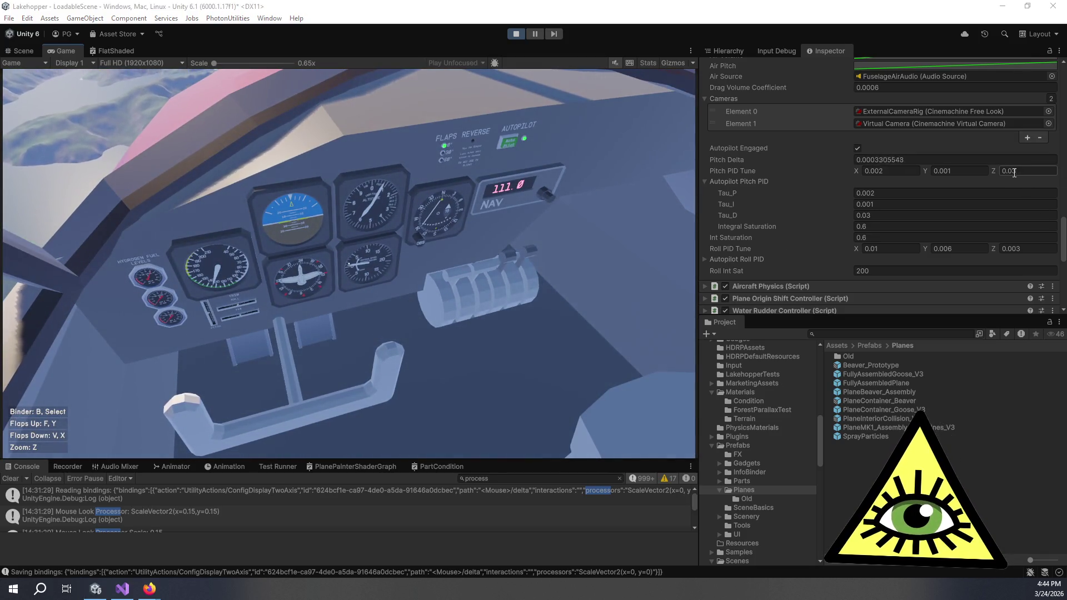
# Set Pitch PID Tune Z to 0.02 and Y to 0.0015, watching the instrument panel in flight.
pyautogui.moveTo(1012, 171); pyautogui.dragTo(1018, 172)
pyautogui.click(635, 268)
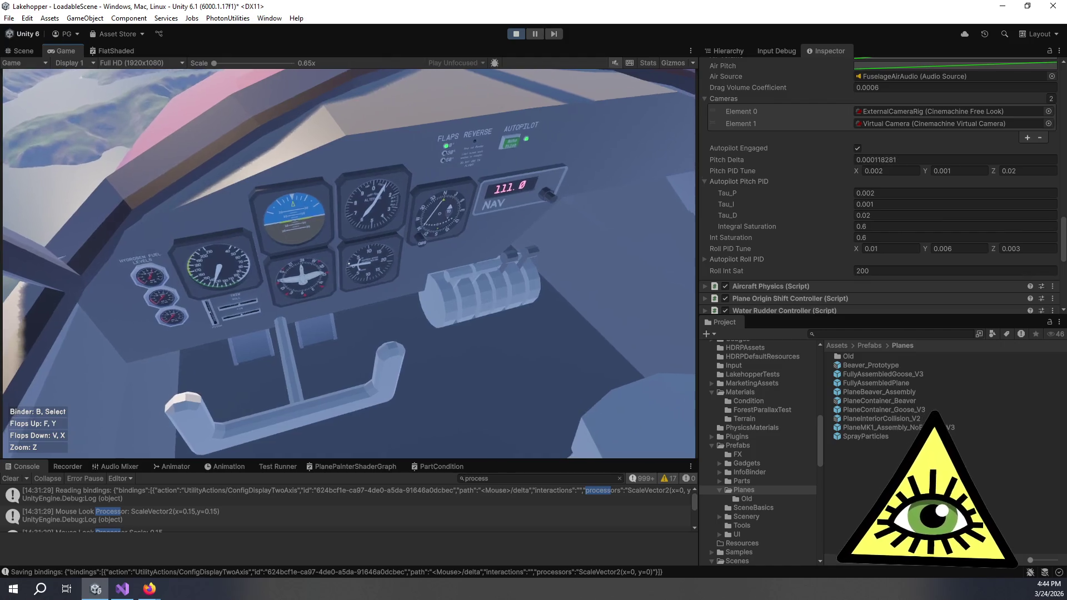
pyautogui.press('z')
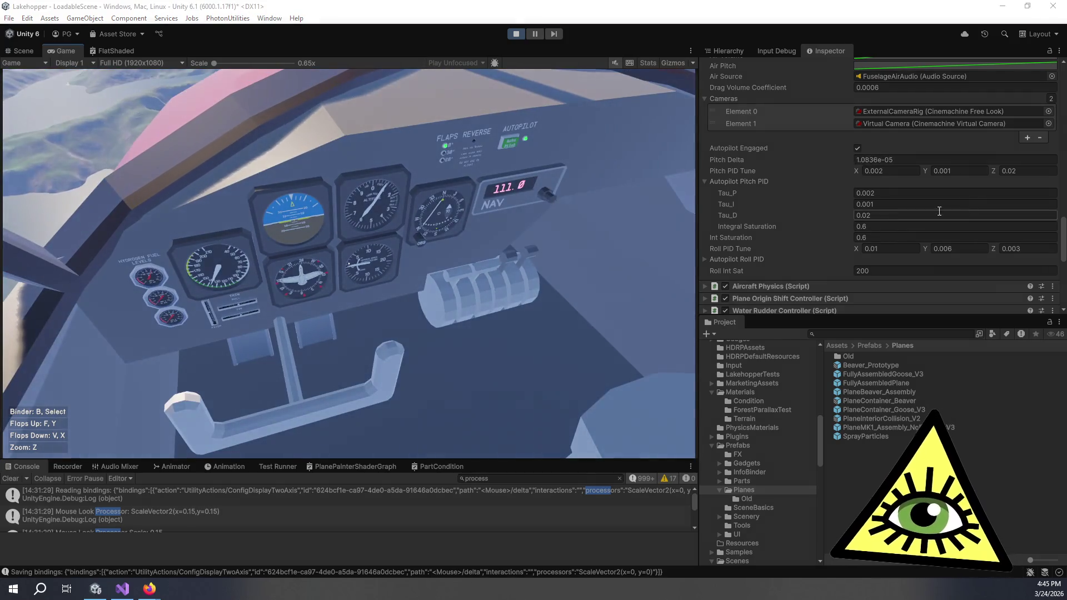
pyautogui.click(963, 171)
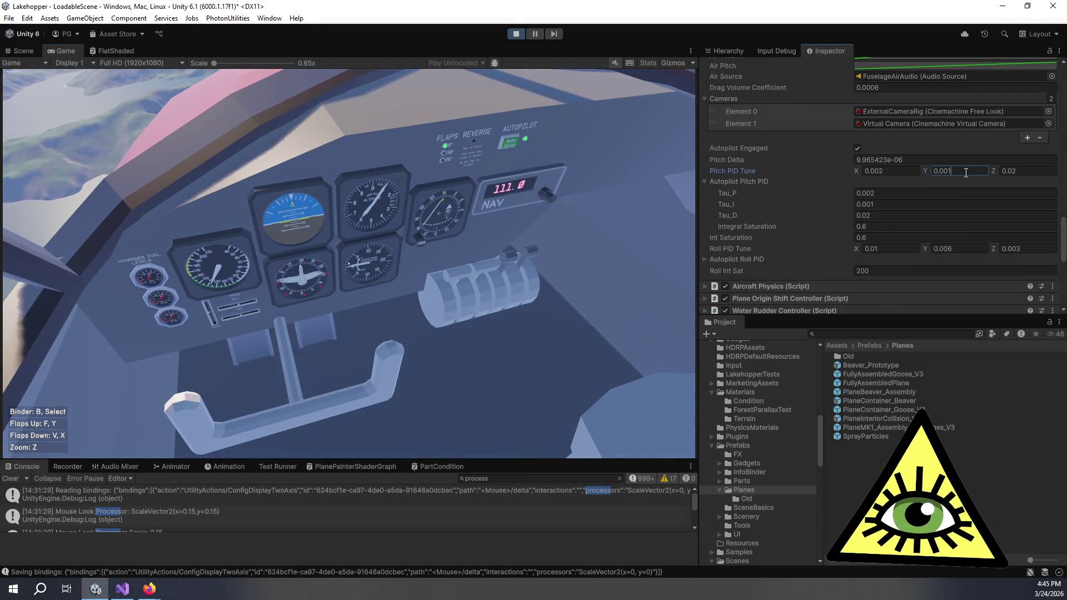
pyautogui.write('5')
pyautogui.press('Return')
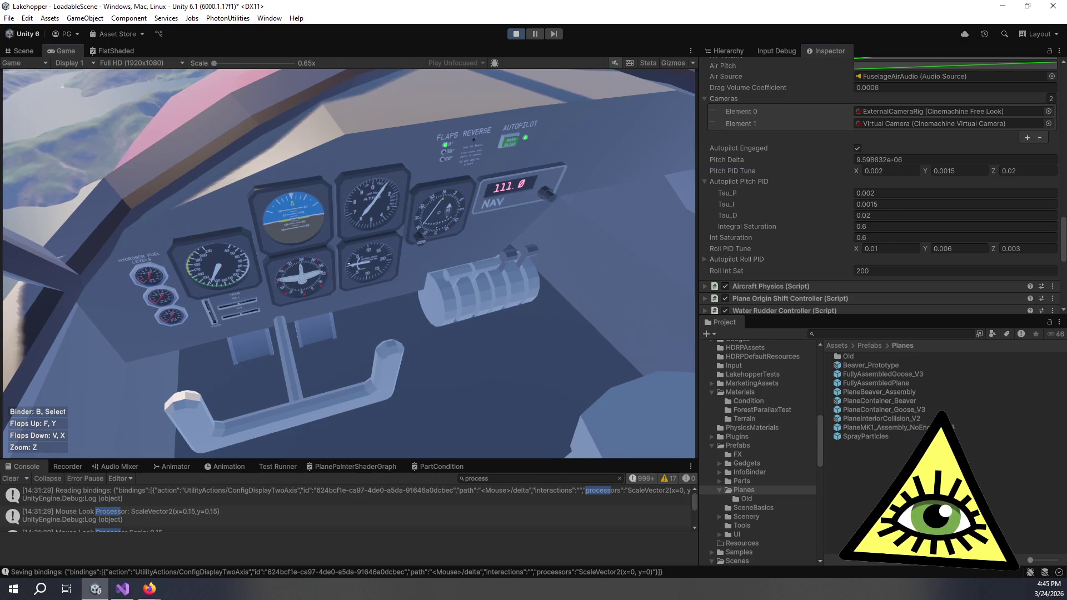
pyautogui.press('z')
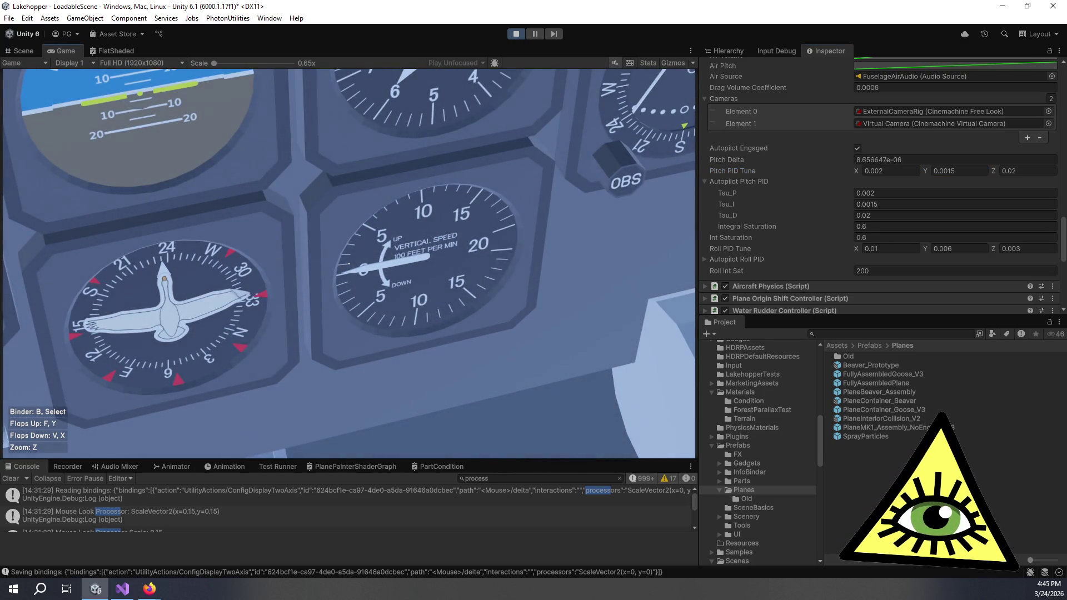
pyautogui.press('z')
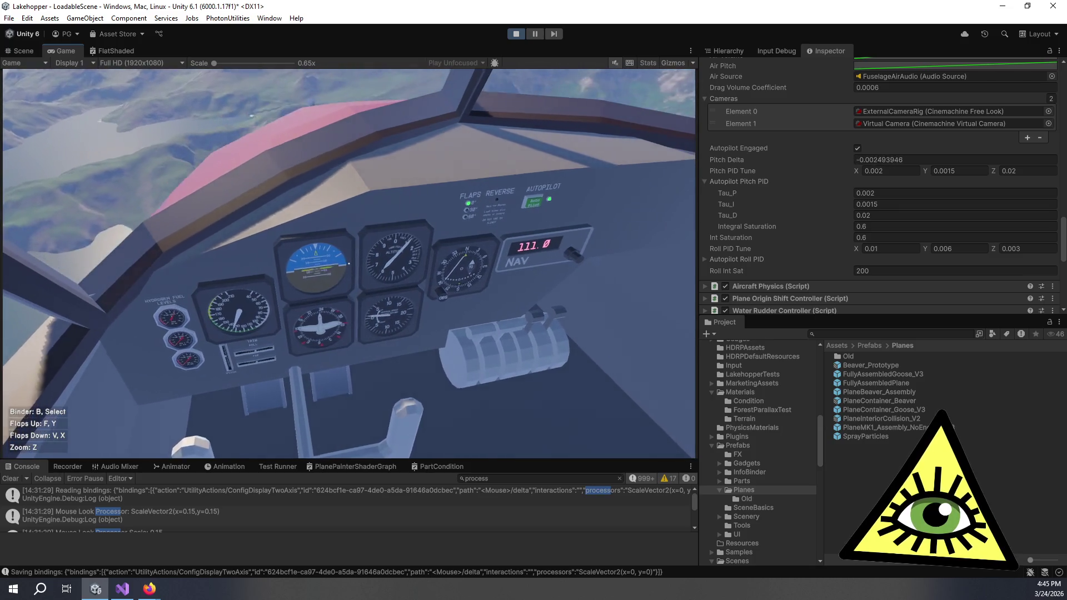
pyautogui.press('z')
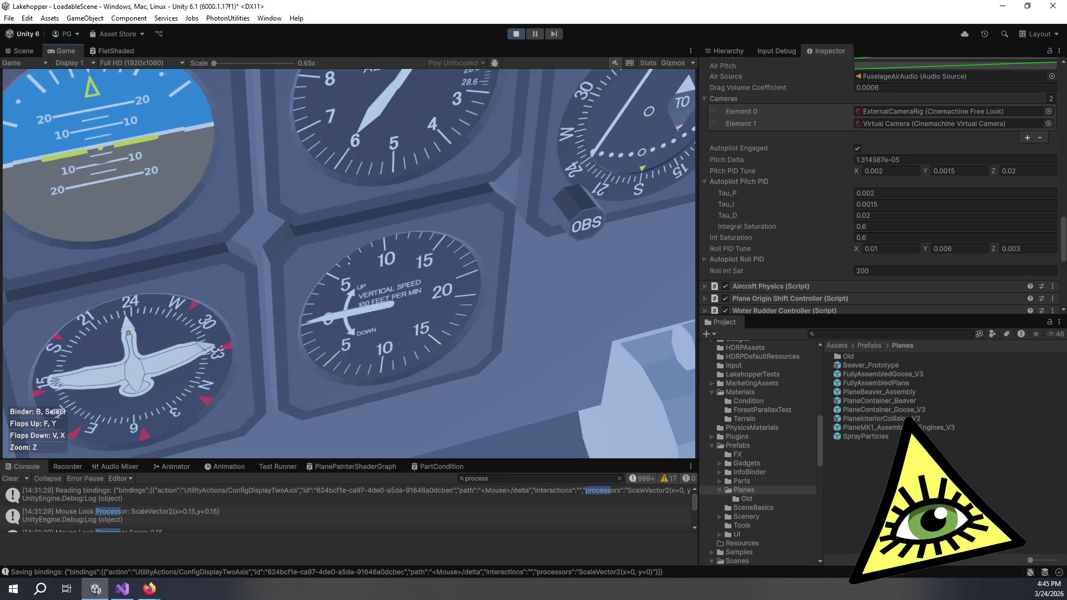
pyautogui.press('z')
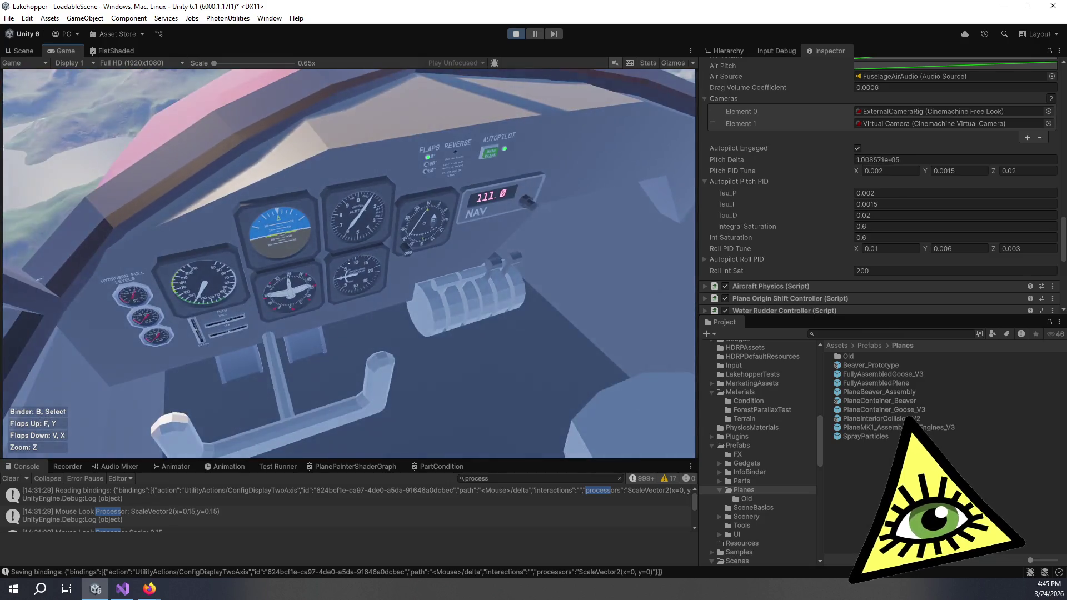
pyautogui.click(1042, 172)
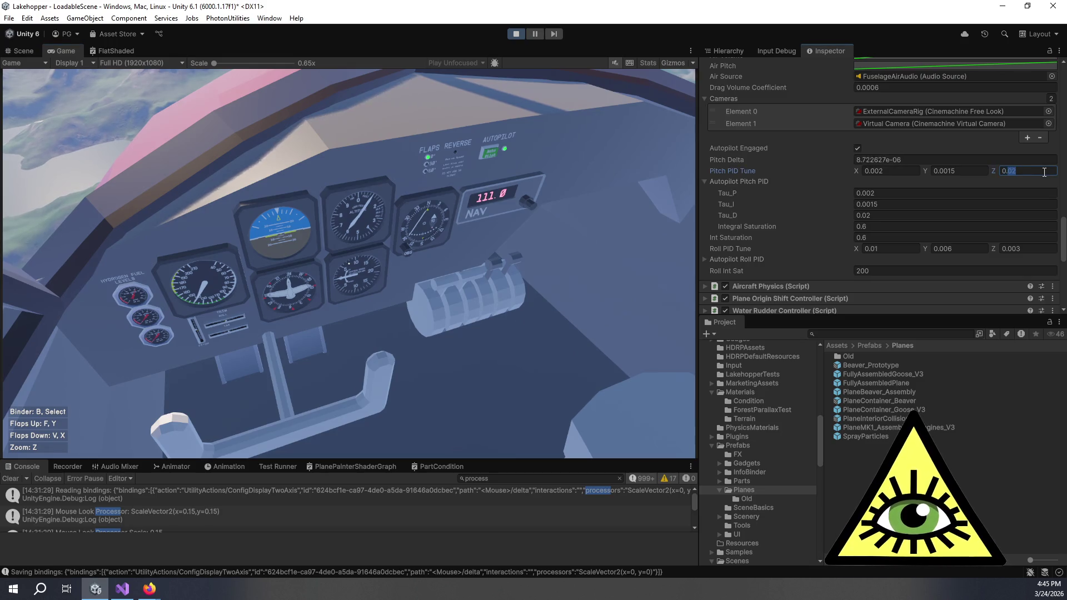
pyautogui.write('2')
# Try Pitch PID Tune Z values of 0.022, 0.03 and 0.0275 in flight.
pyautogui.click(655, 228)
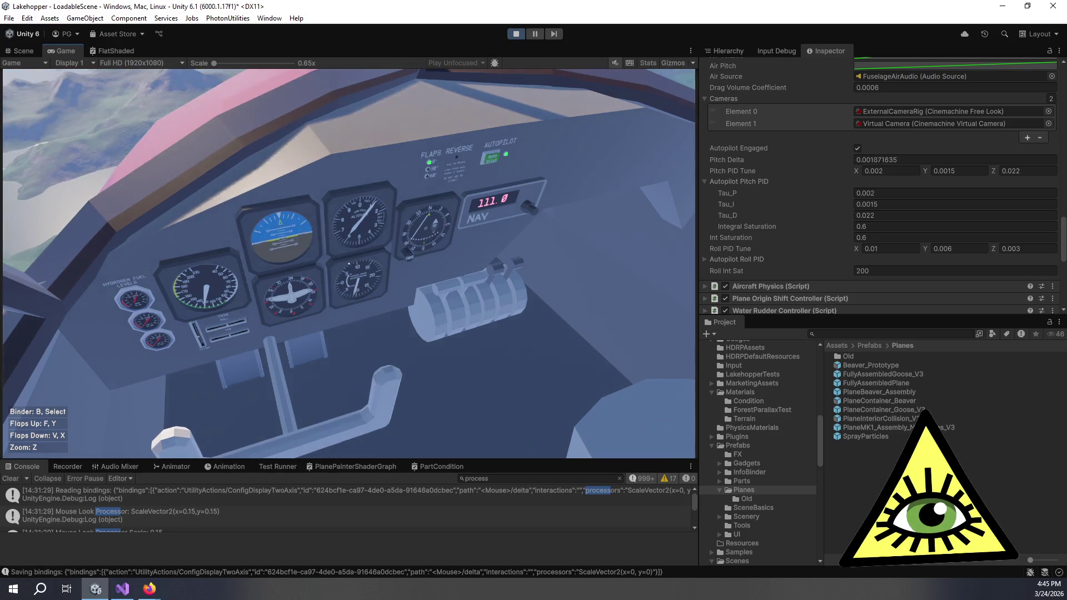
pyautogui.hotkey('alt', 'Tab')
pyautogui.doubleClick(1011, 169)
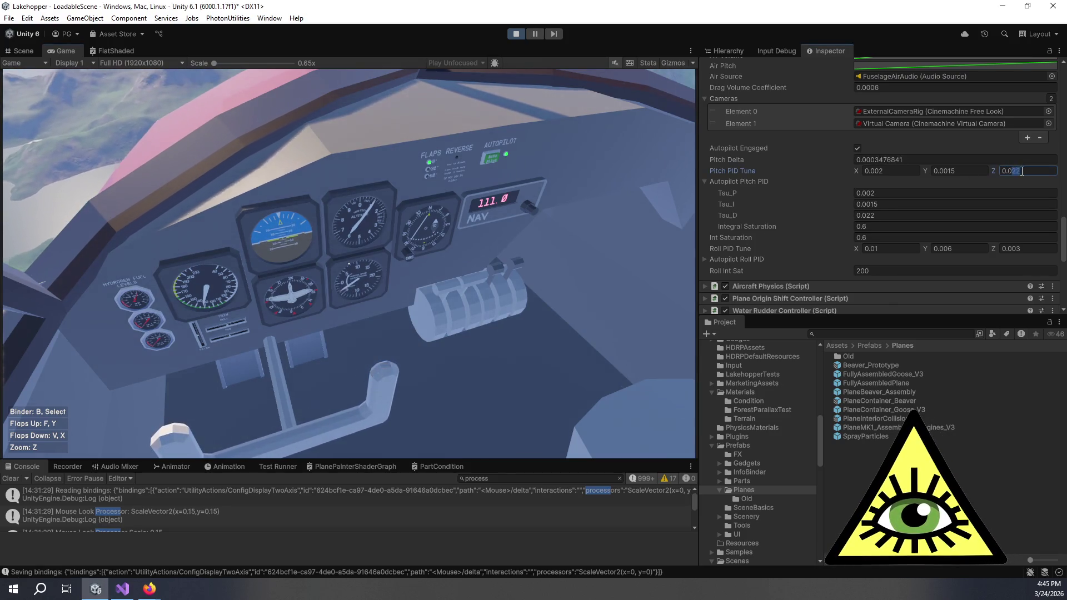
pyautogui.write('0.03')
pyautogui.press('Return')
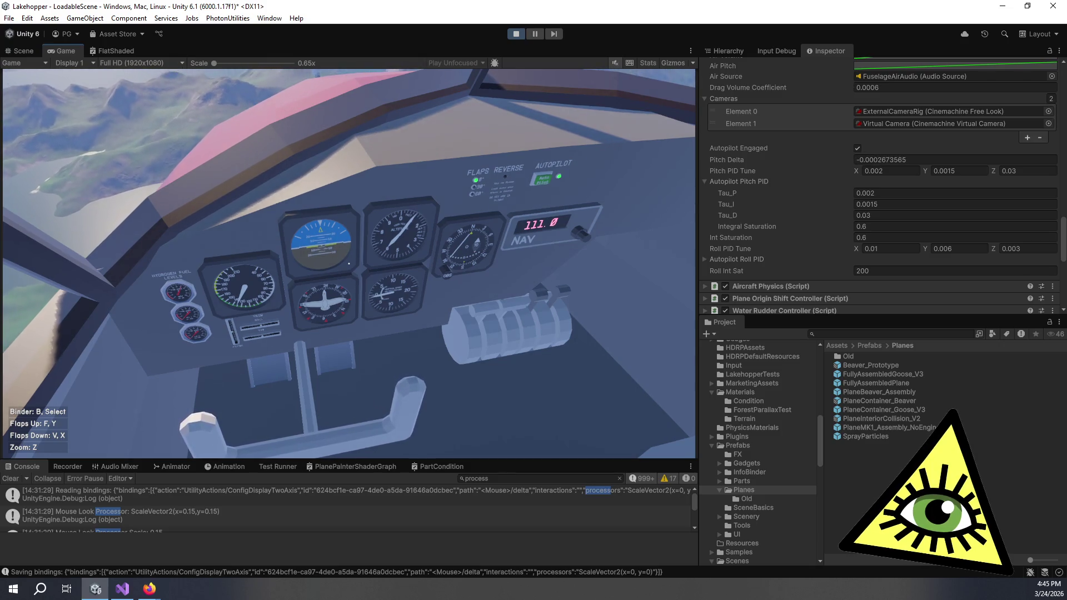
pyautogui.click(1019, 171)
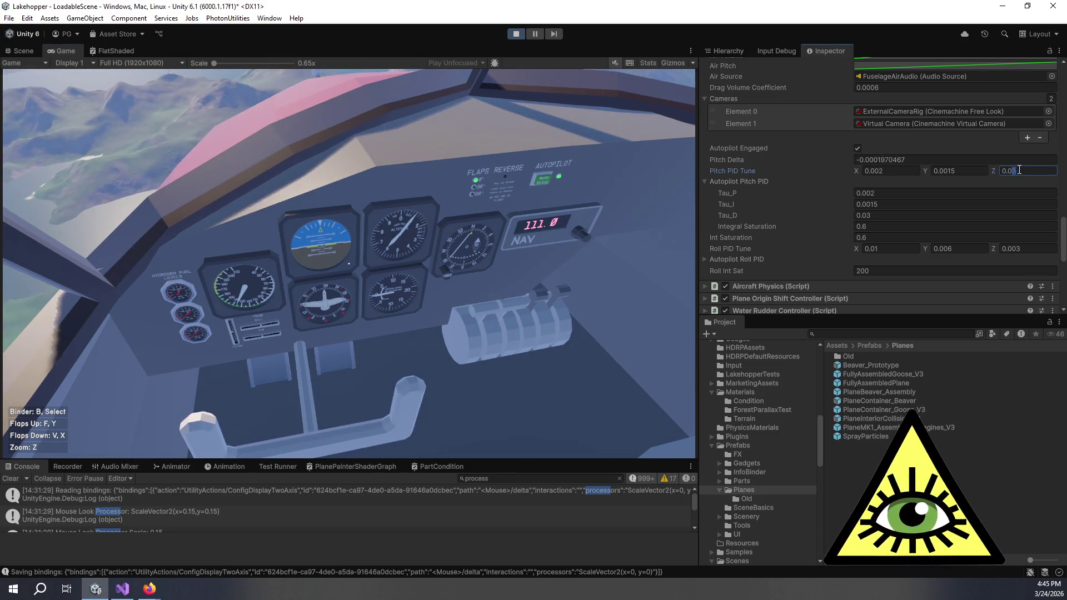
pyautogui.write('0.03')
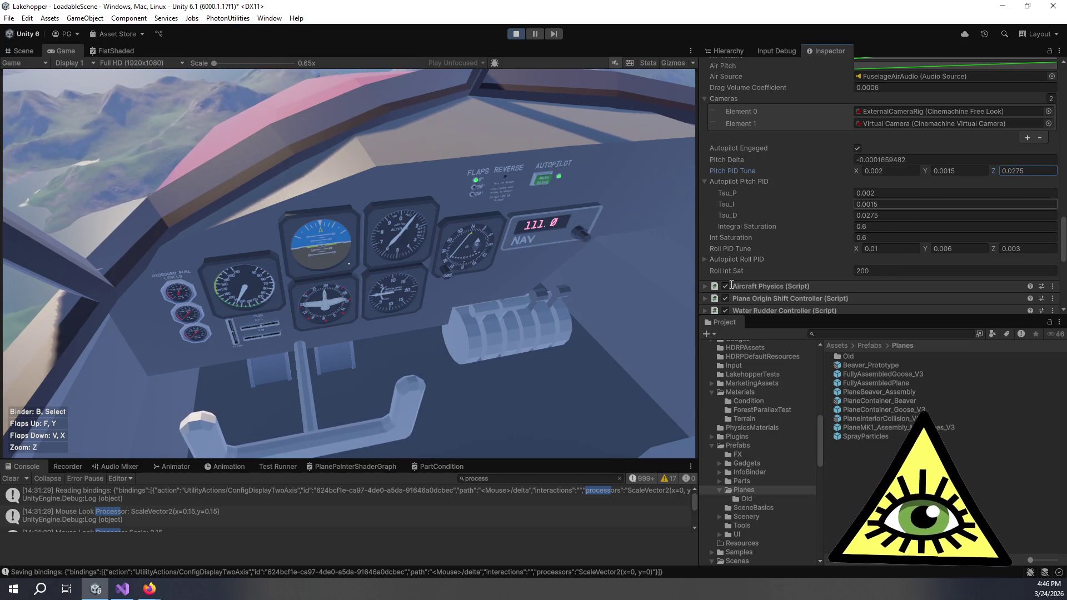
pyautogui.press('Return')
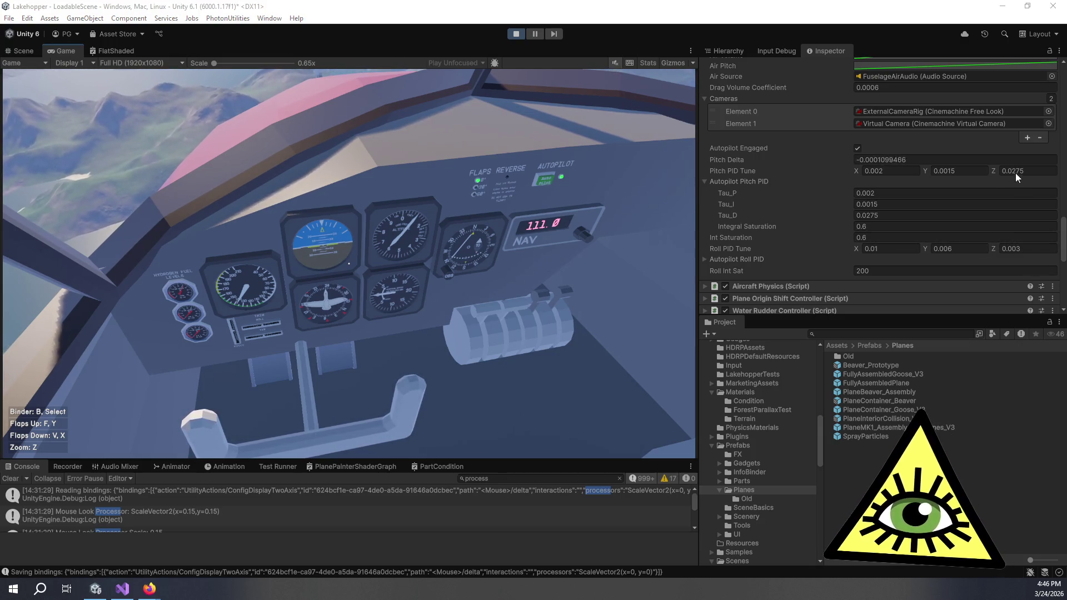
# Try Pitch PID Tune Z at 0.023, then settle it at 0.021 while checking the instruments.
pyautogui.moveTo(1015, 173); pyautogui.dragTo(1027, 174)
pyautogui.write('0.023')
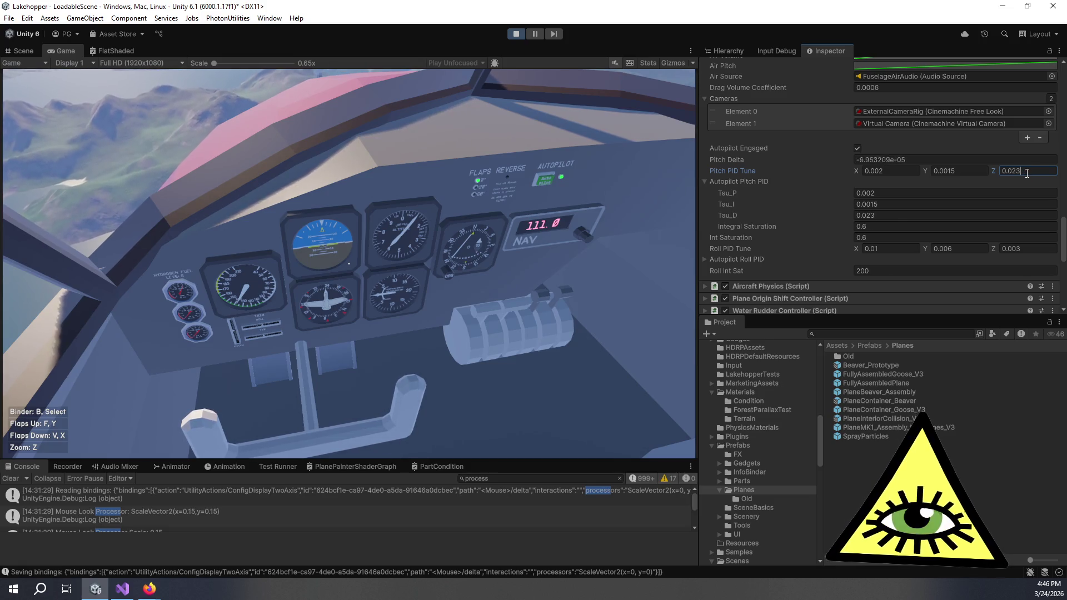
pyautogui.click(484, 431)
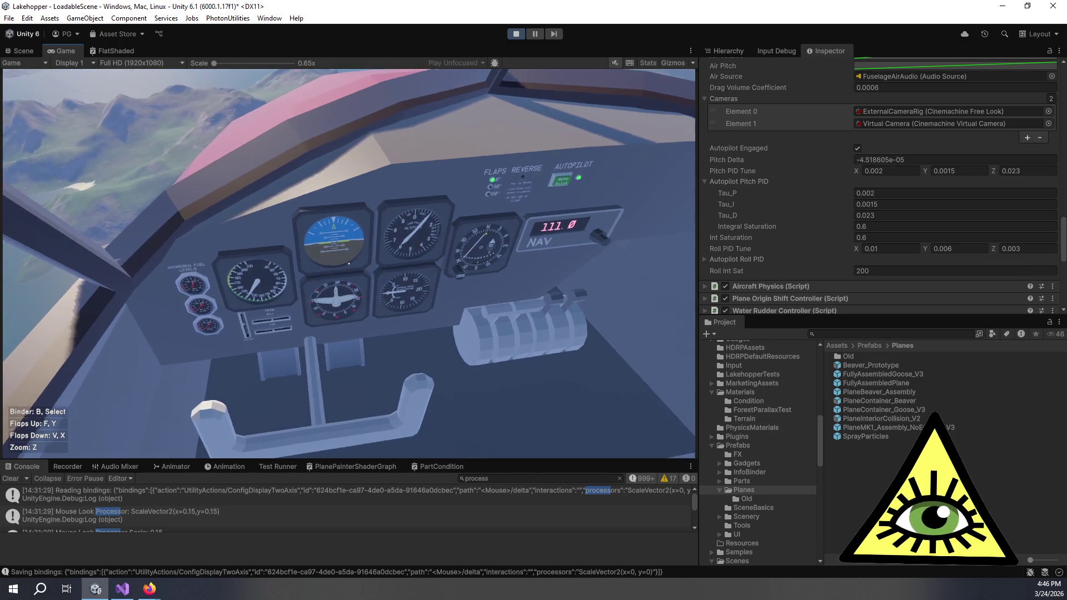
pyautogui.press('z')
pyautogui.press('z')
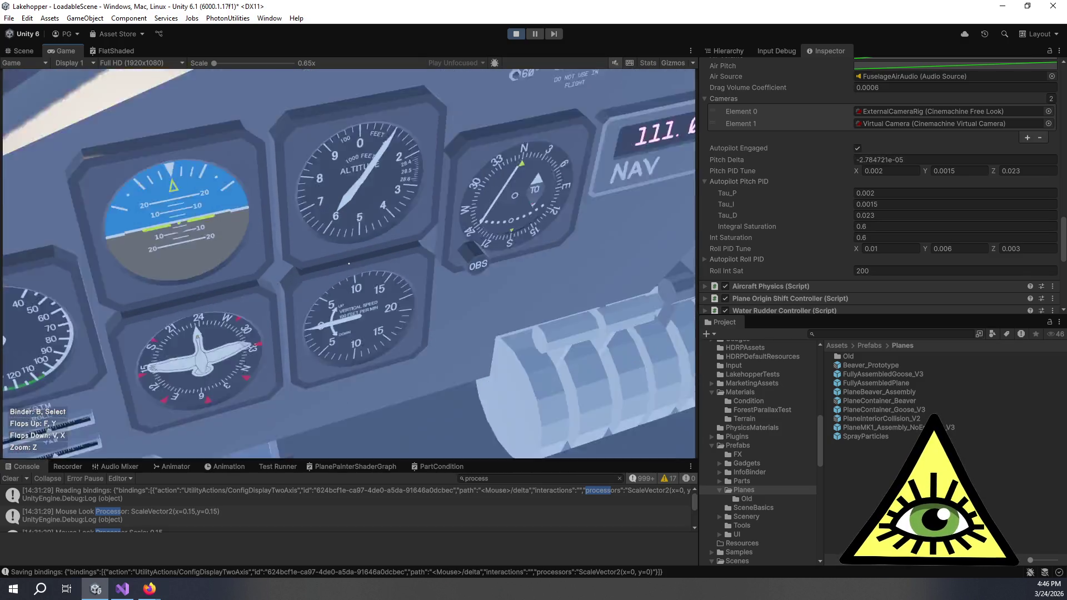
pyautogui.press('BackSpace')
pyautogui.write('1')
pyautogui.press('Return')
pyautogui.press('z')
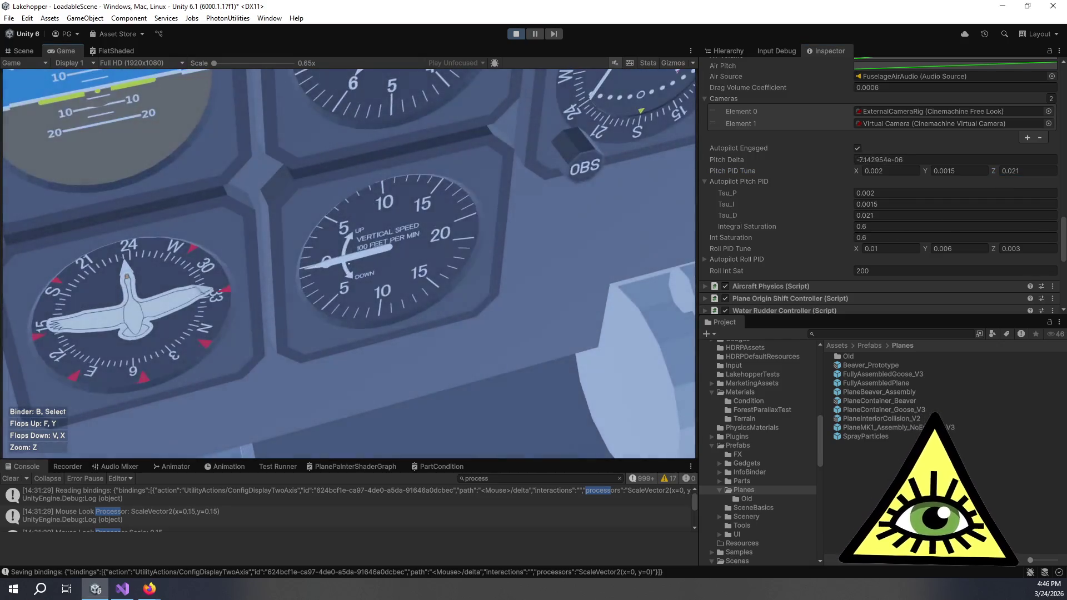
pyautogui.press('z')
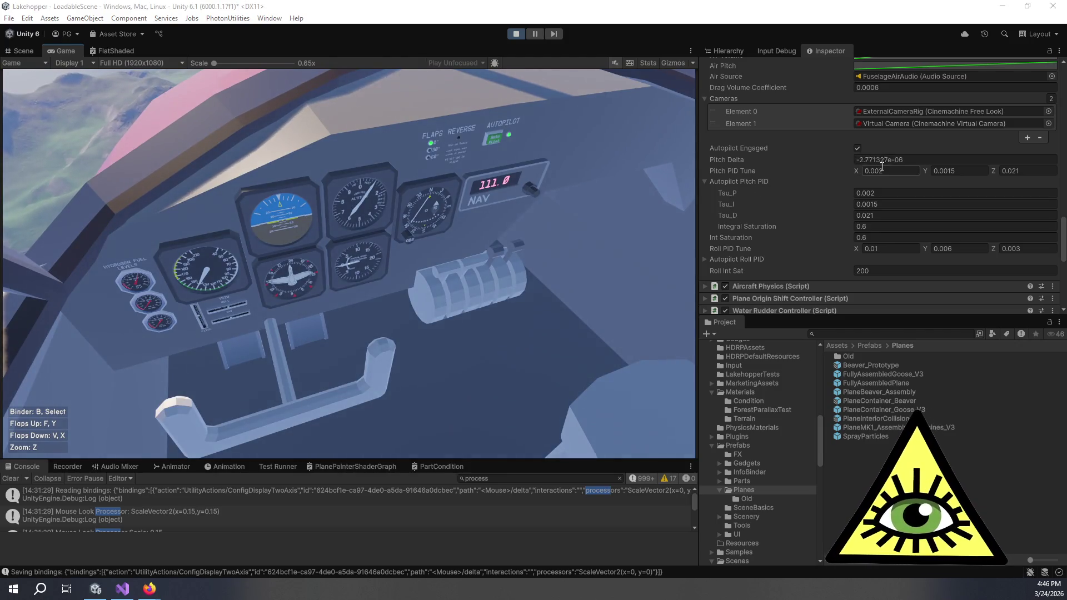
pyautogui.click(883, 172)
# Set Pitch PID Tune X to 0.0018 and Y to 0.001.
pyautogui.write('18')
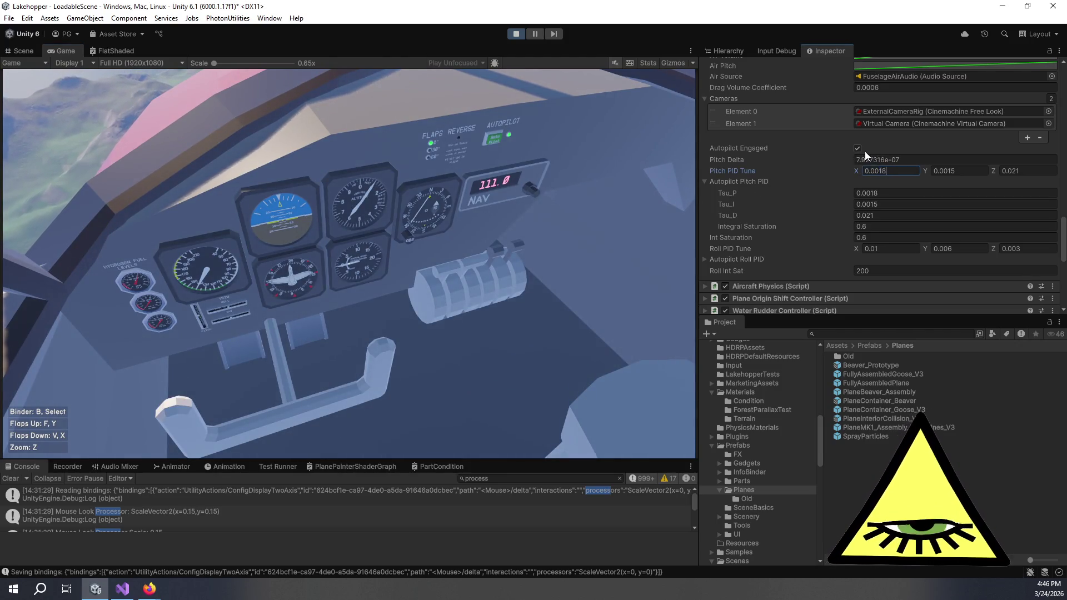
pyautogui.click(646, 288)
pyautogui.click(932, 169)
pyautogui.press('BackSpace')
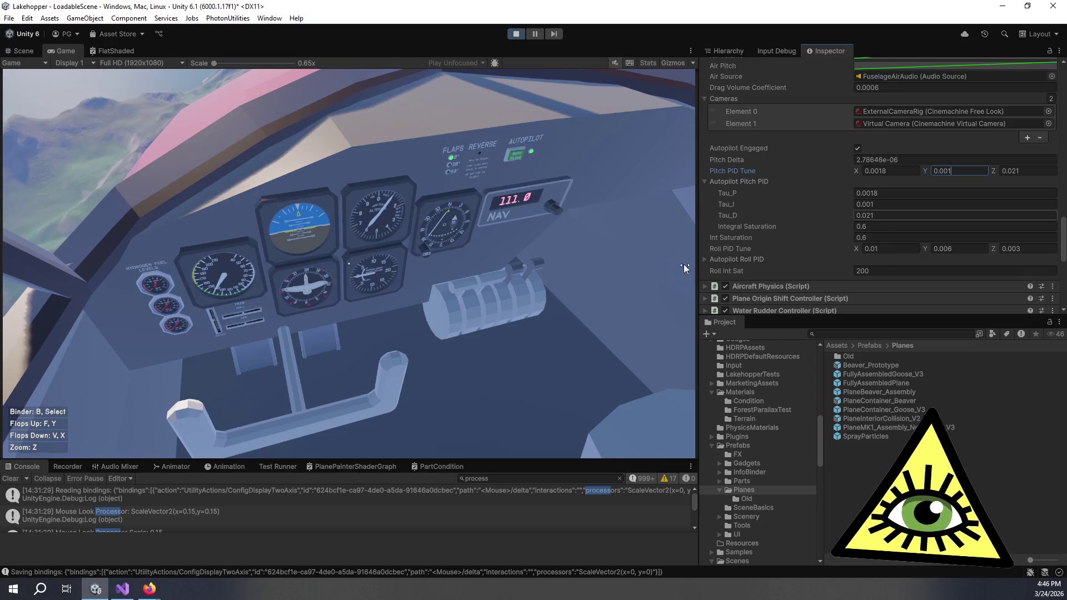
pyautogui.click(684, 264)
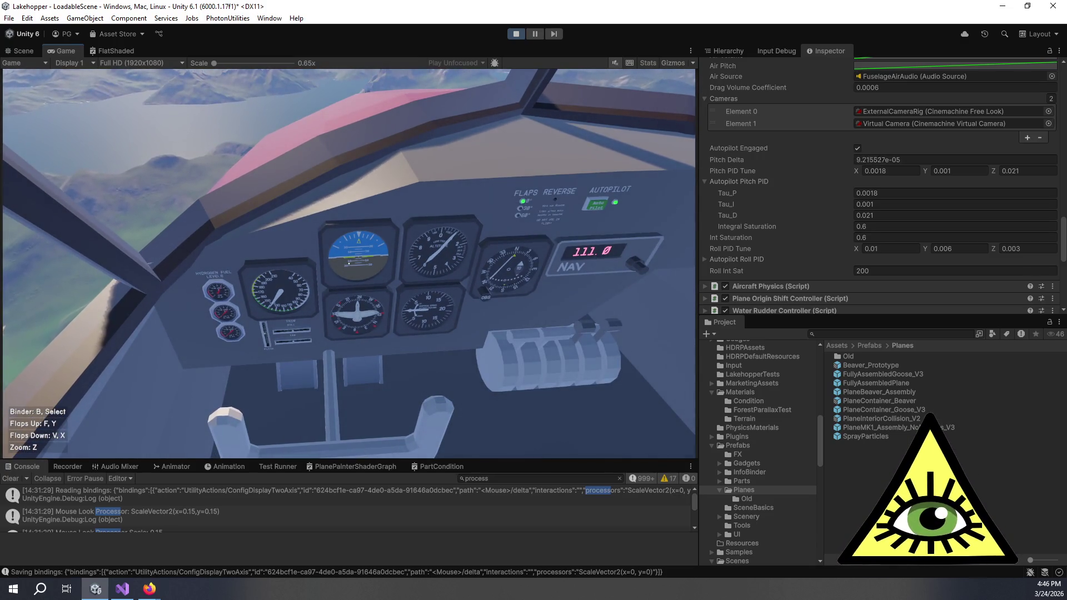
# Lower Pitch PID Tune X to 0.0015 after a quick look at the instruments.
pyautogui.press('z')
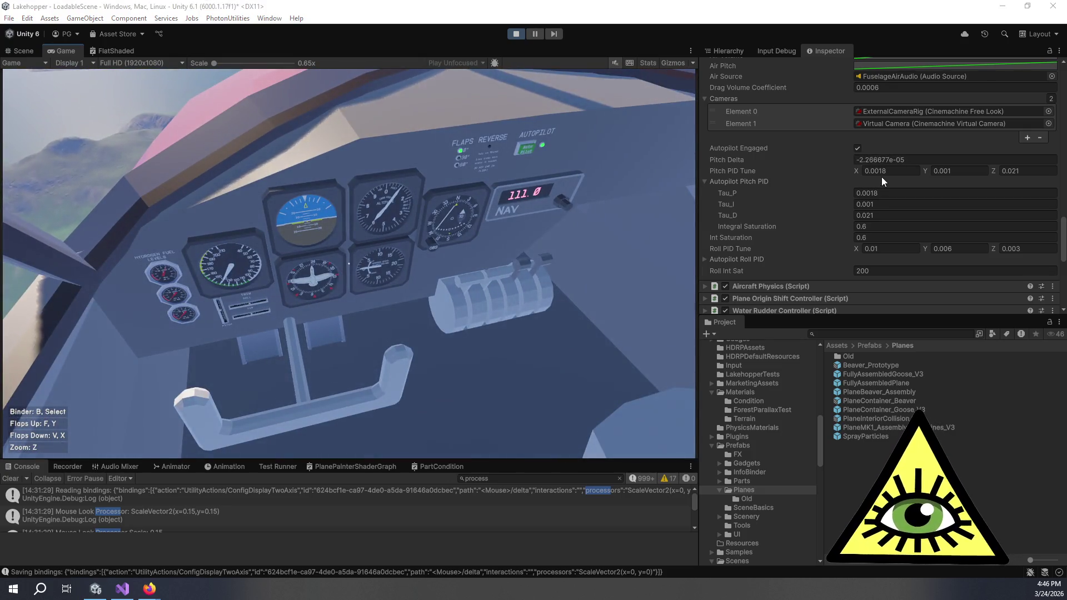
pyautogui.click(888, 171)
pyautogui.write('0.0015')
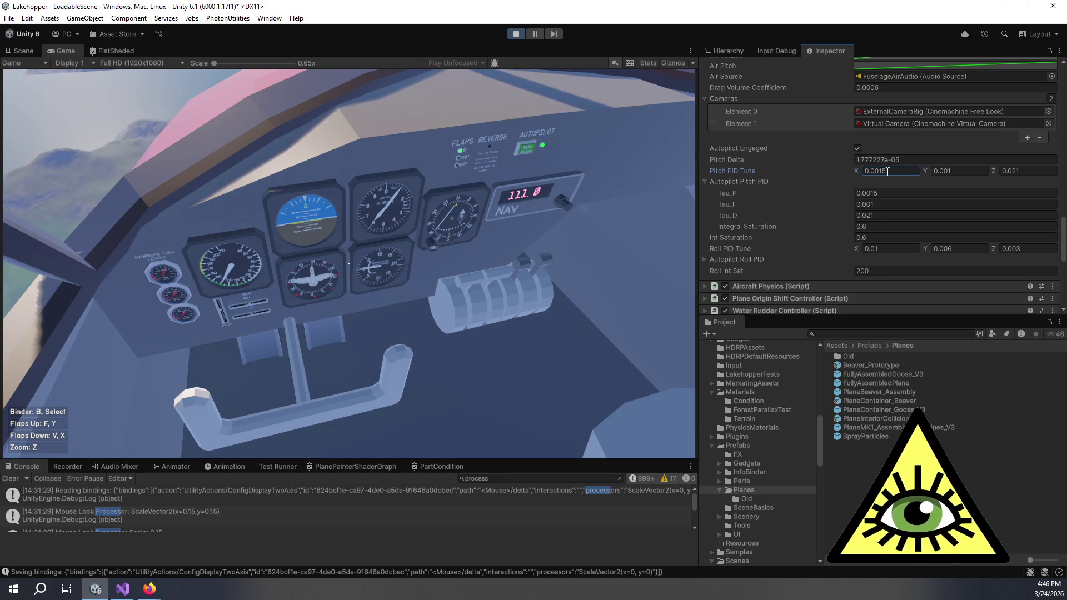
pyautogui.click(614, 182)
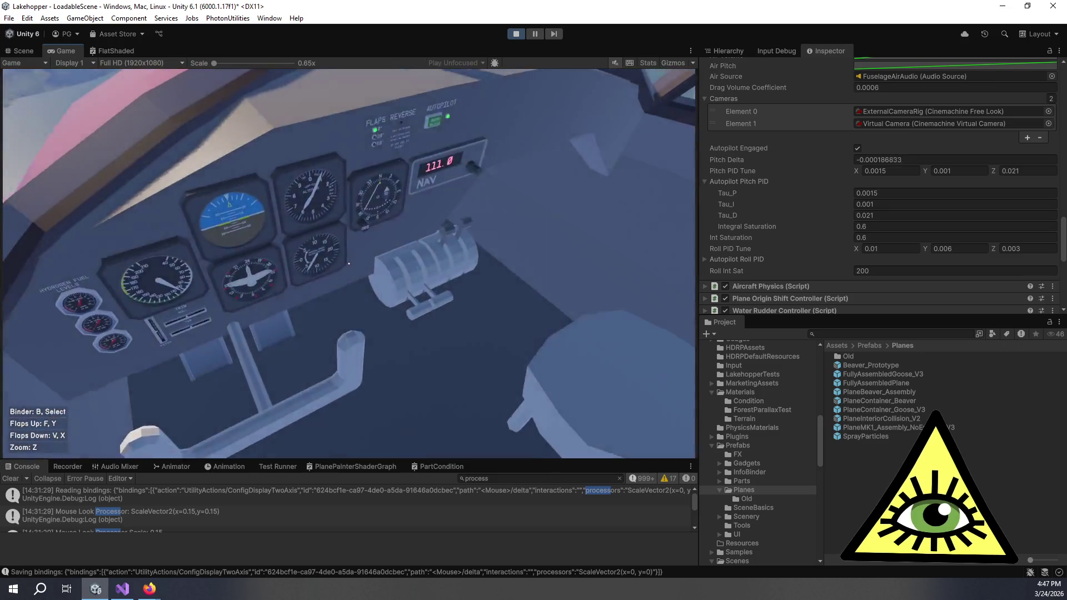
pyautogui.press('z')
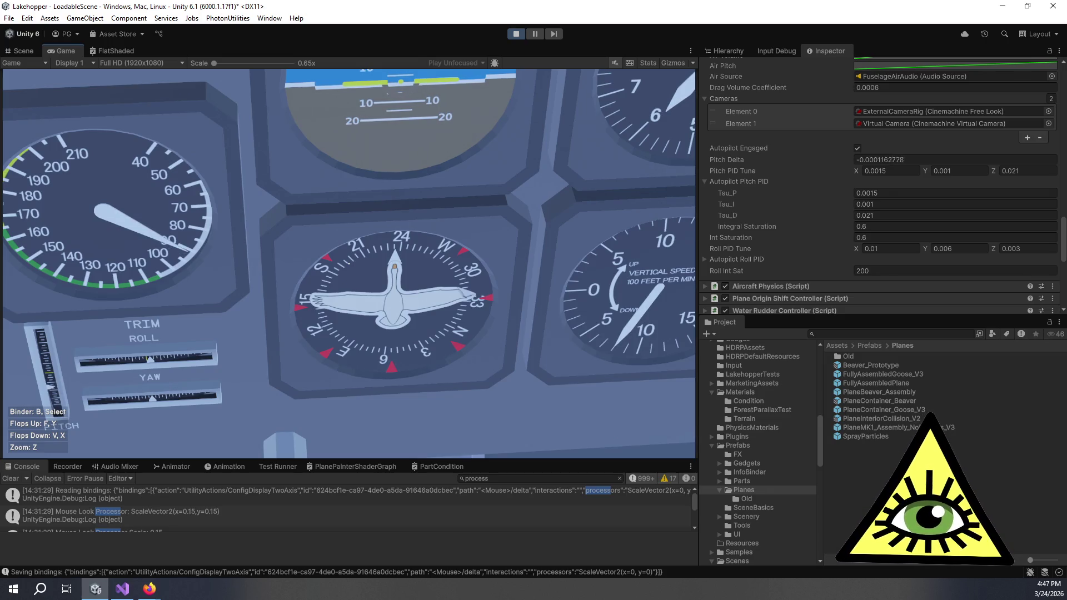
pyautogui.press('z')
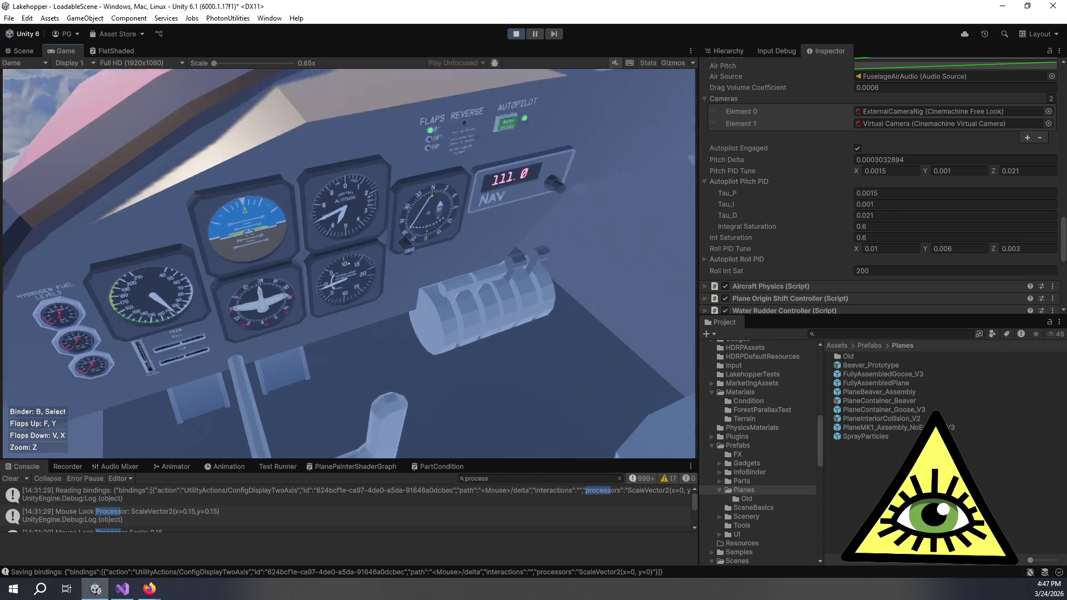
pyautogui.press('z')
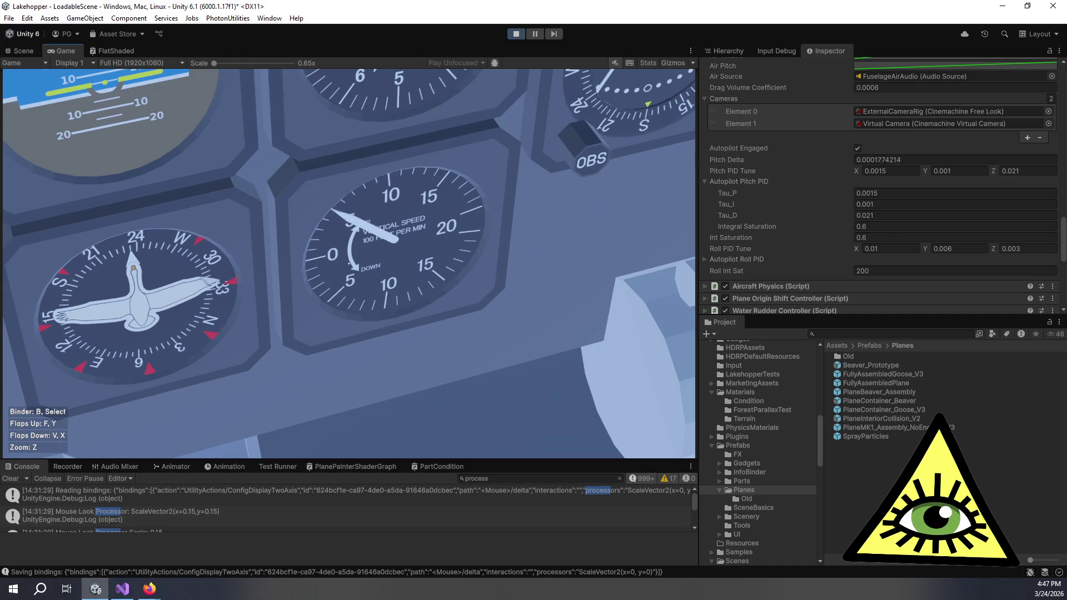
pyautogui.press('z')
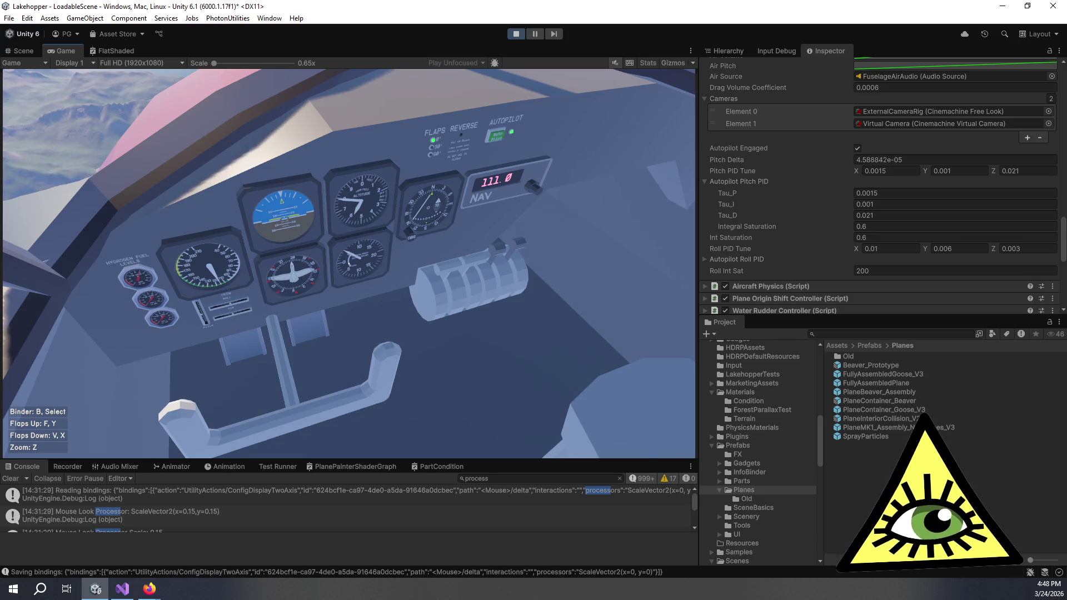
pyautogui.press('z')
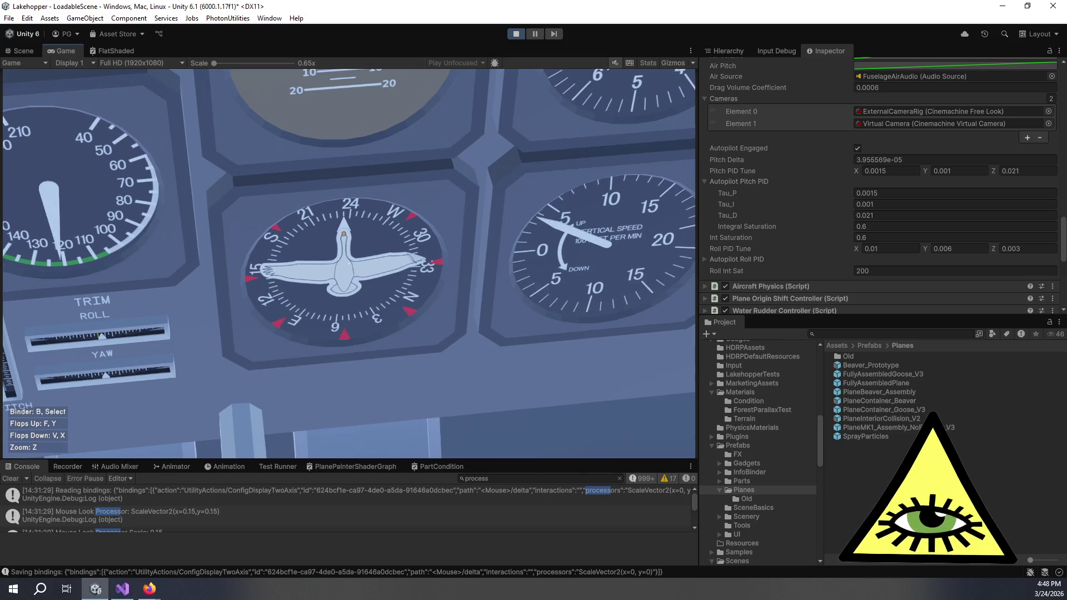
pyautogui.press('z')
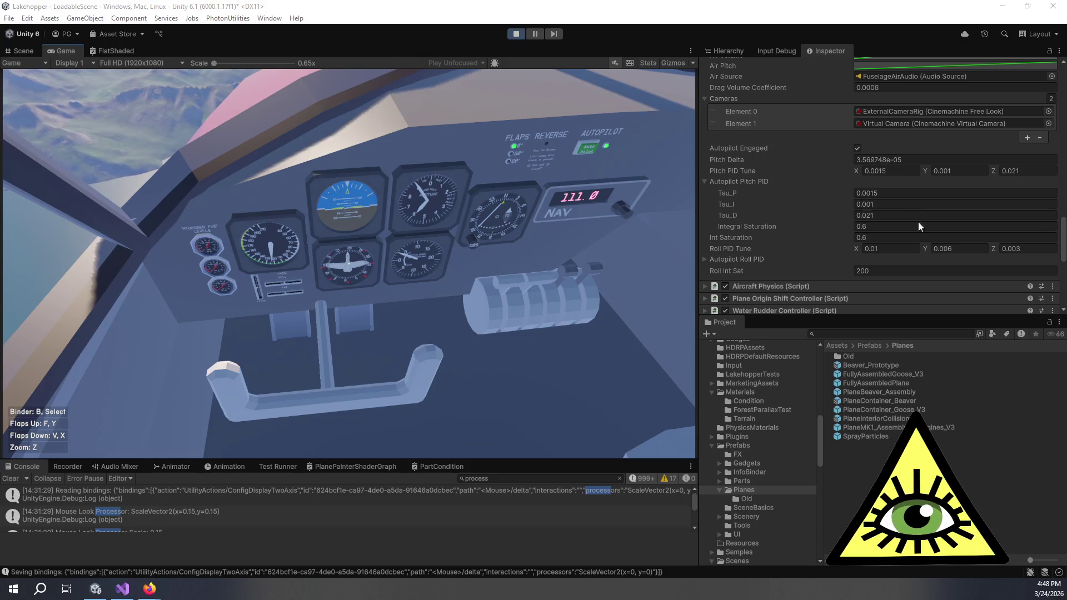
pyautogui.click(848, 238)
# Set Int Saturation to 2 and watch the compass gauge in flight.
pyautogui.write('2')
pyautogui.click(656, 253)
pyautogui.press('z')
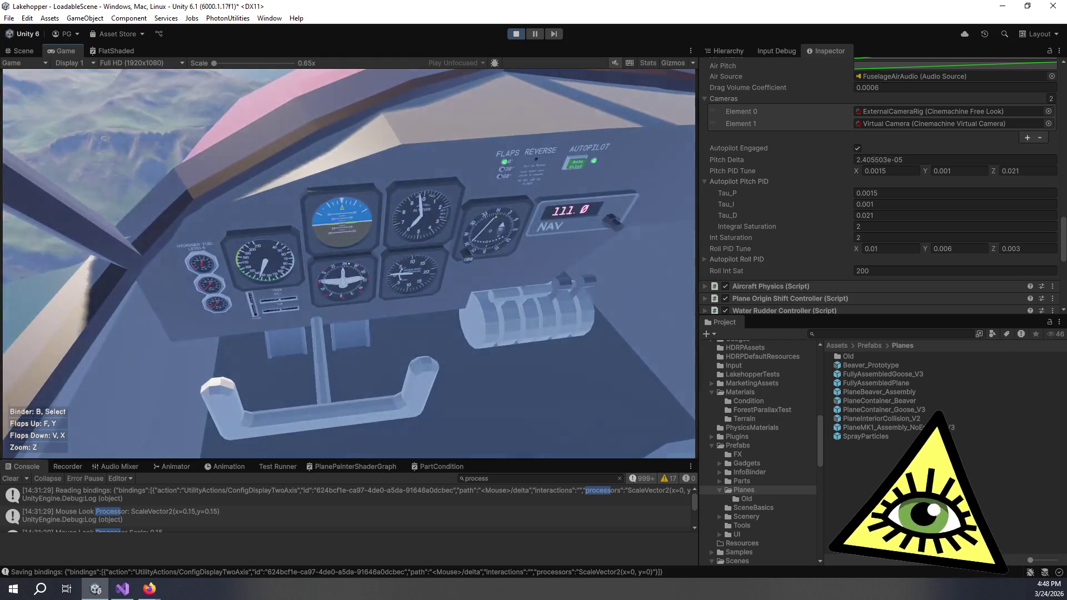
# Set both Integral Saturation and Int Saturation to 3 and check the instrument gauges.
pyautogui.click(867, 226)
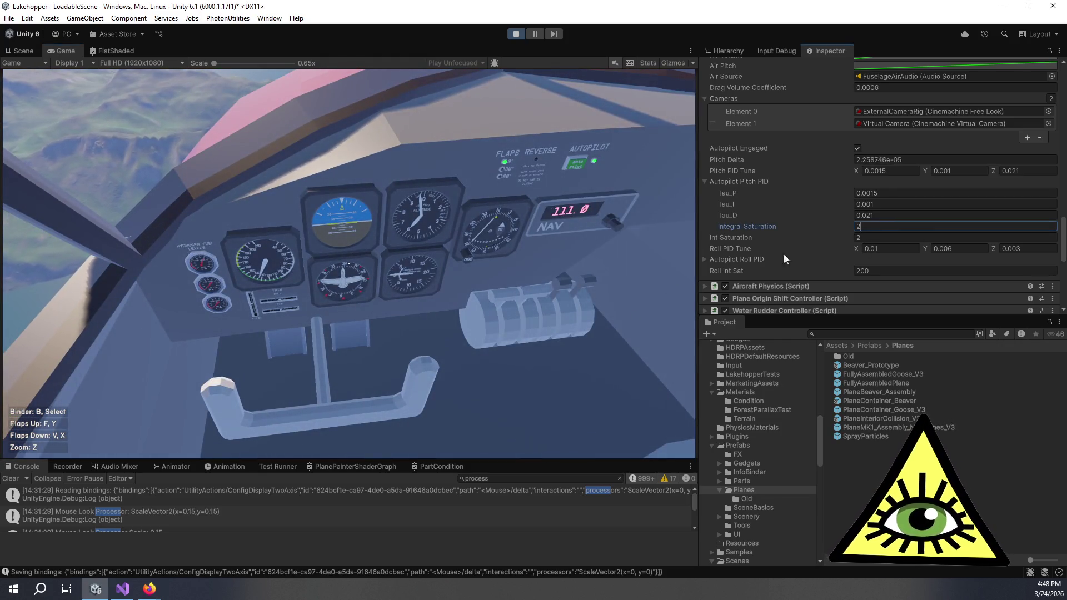
pyautogui.write('3')
pyautogui.press('Tab')
pyautogui.write('3')
pyautogui.click(620, 345)
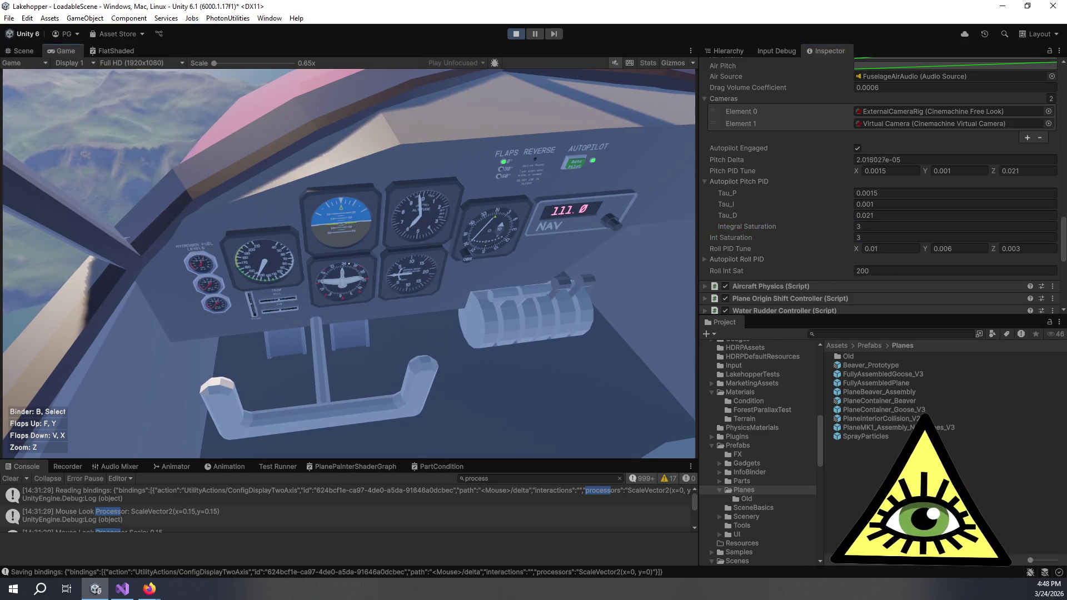
pyautogui.press('z')
pyautogui.press('z')
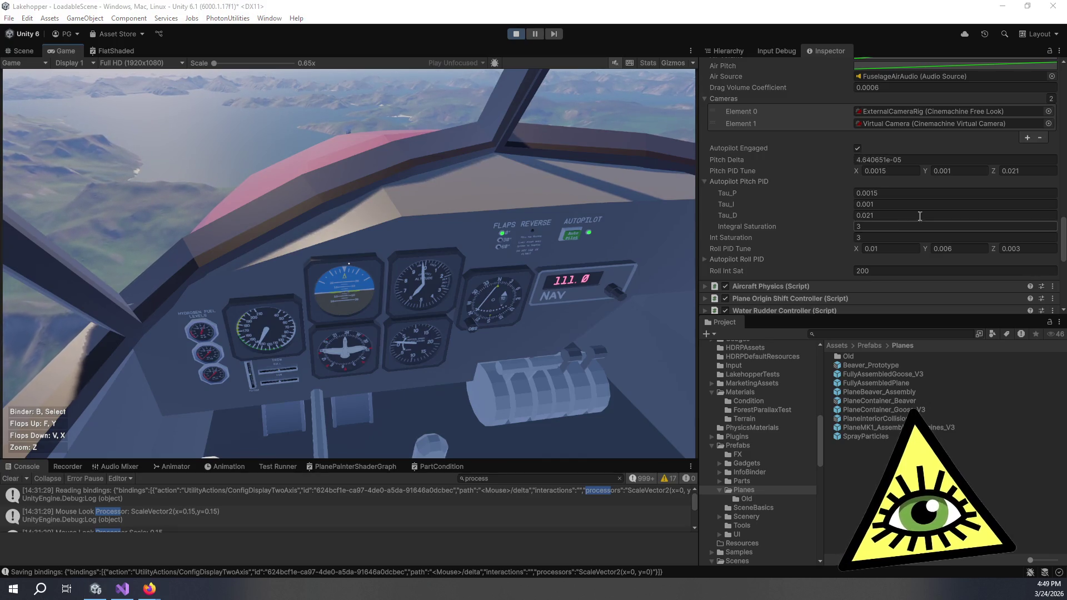
pyautogui.click(1026, 171)
# Set Pitch PID Tune Z to 0.018, then monitor the compass and vertical-speed gauges in flight.
pyautogui.write('0.018')
pyautogui.press('Return')
pyautogui.click(478, 201)
pyautogui.press('z')
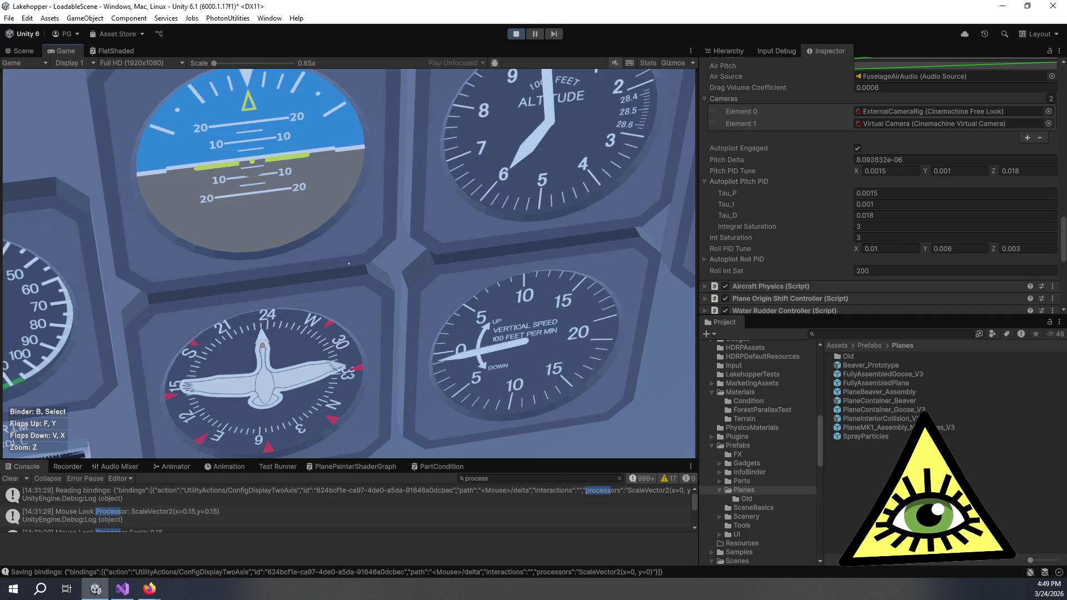
pyautogui.press('z')
pyautogui.press('z')
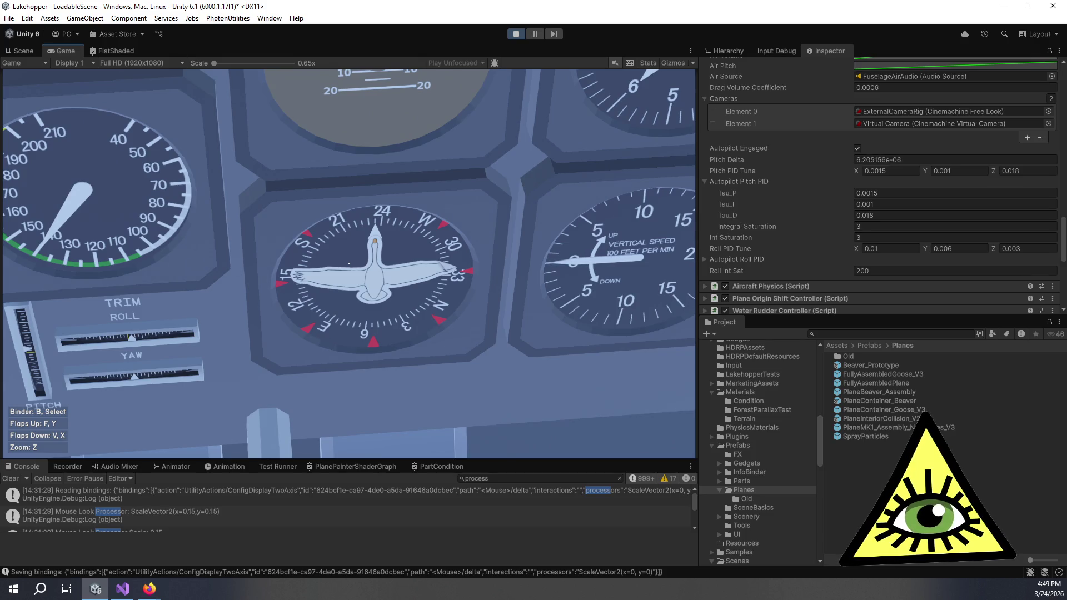
pyautogui.press('z')
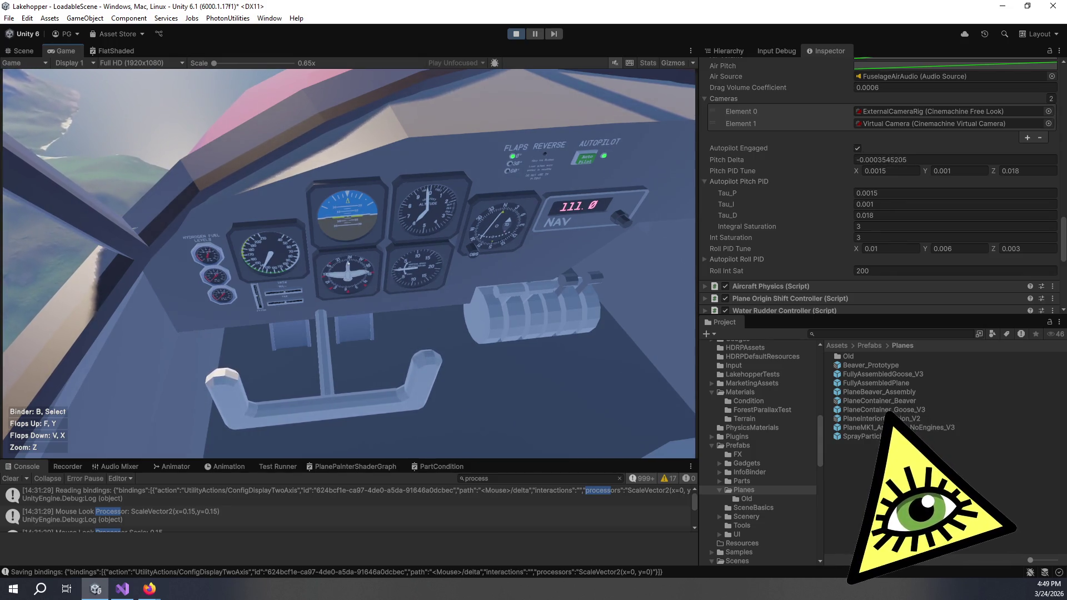
pyautogui.press('z')
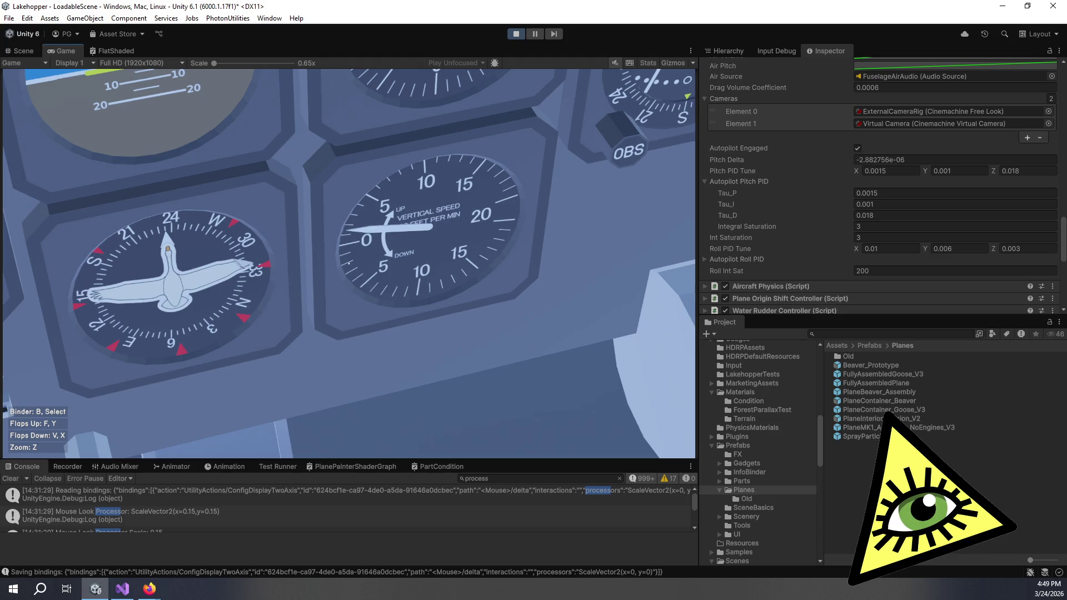
pyautogui.press('z')
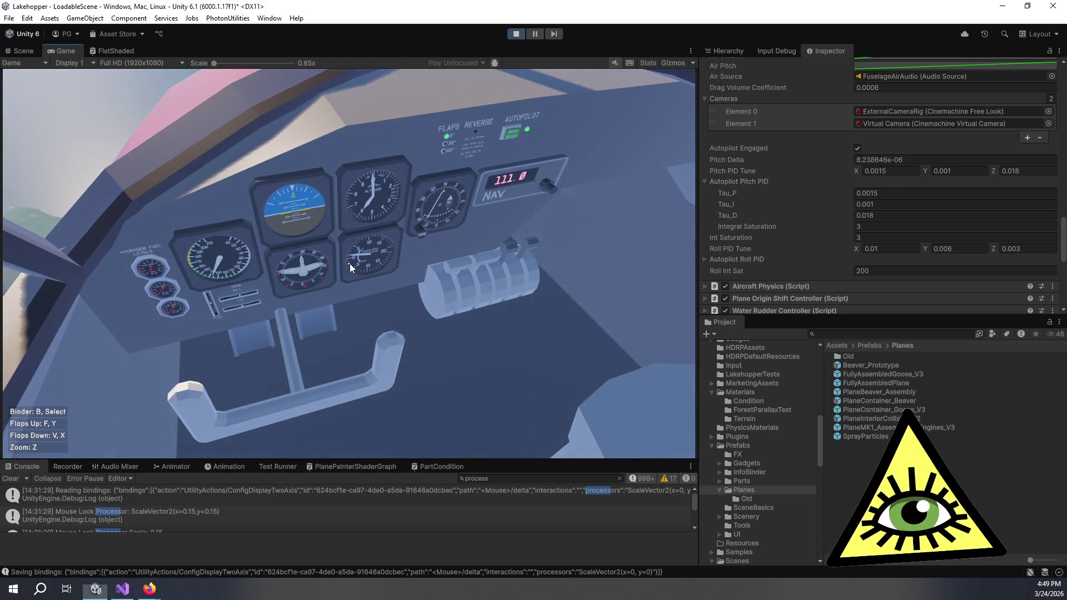
pyautogui.press('z')
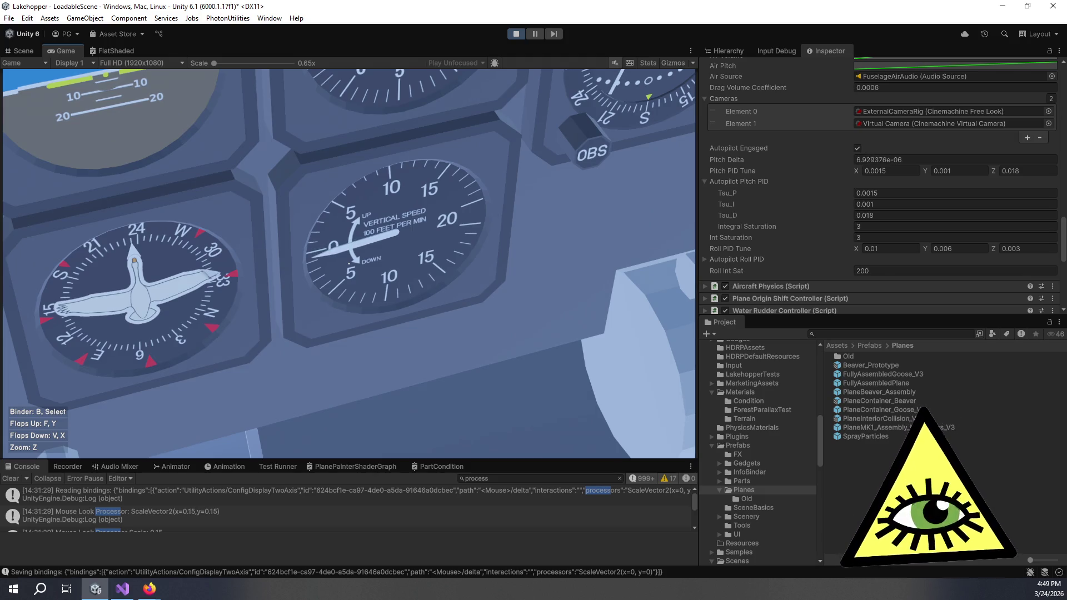
pyautogui.press('z')
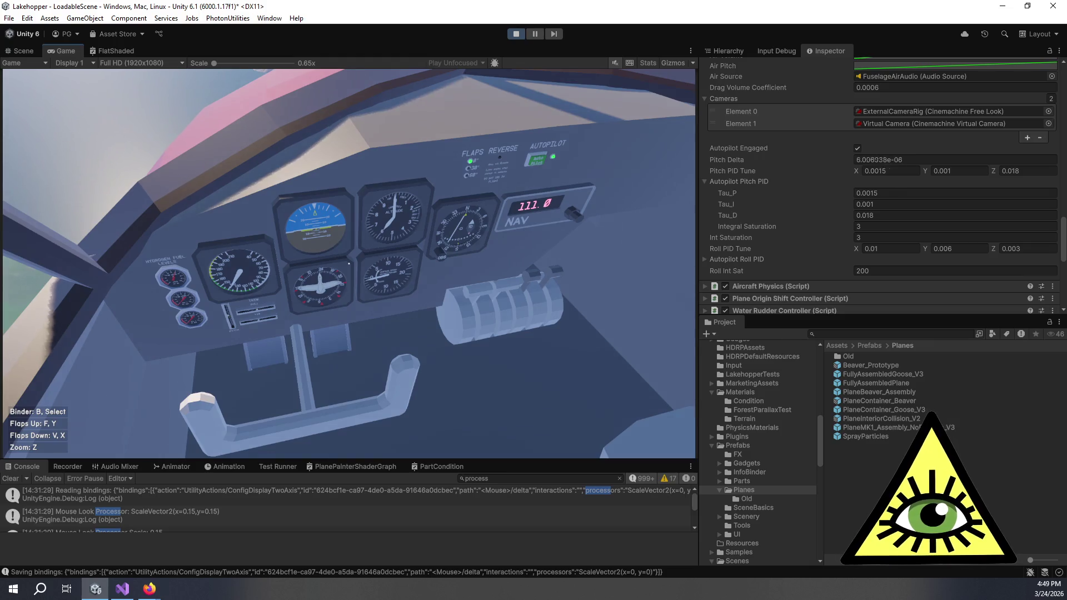
pyautogui.press('z')
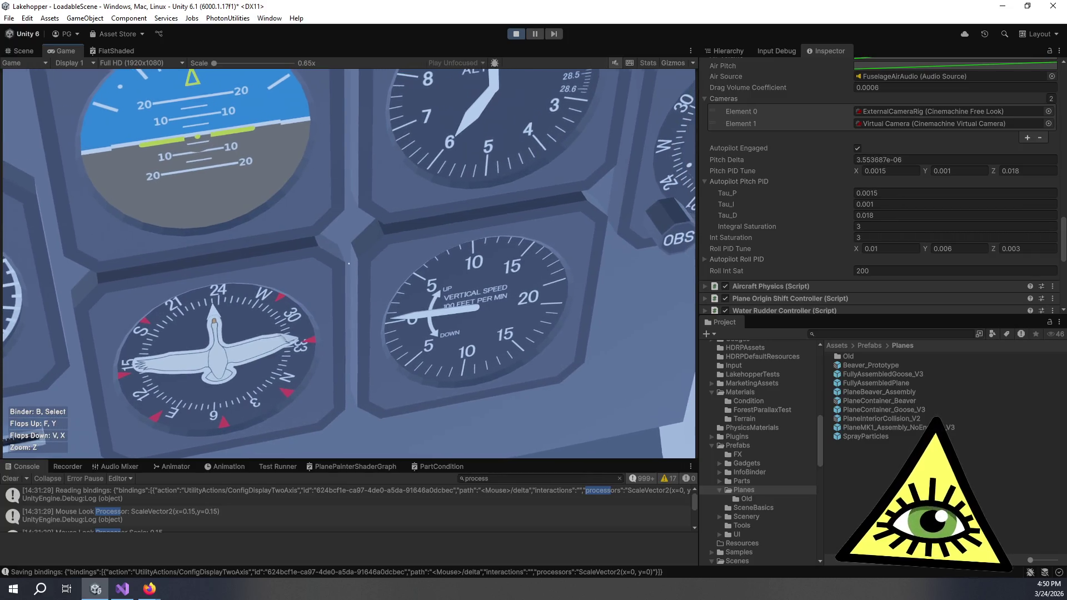
# Switch to the outside view over the plane and back to the cockpit.
pyautogui.press('z')
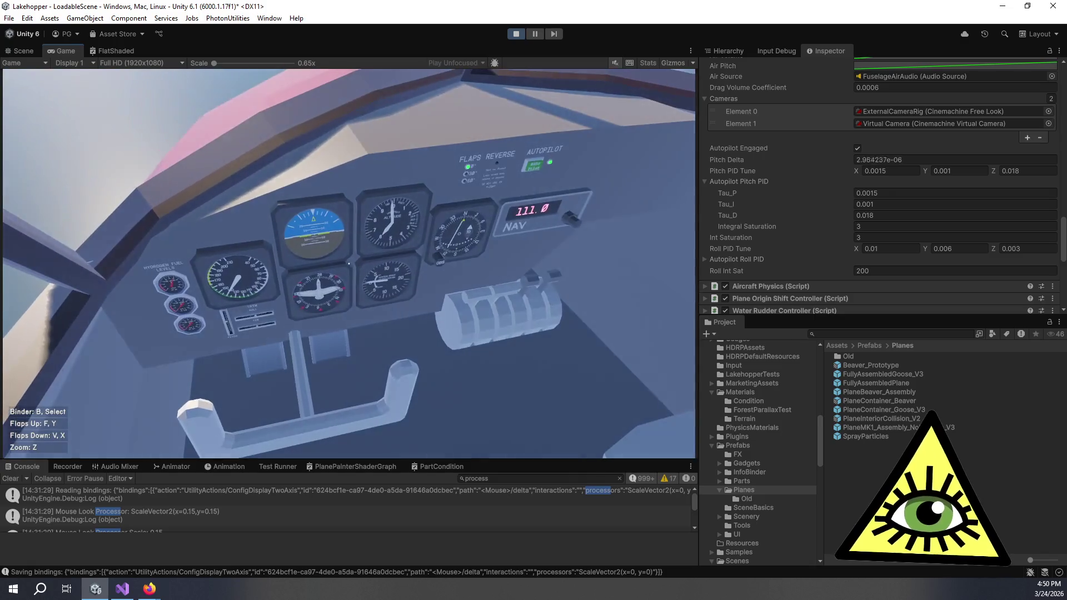
pyautogui.press('c')
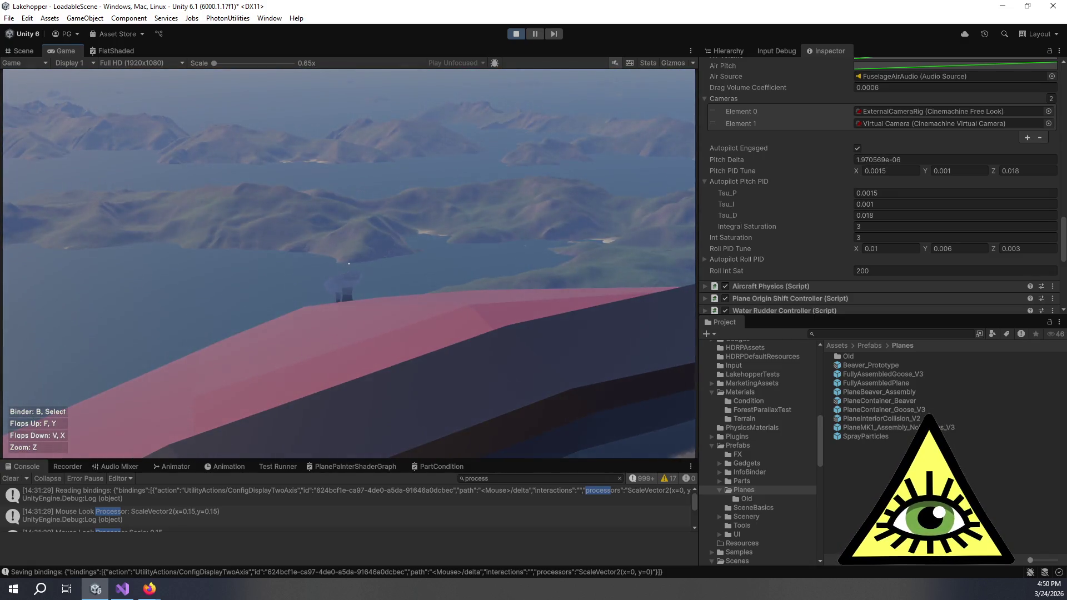
pyautogui.press('c')
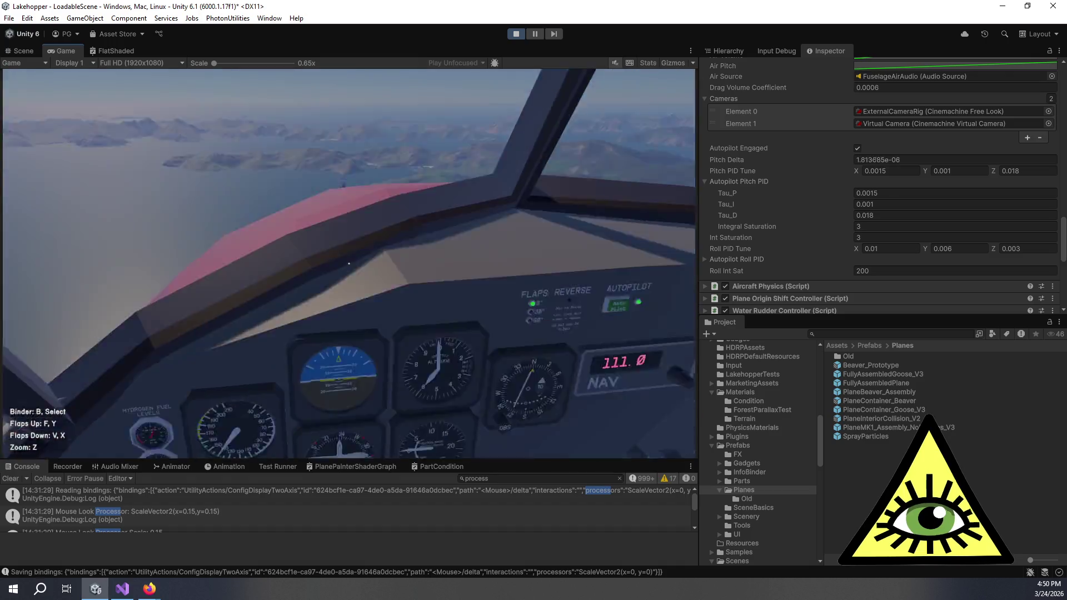
pyautogui.press('z')
pyautogui.press('z')
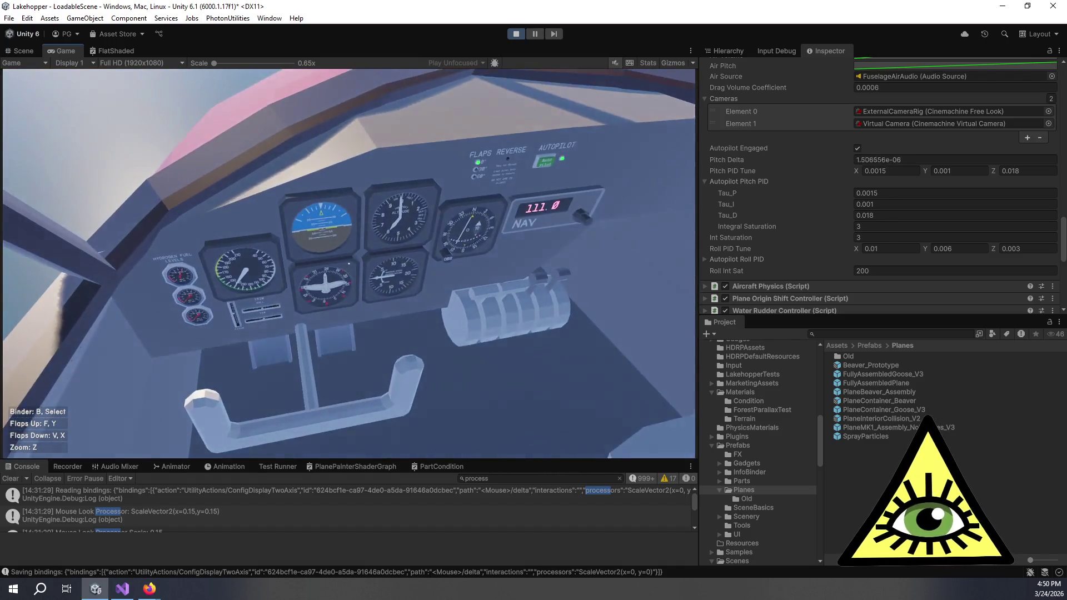
# Extend the T-handle lever below the throttle with V and keep monitoring the gauges.
pyautogui.press('v')
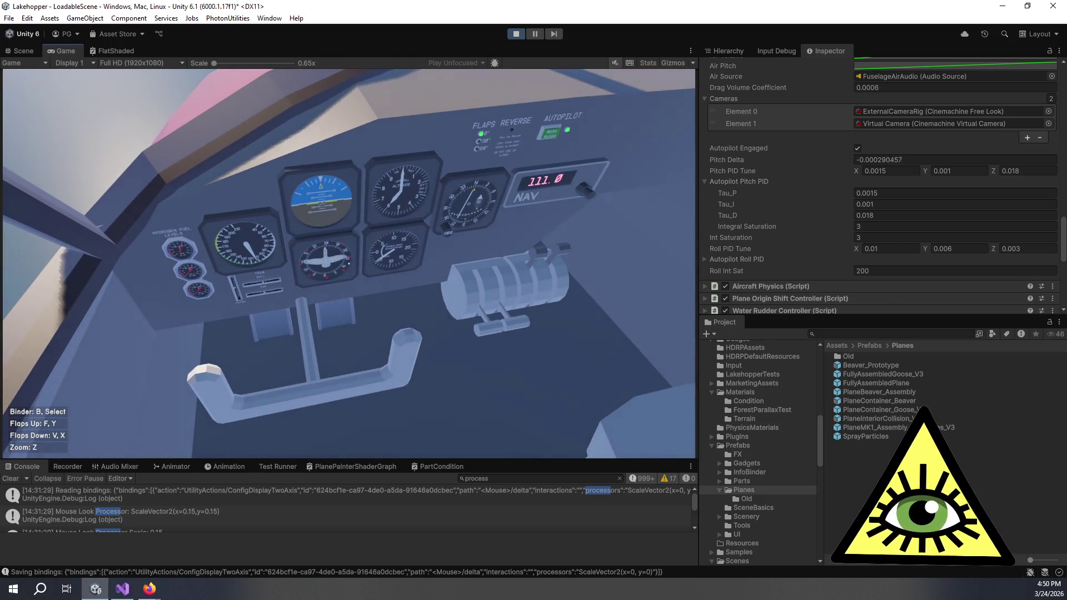
pyautogui.press('z')
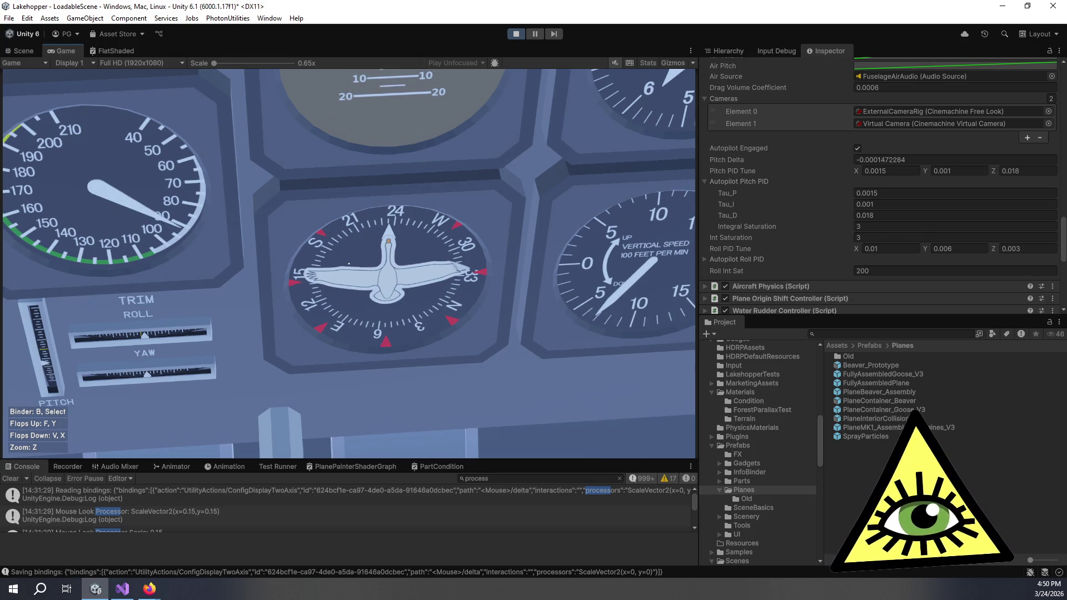
pyautogui.press('z')
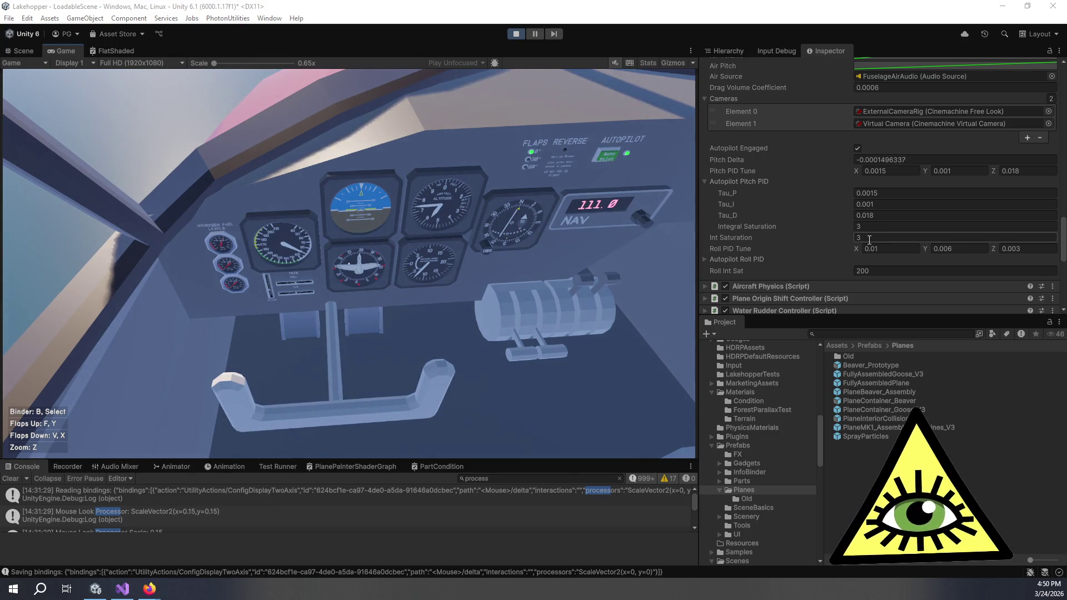
pyautogui.click(452, 346)
pyautogui.press('z')
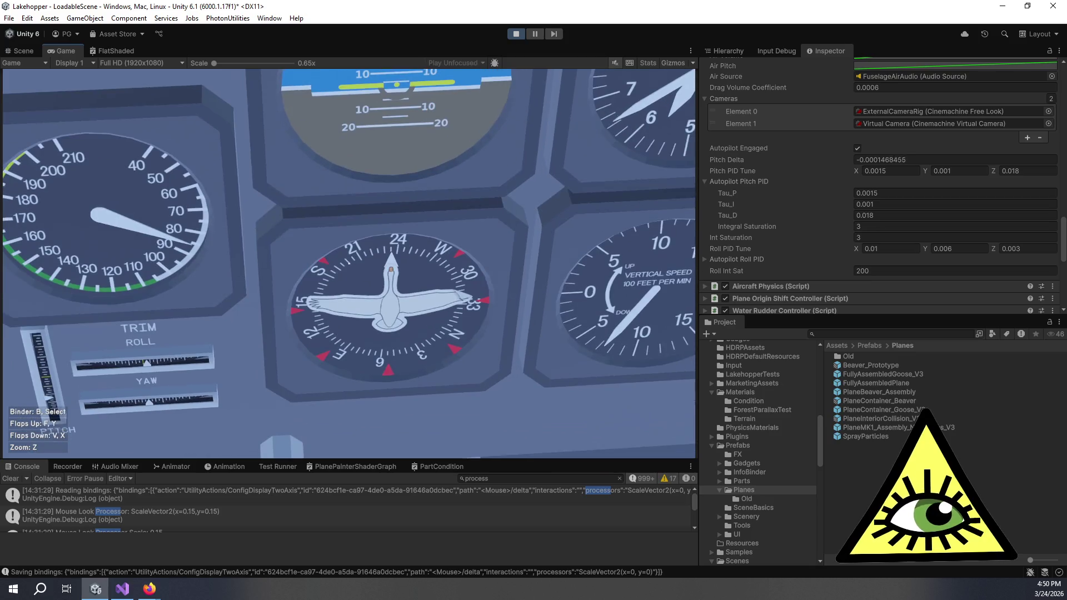
pyautogui.press('z')
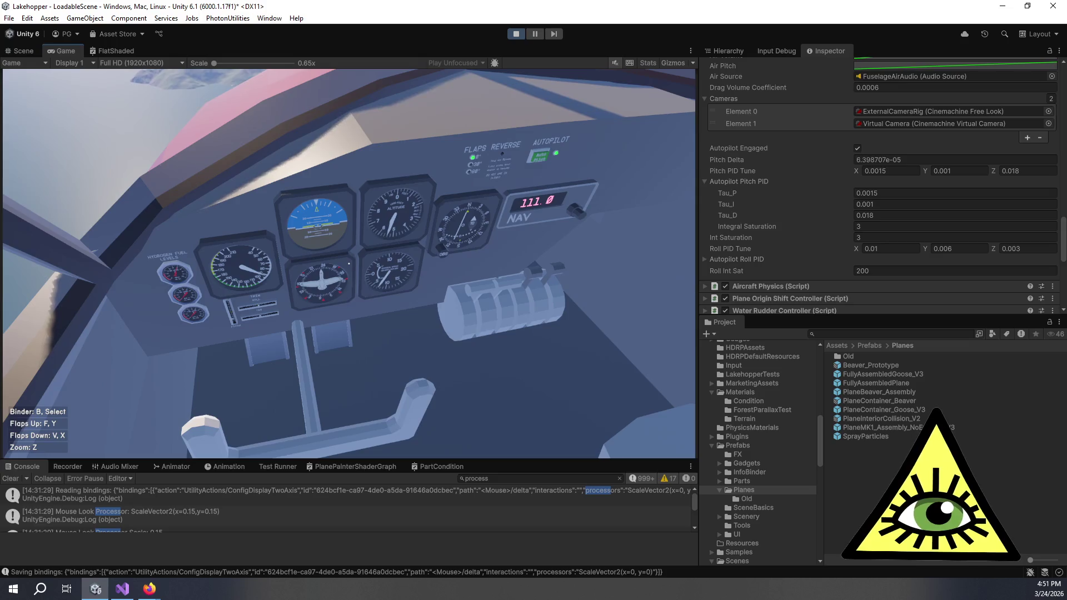
pyautogui.press('z')
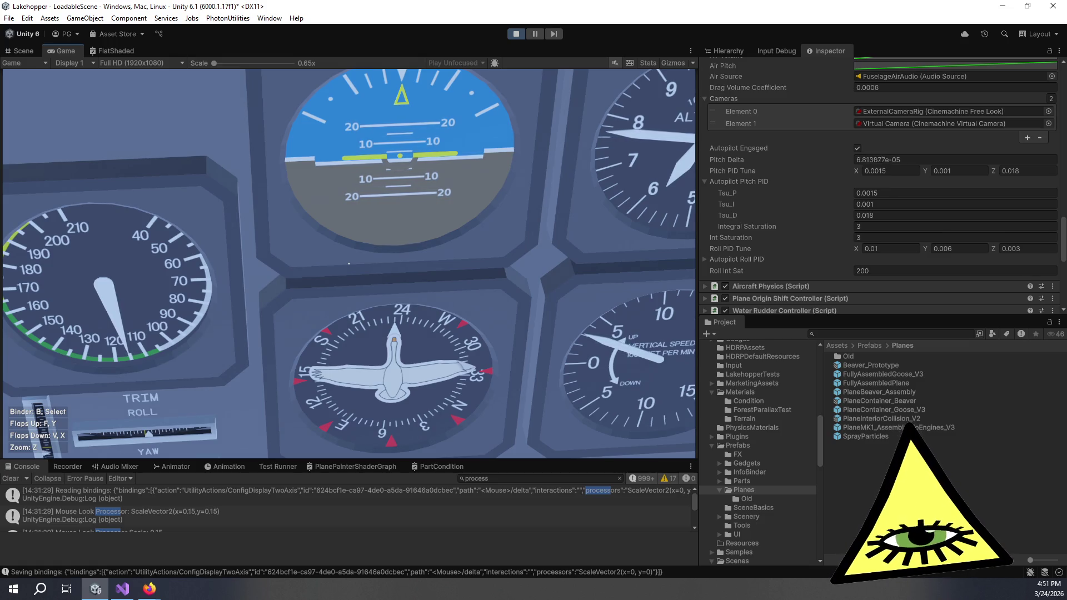
# Set Pitch PID Tune X to 0.0018 and resume flying.
pyautogui.press('z')
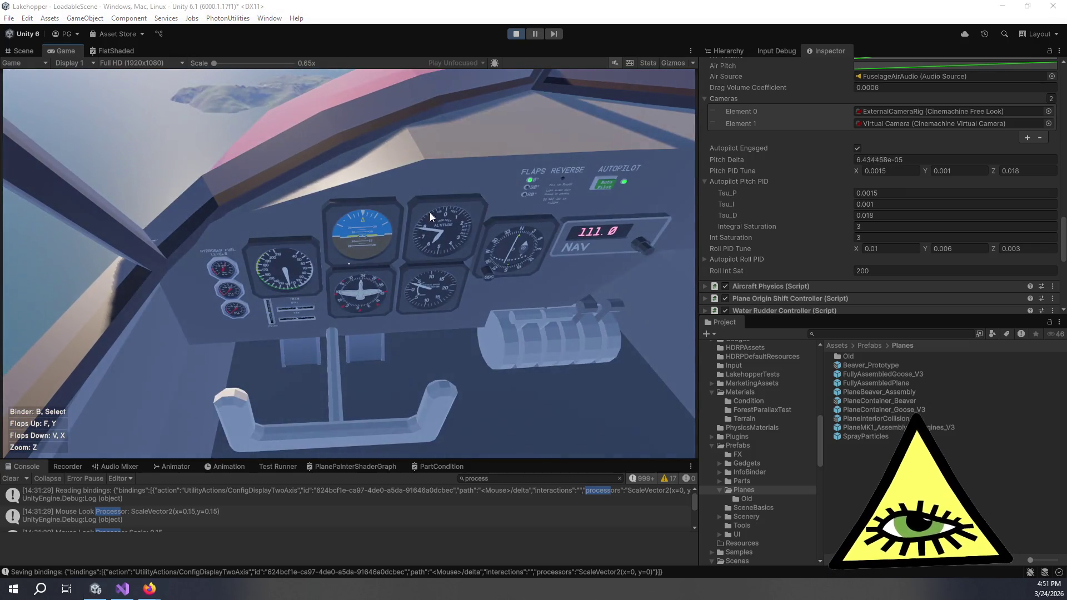
pyautogui.click(884, 172)
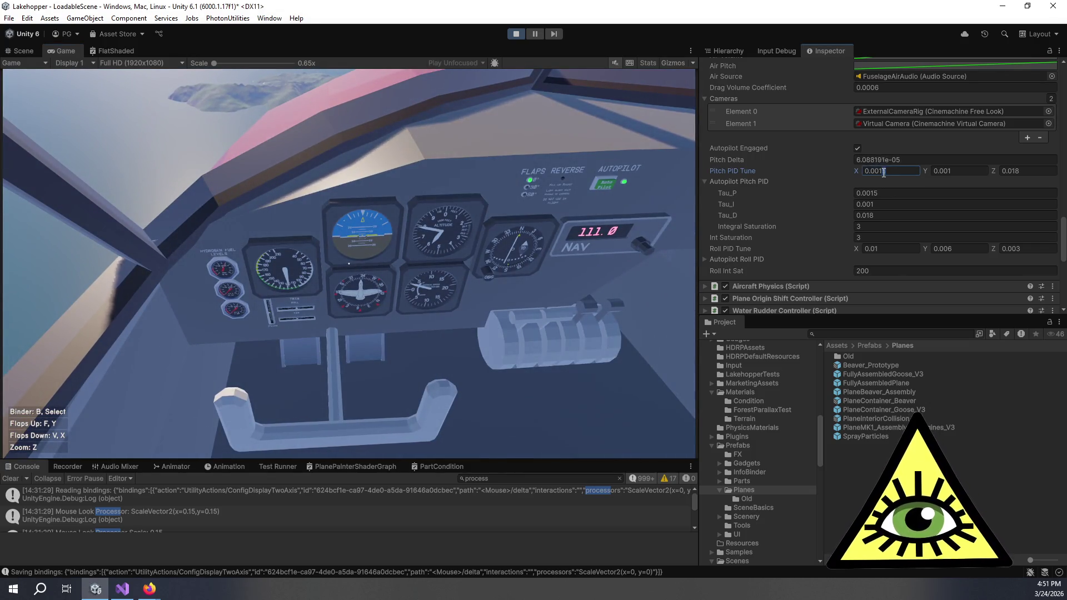
pyautogui.write('0.0018')
pyautogui.click(349, 261)
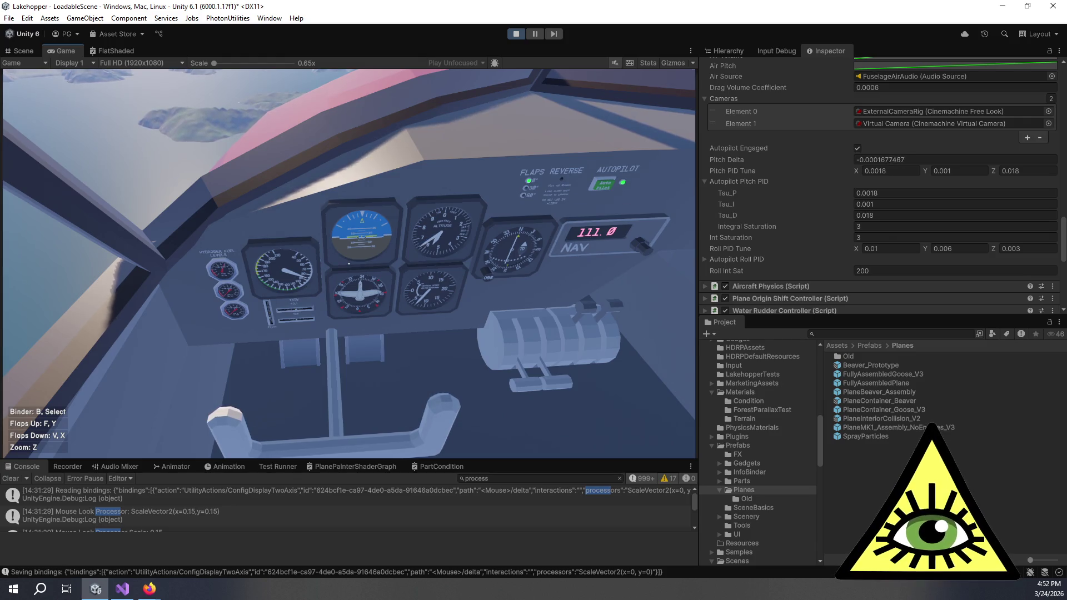
pyautogui.press('z')
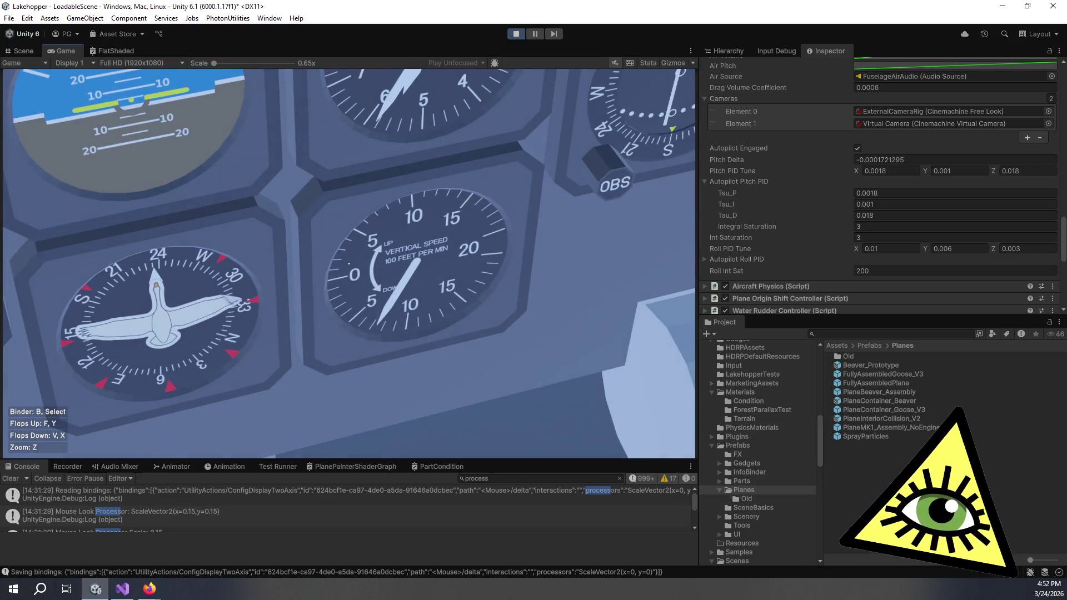
pyautogui.press('z')
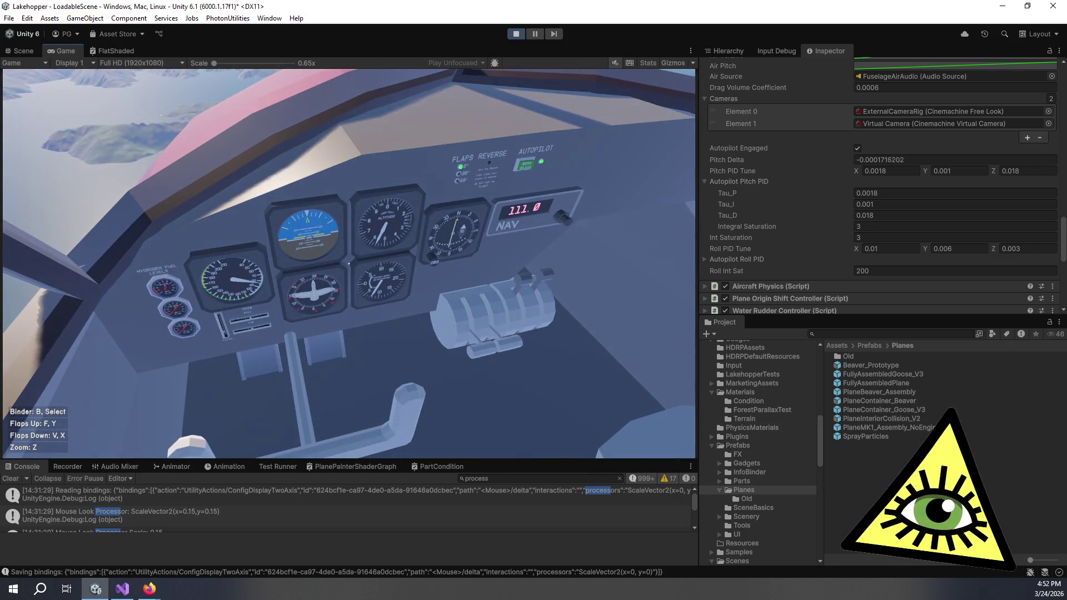
pyautogui.press('z')
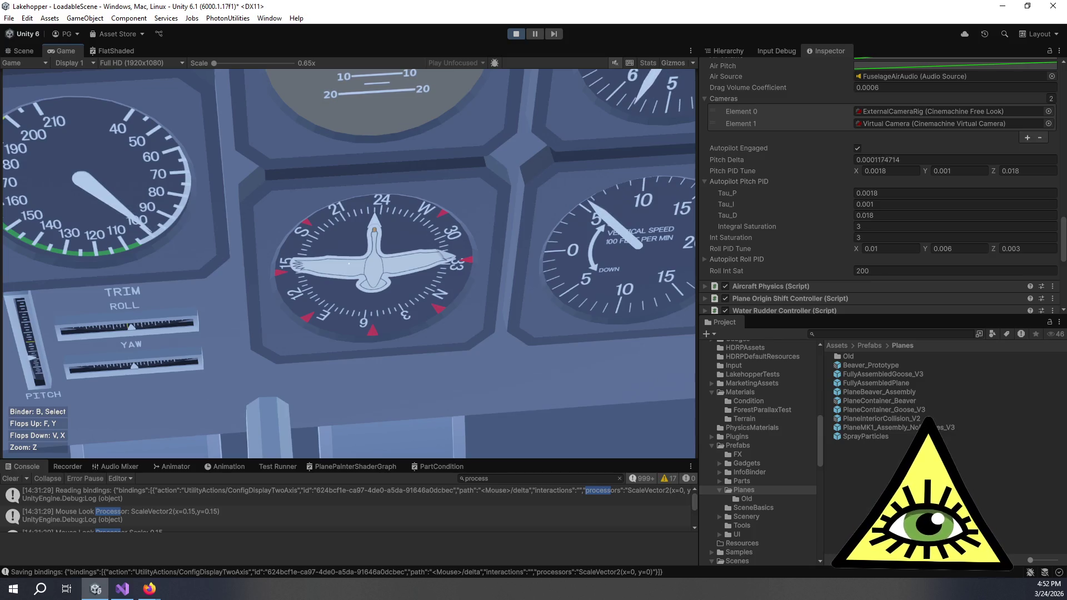
pyautogui.press('z')
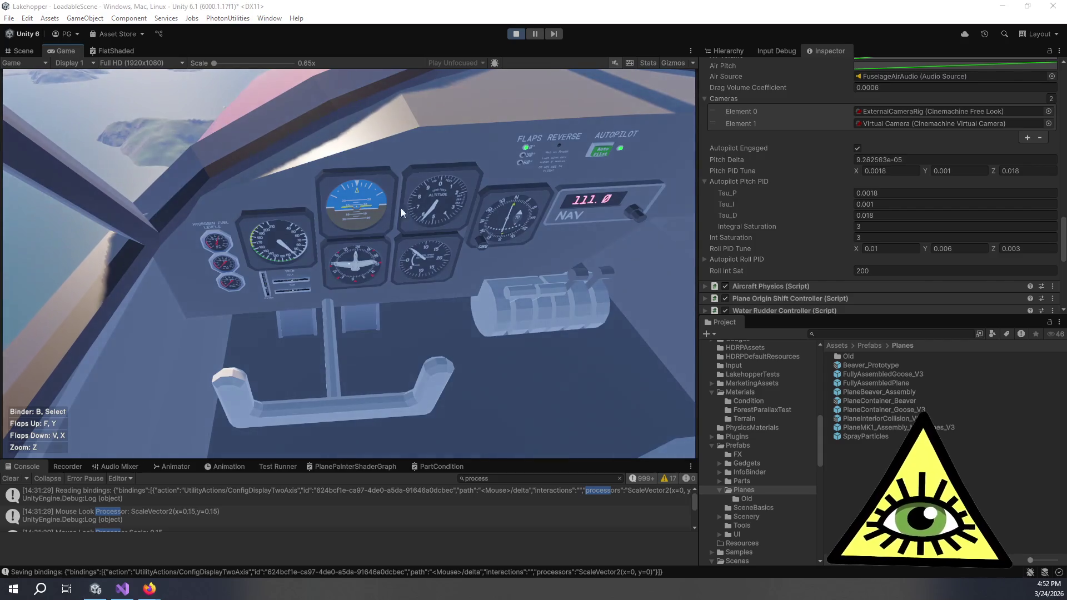
# Raise the pitch PID integral saturation from 3 to 4 and return to the running game.
pyautogui.click(875, 170)
pyautogui.write('0.002')
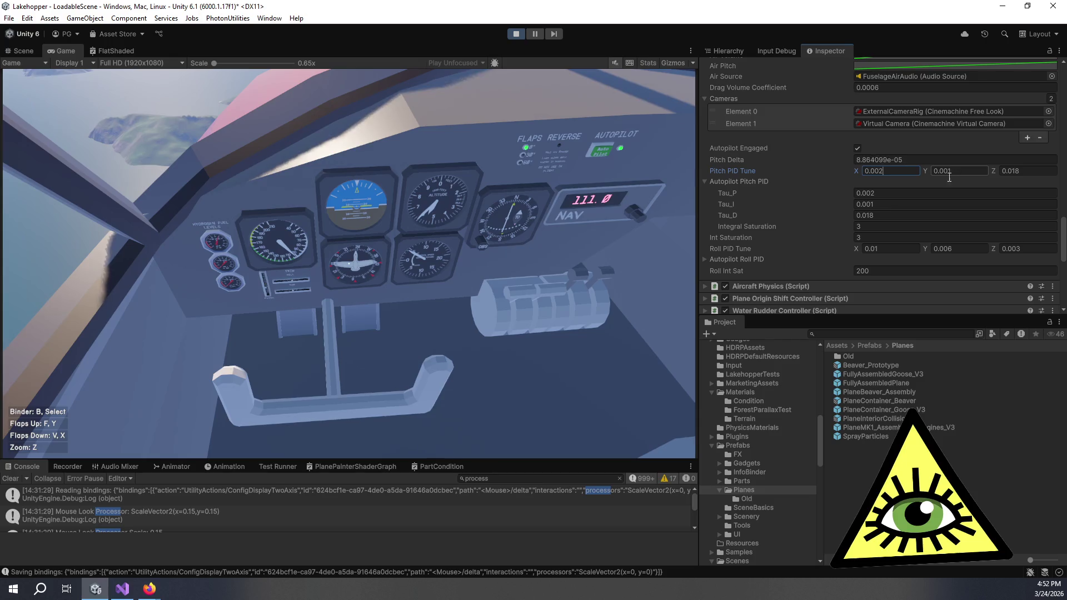
pyautogui.click(873, 226)
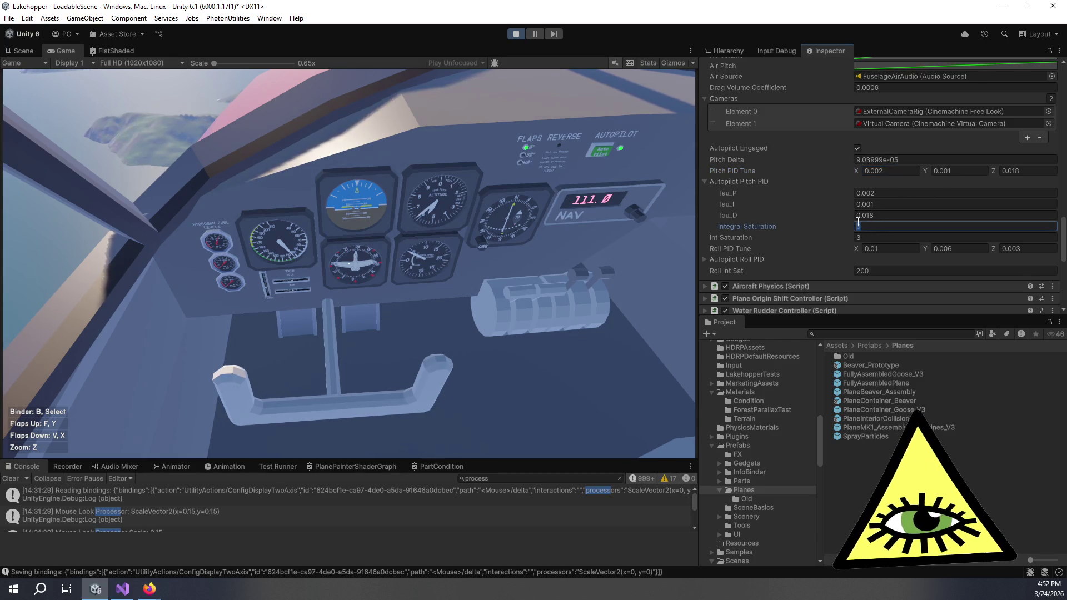
pyautogui.write('4')
pyautogui.press('Tab')
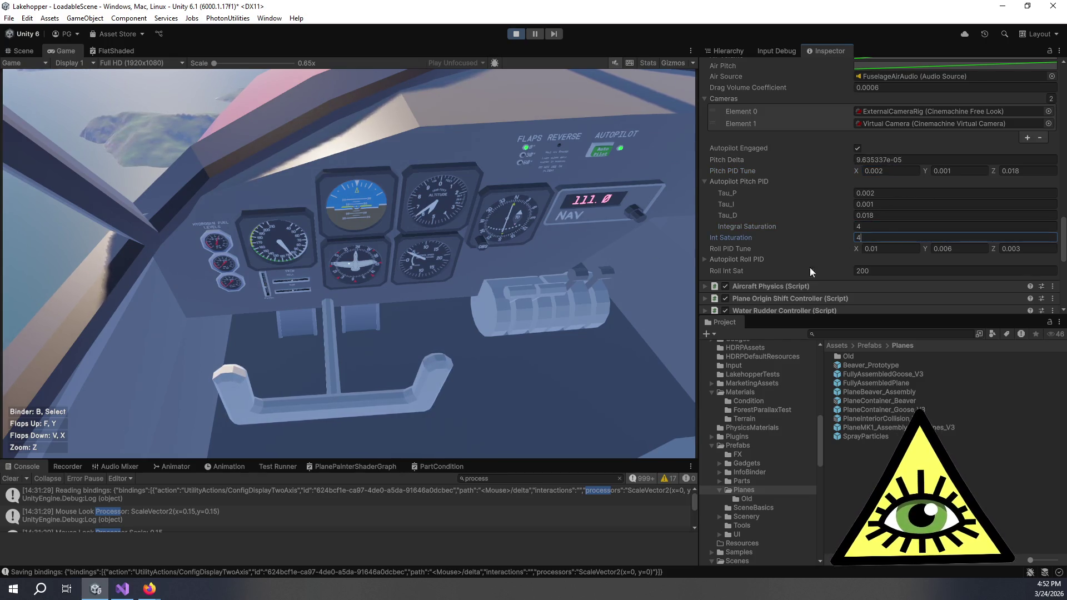
pyautogui.click(657, 293)
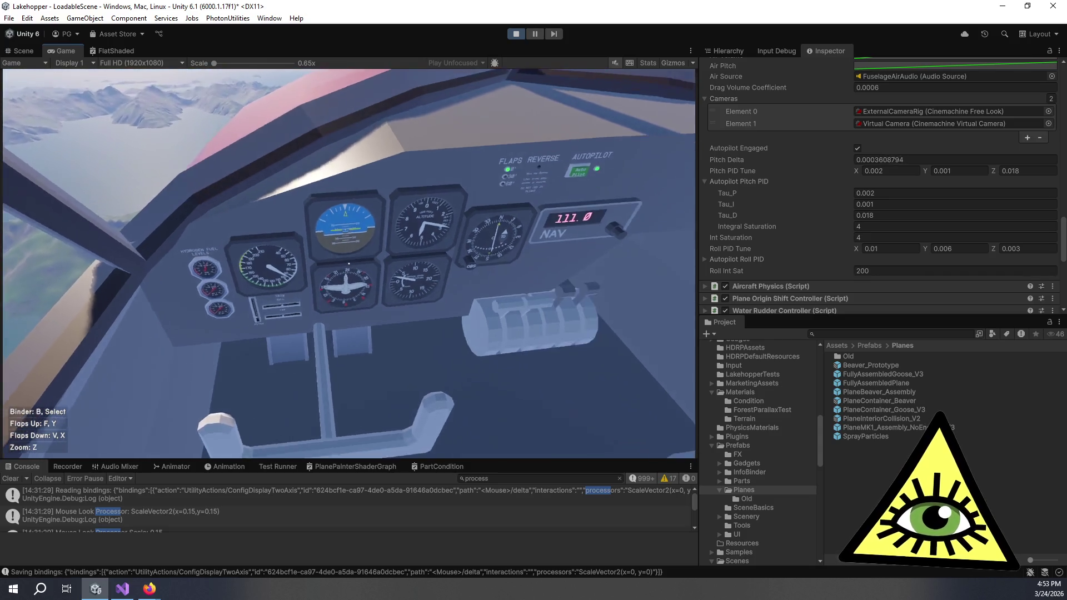
# Zoom in on the vertical speed indicator, then back out to the wide cockpit view.
pyautogui.press('z')
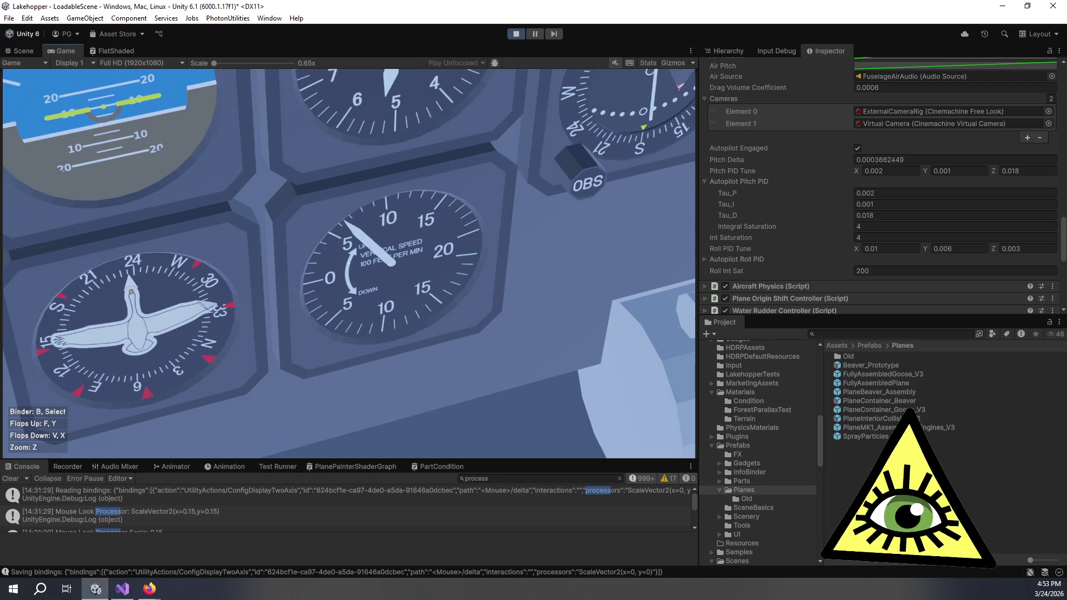
pyautogui.press('z')
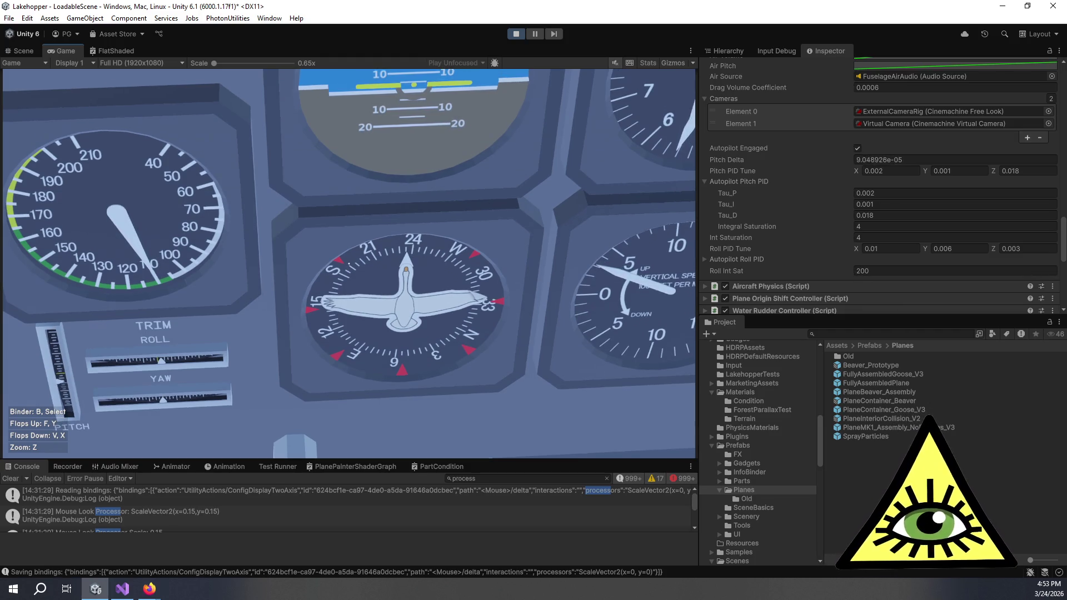
pyautogui.press('z')
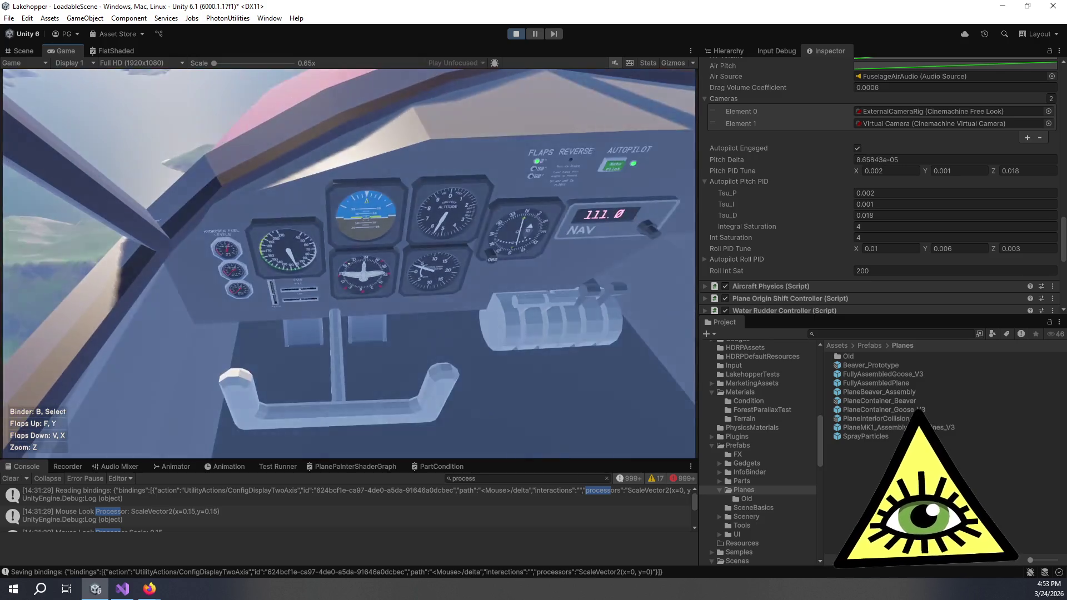
# Set the pitch PID gains to Z 0.02 and X 0.0022, then resume flying.
pyautogui.doubleClick(1012, 171)
pyautogui.write('2')
pyautogui.click(899, 172)
pyautogui.write('2')
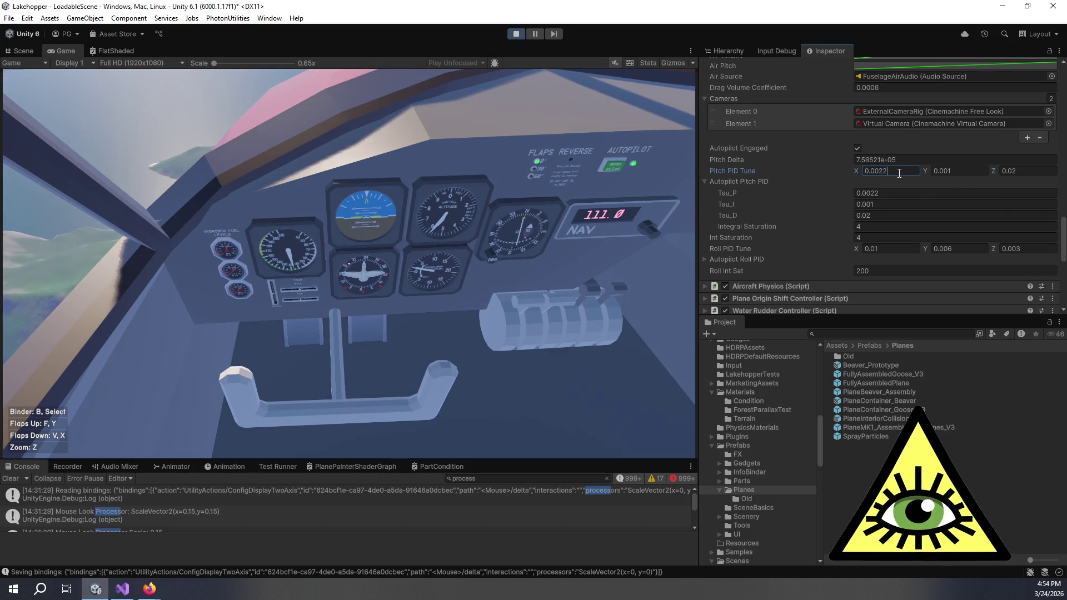
pyautogui.click(667, 178)
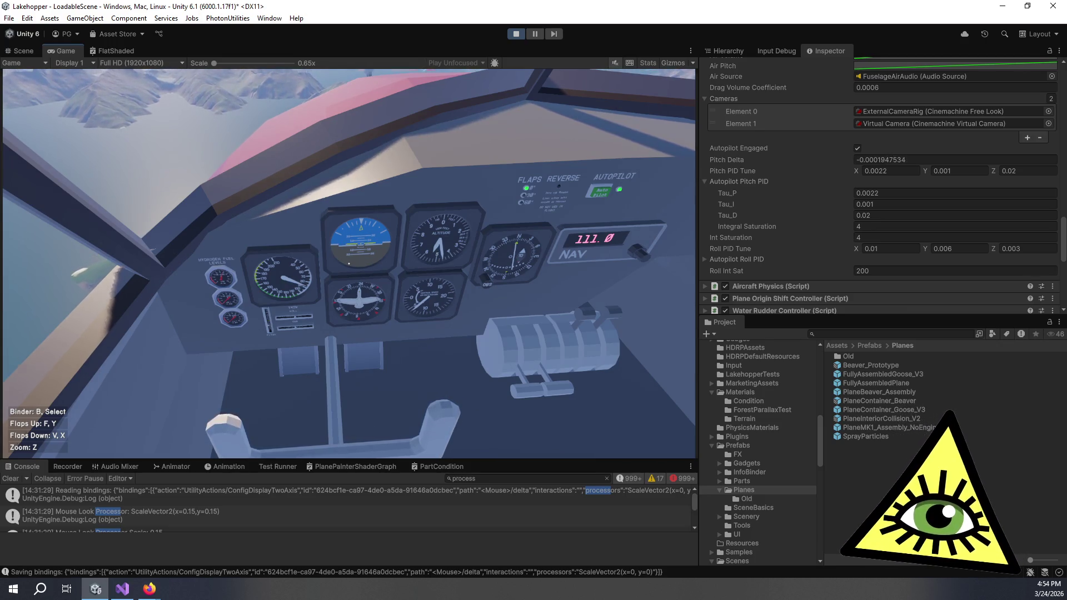
# Zoom between the instrument panel, cockpit panel and heading indicator to check the gauges.
pyautogui.press('z')
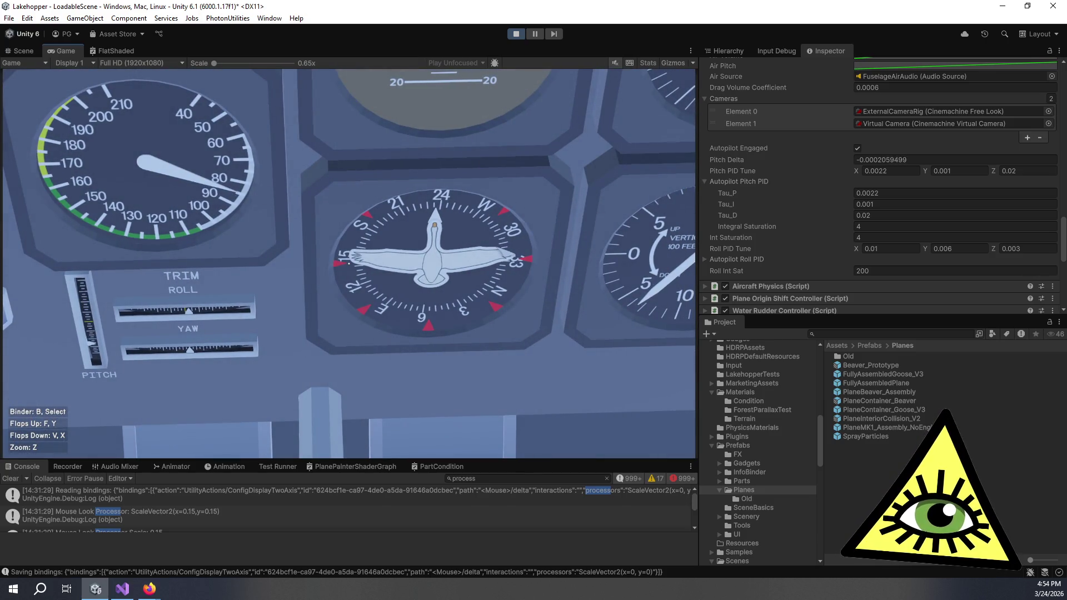
pyautogui.press('z')
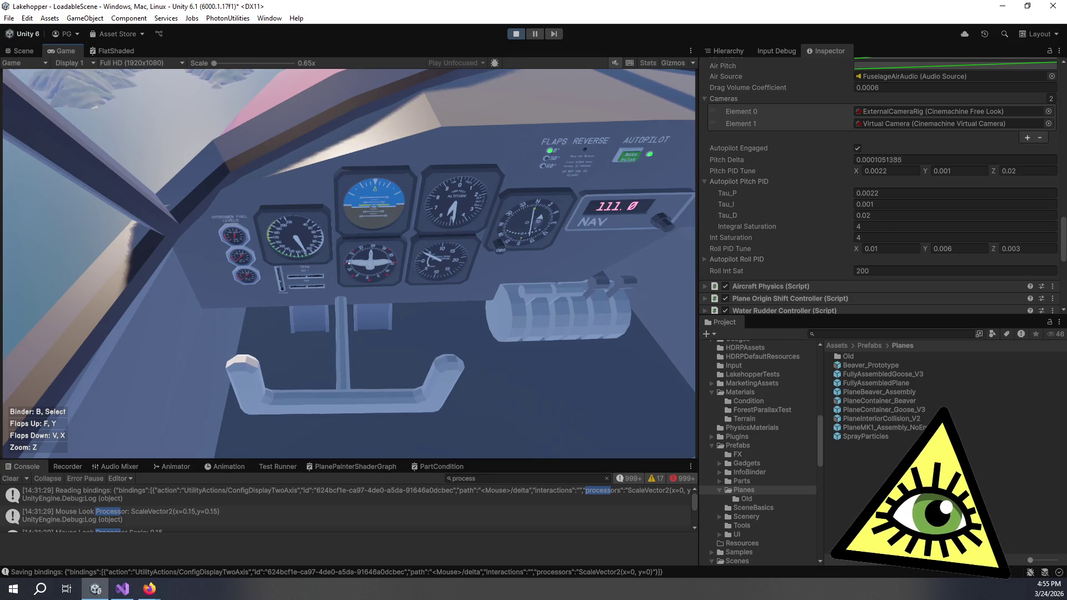
pyautogui.press('z')
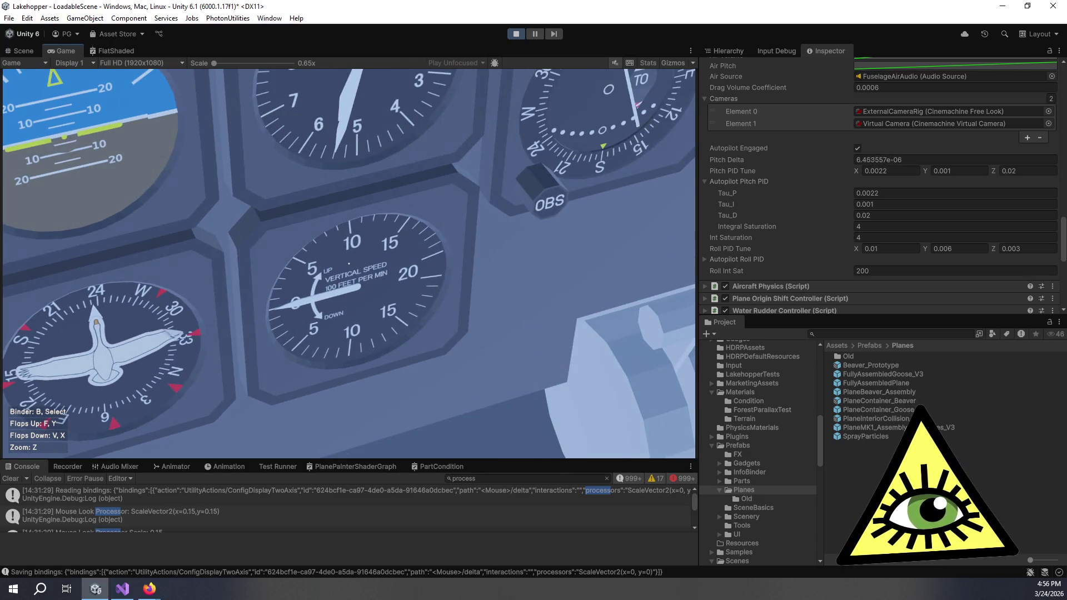
# Glance over the windscreen and instrument panel, then switch the autopilot off with the A key.
pyautogui.press('z')
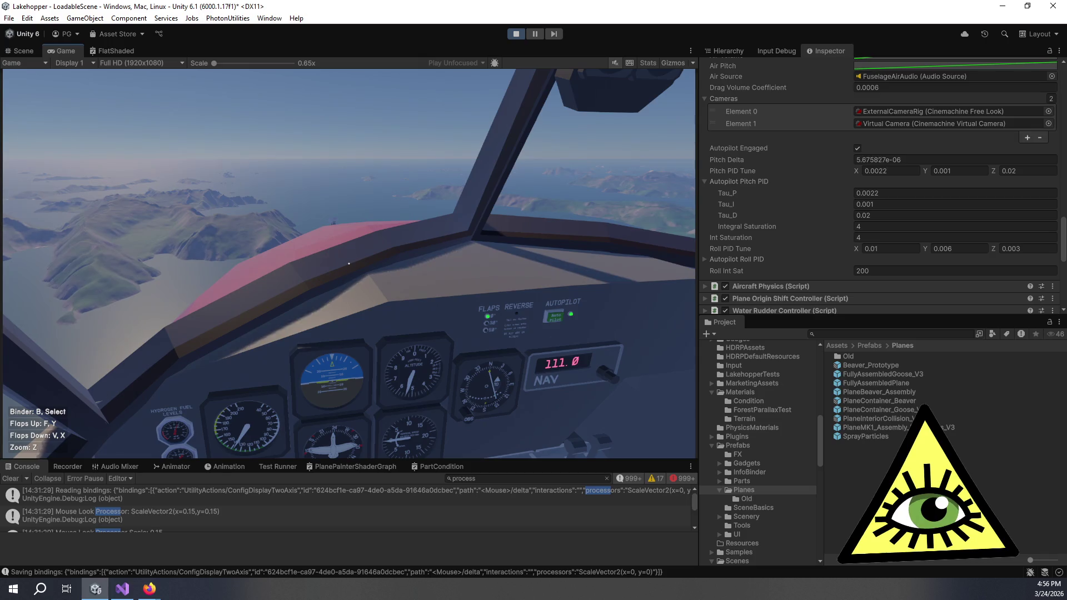
pyautogui.press('z')
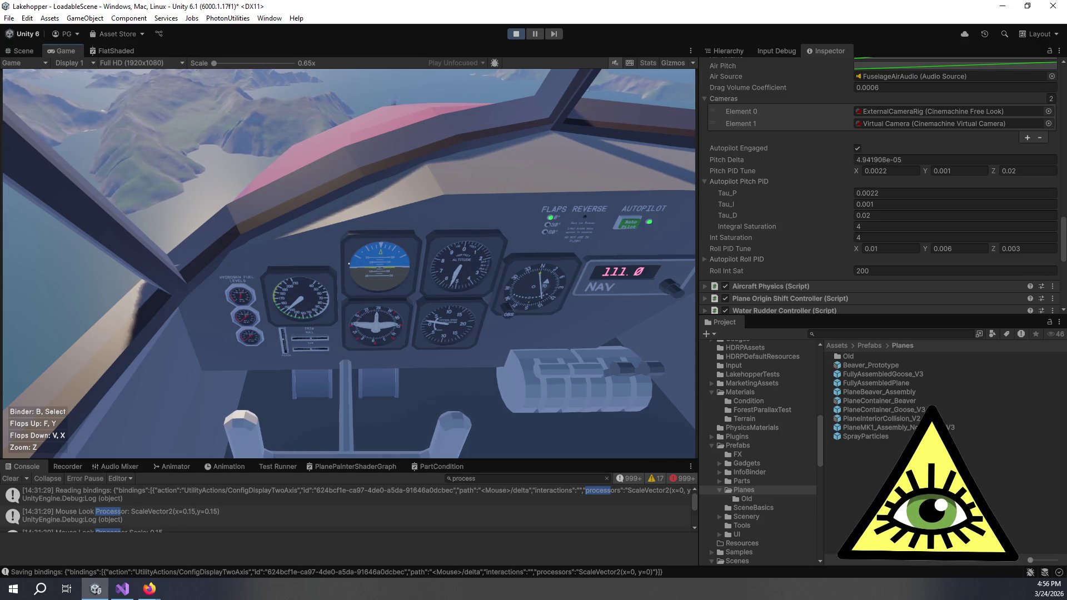
pyautogui.press('a')
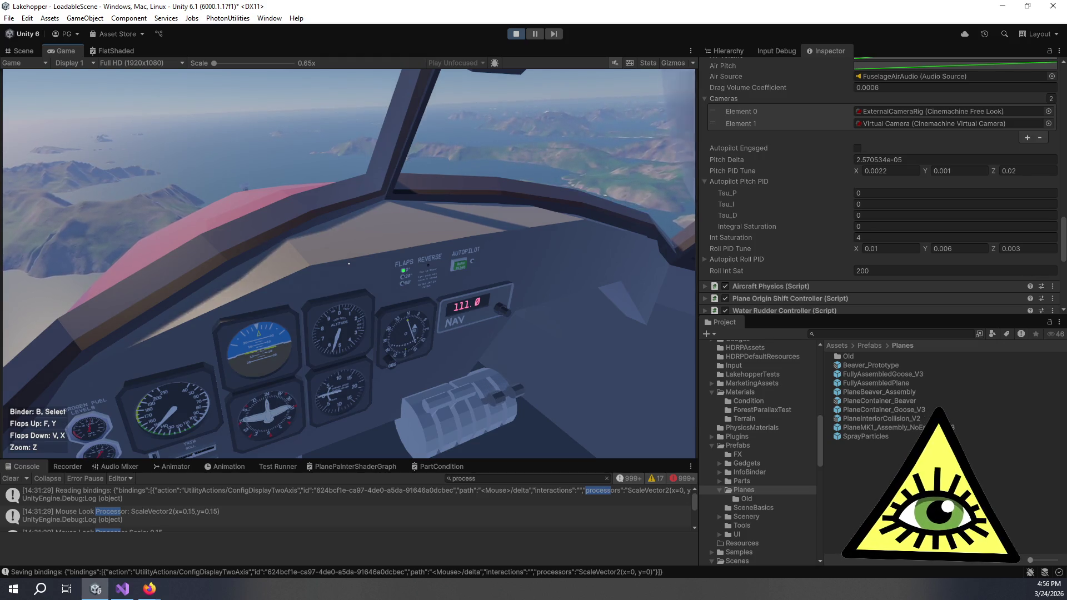
# Check the airspeed gauge, engage the autopilot from the cockpit button, and watch the instruments.
pyautogui.press('z')
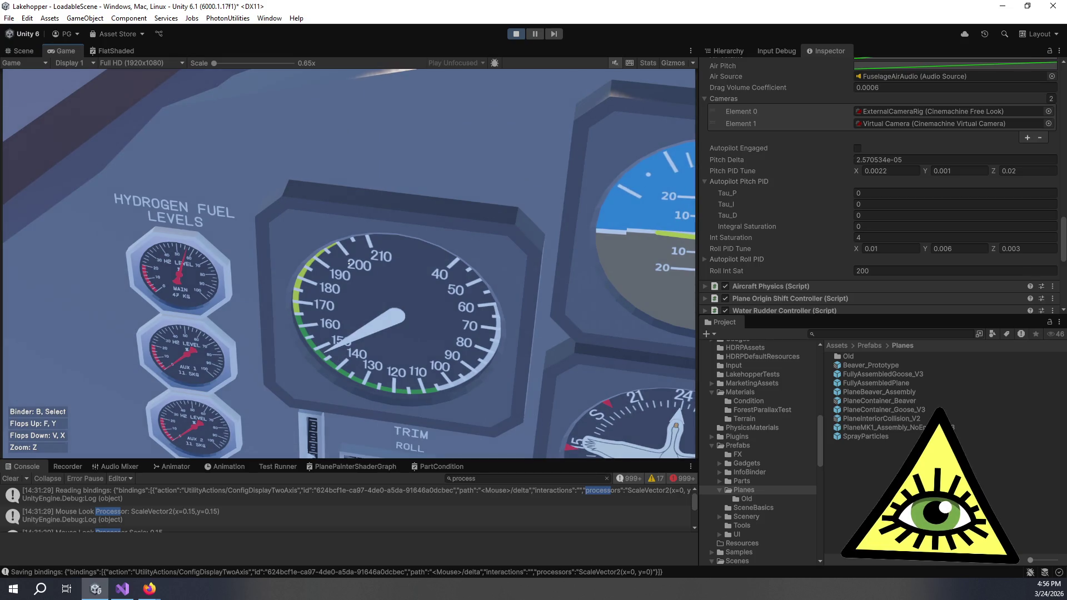
pyautogui.press('z')
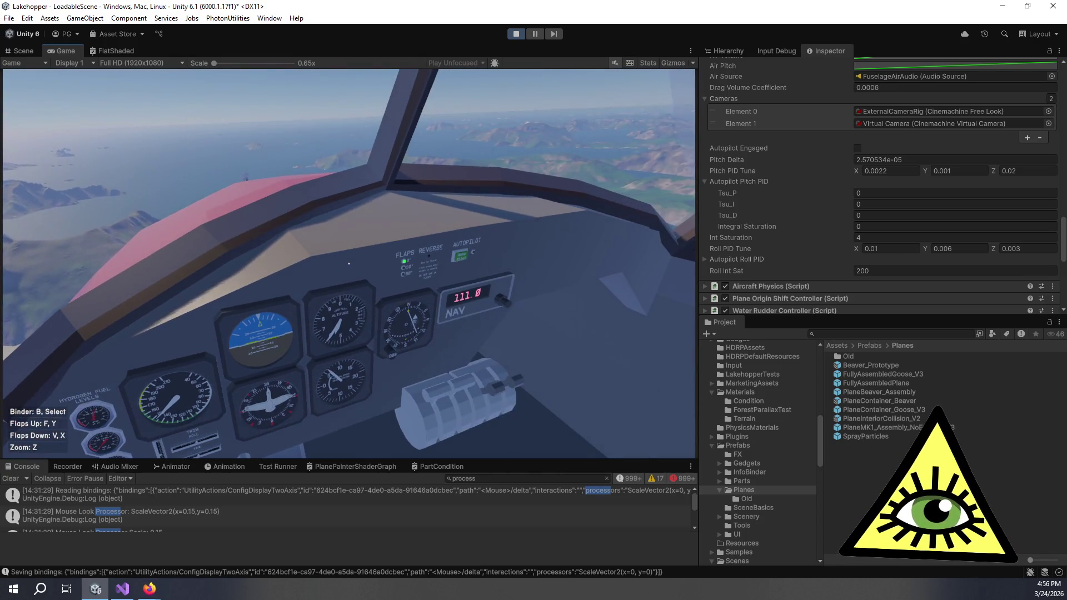
pyautogui.click(349, 263)
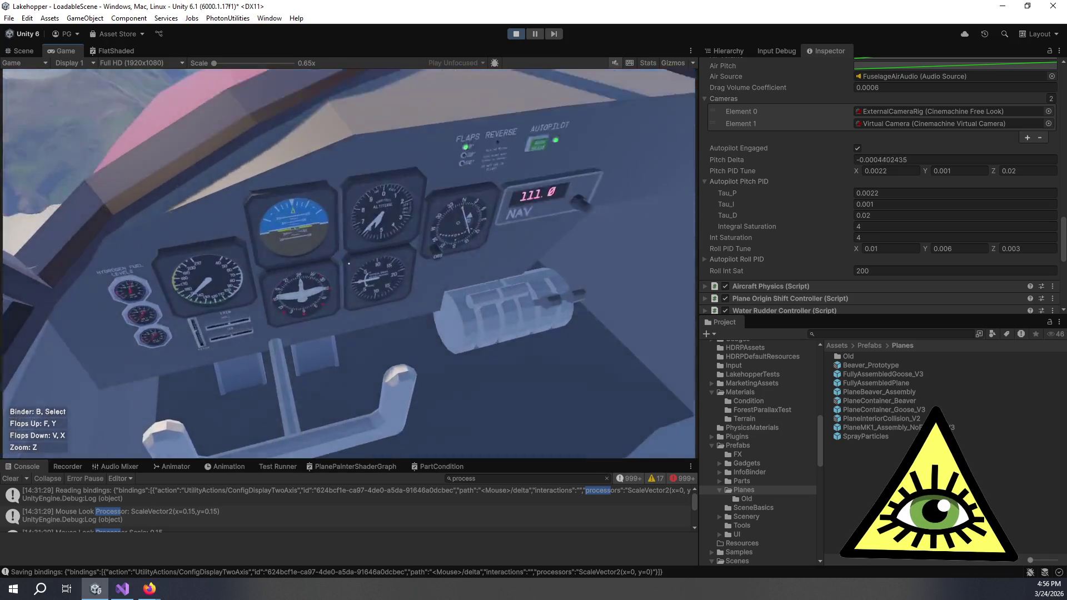
pyautogui.press('z')
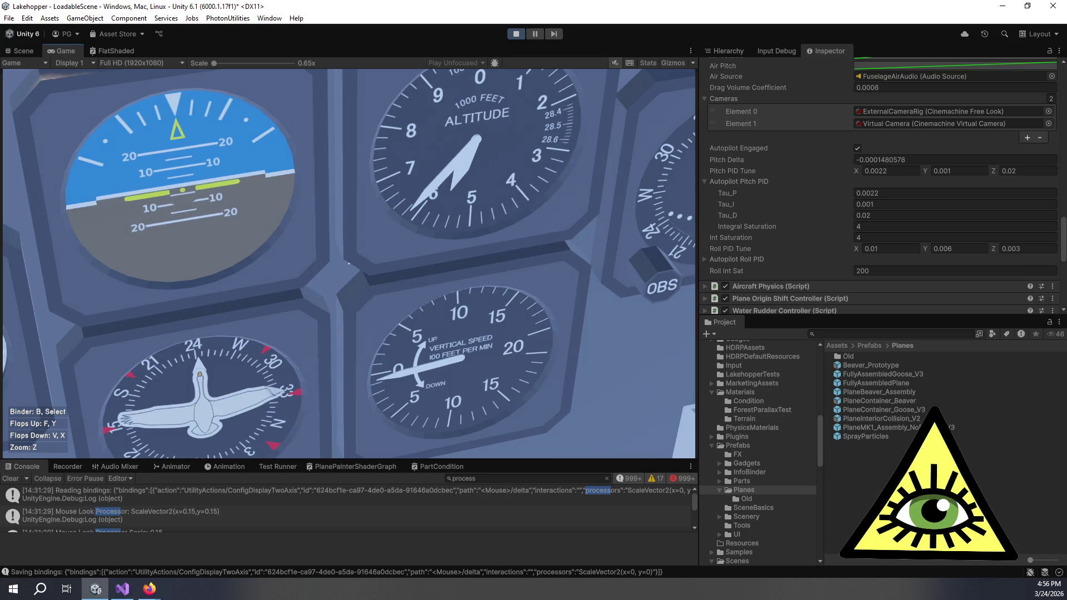
pyautogui.press('z')
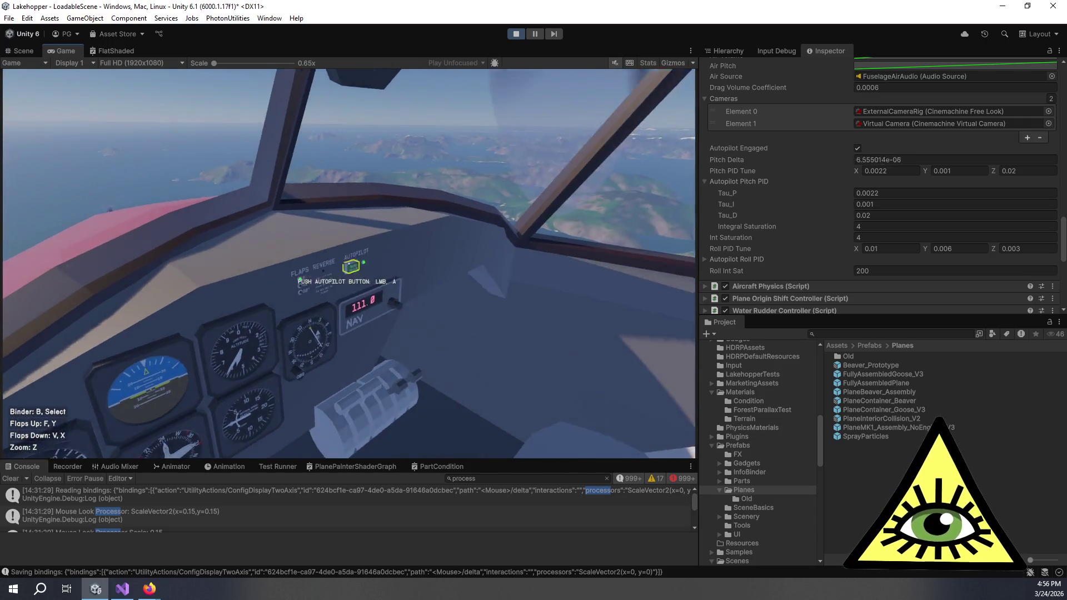
# Turn the autopilot off and back on so it runs with gains 0.0022, 0.001, 0.02.
pyautogui.click(349, 263)
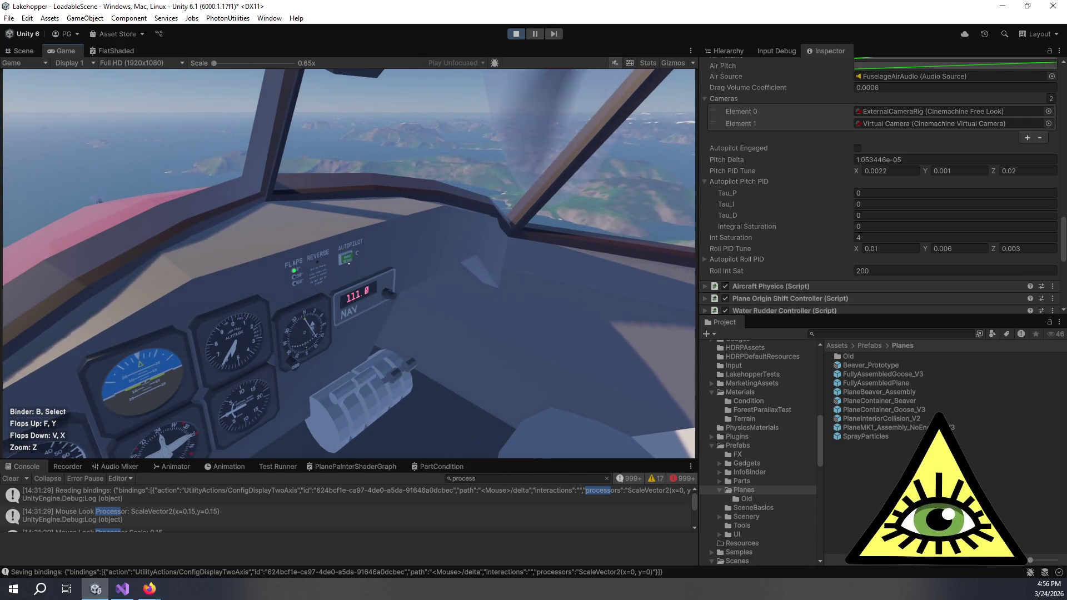
pyautogui.moveTo(349, 264)
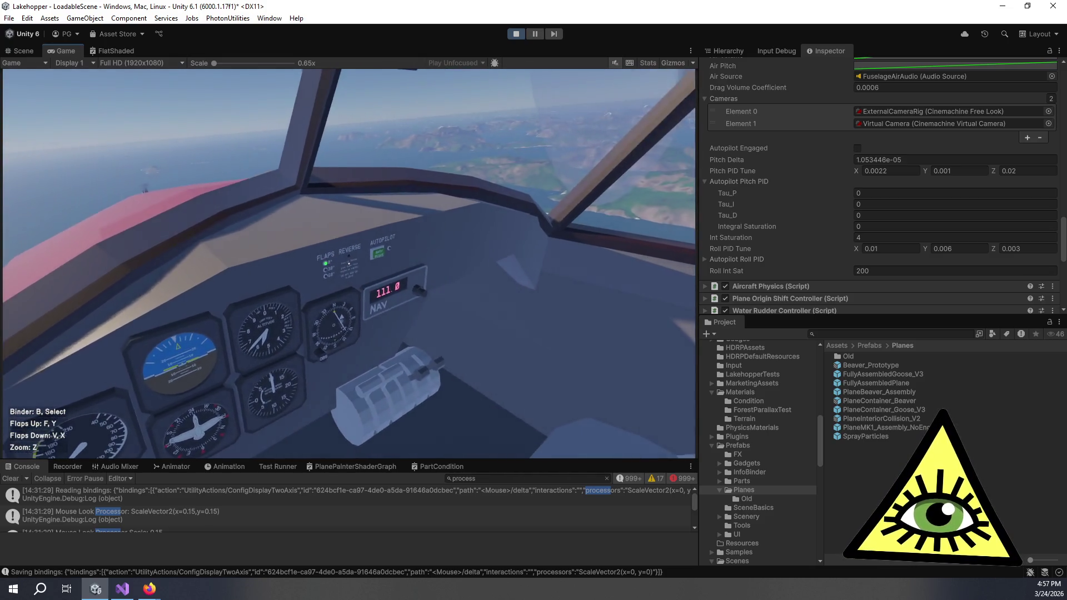
pyautogui.click(351, 262)
pyautogui.moveTo(349, 263)
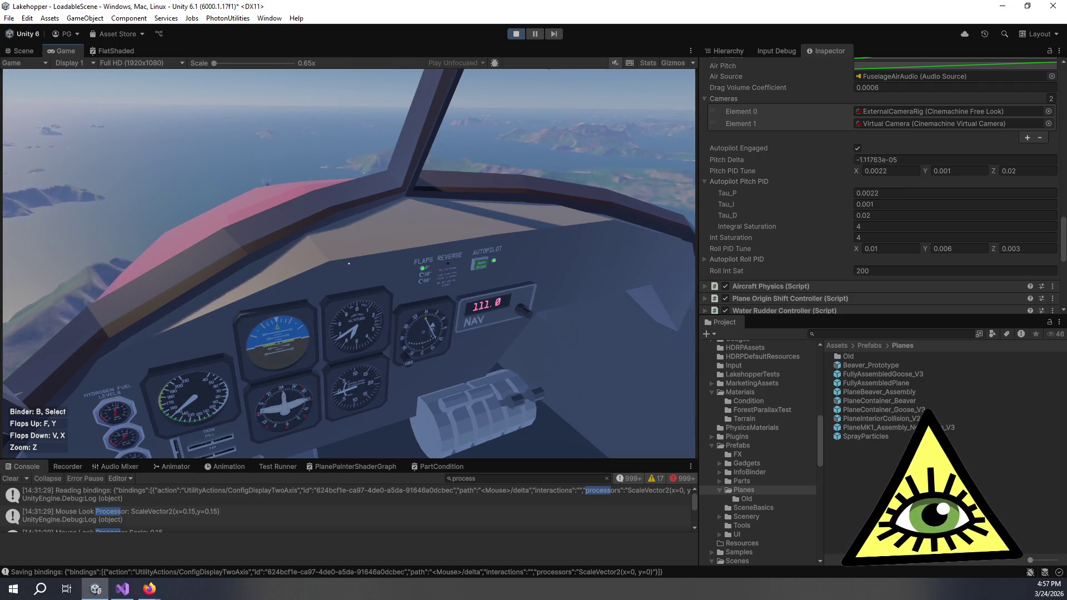
# Trim the pitch PID X gain from 0.0022 back to 0.002.
pyautogui.click(885, 172)
pyautogui.moveTo(886, 171); pyautogui.dragTo(898, 159)
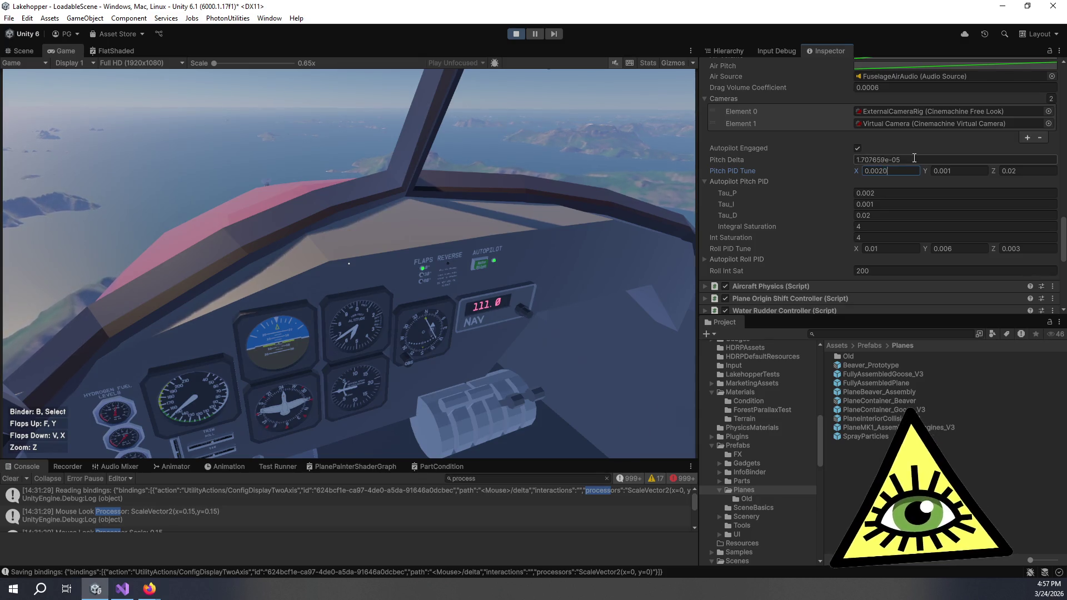
pyautogui.click(677, 155)
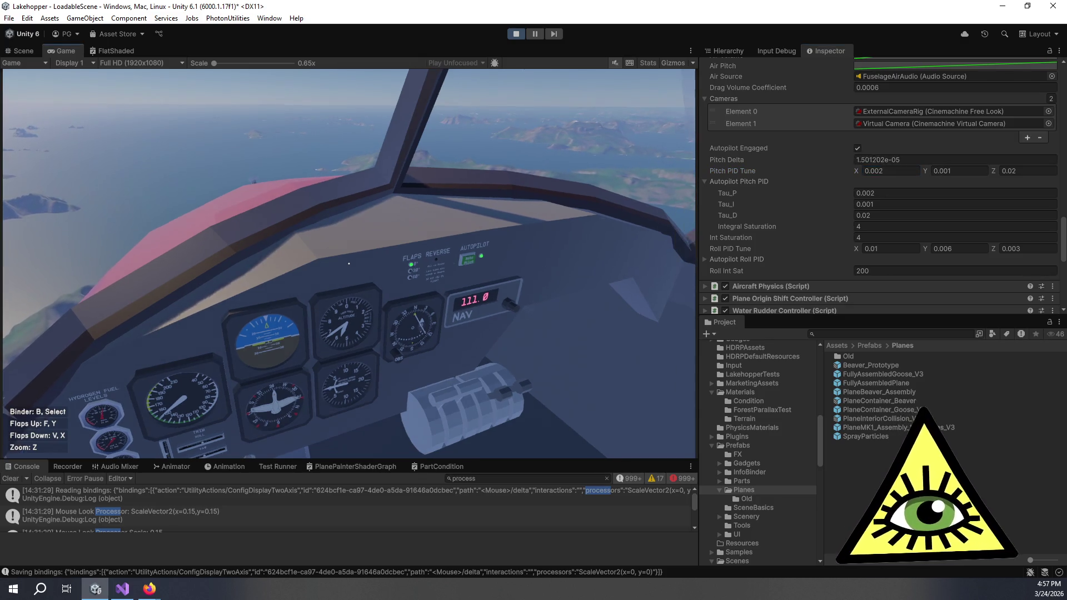
# Restart the autopilot to apply the 0.002 gain, then enlarge the console over the Game view.
pyautogui.click(351, 261)
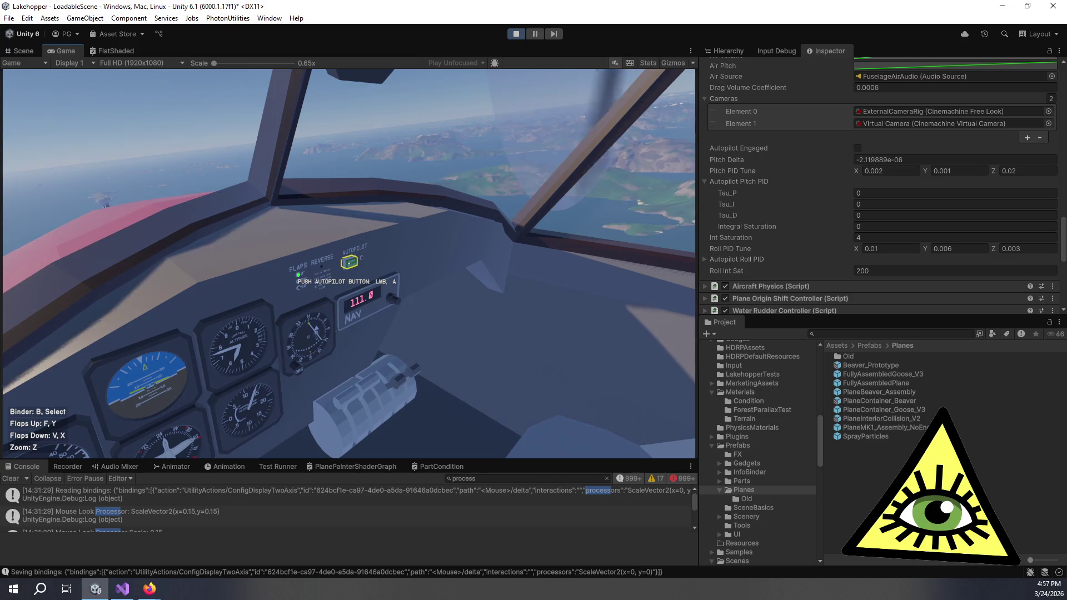
pyautogui.click(349, 262)
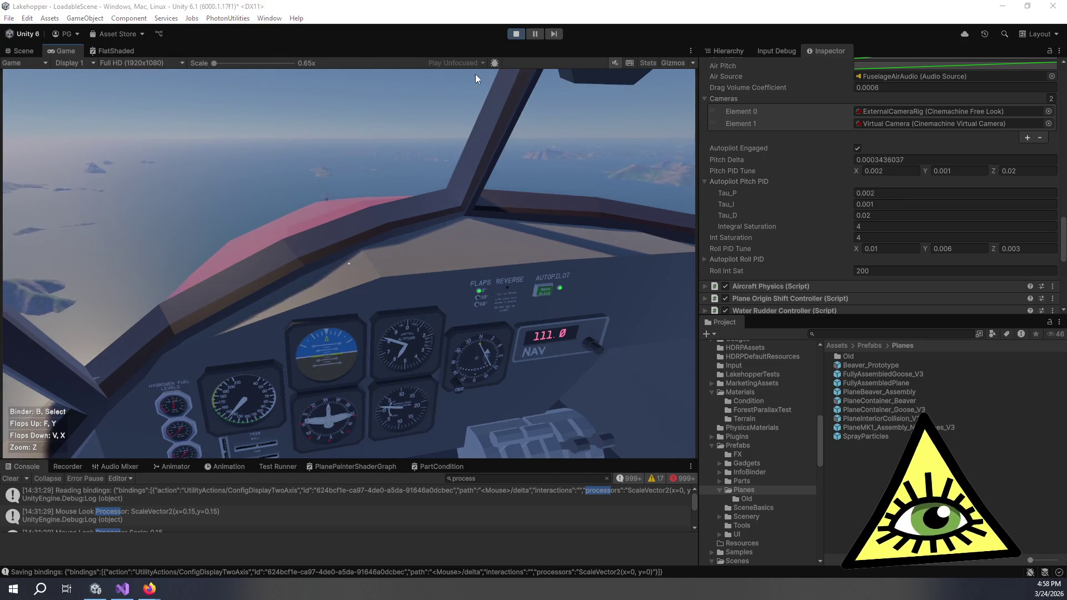
pyautogui.click(526, 349)
pyautogui.moveTo(533, 460); pyautogui.dragTo(595, 250)
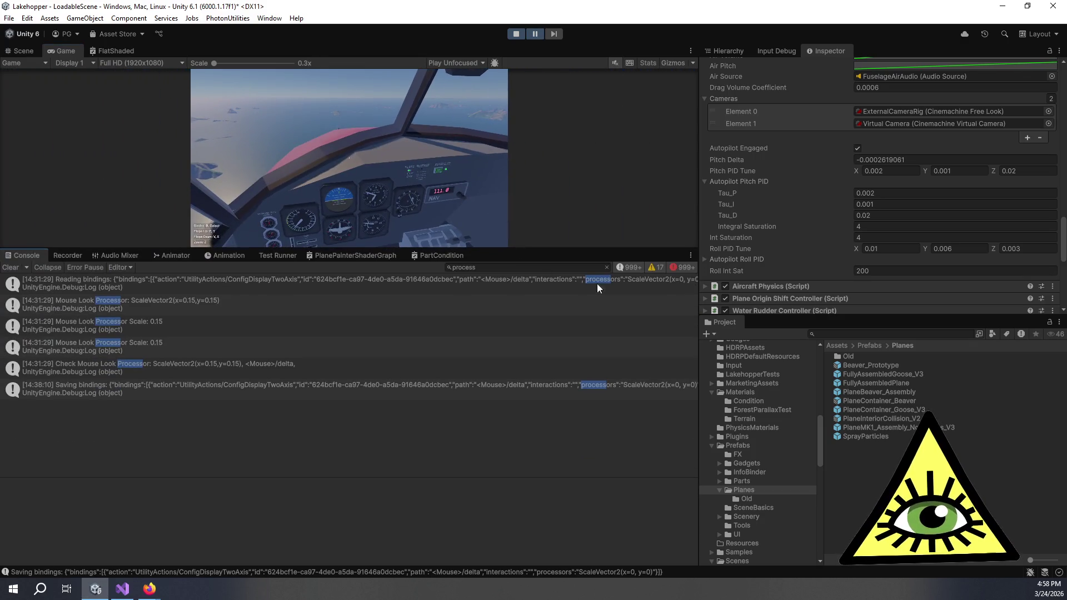
# Clear the console, remove its process filter, inspect the RoundSwitch error, then hide error messages.
pyautogui.click(16, 268)
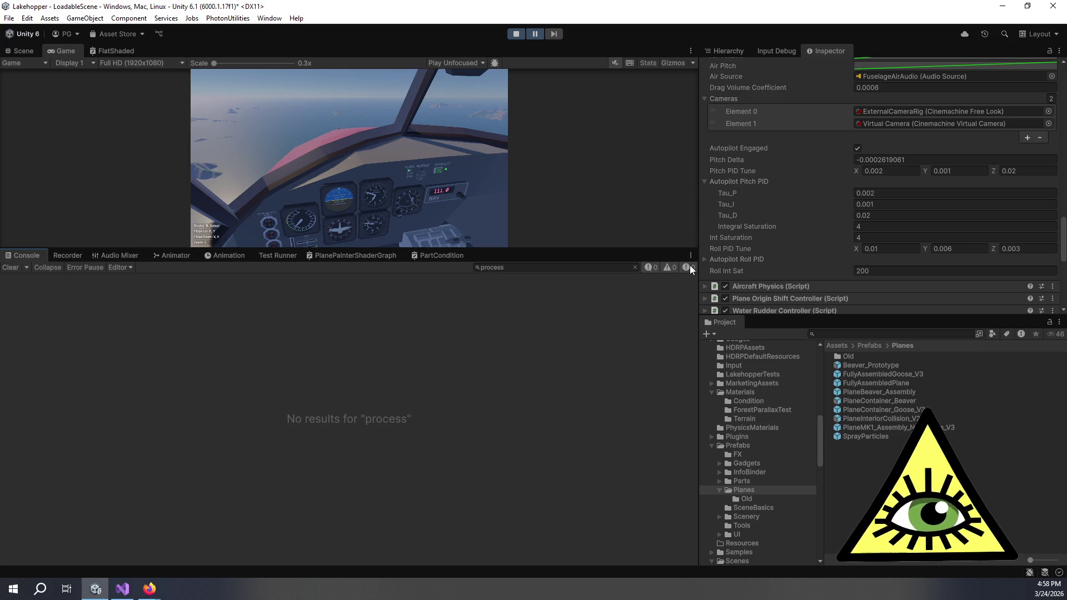
pyautogui.click(635, 267)
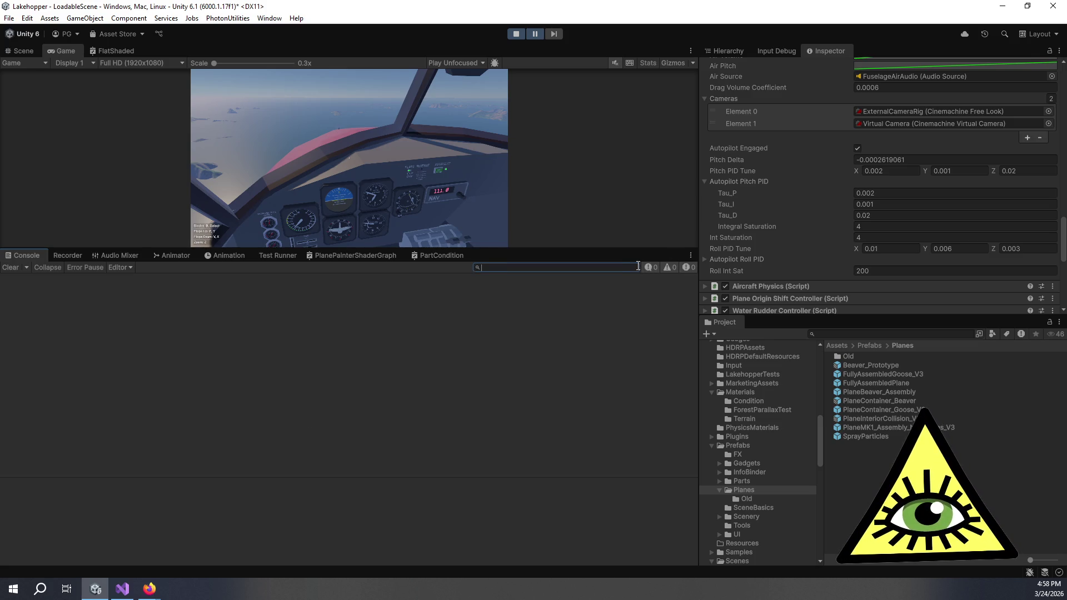
pyautogui.click(536, 34)
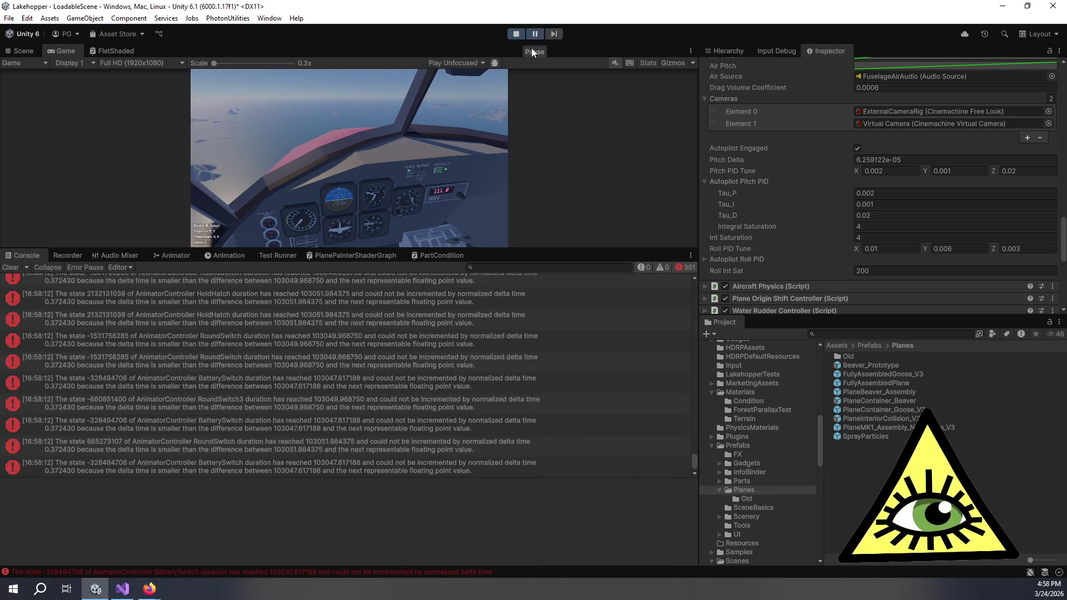
pyautogui.click(405, 362)
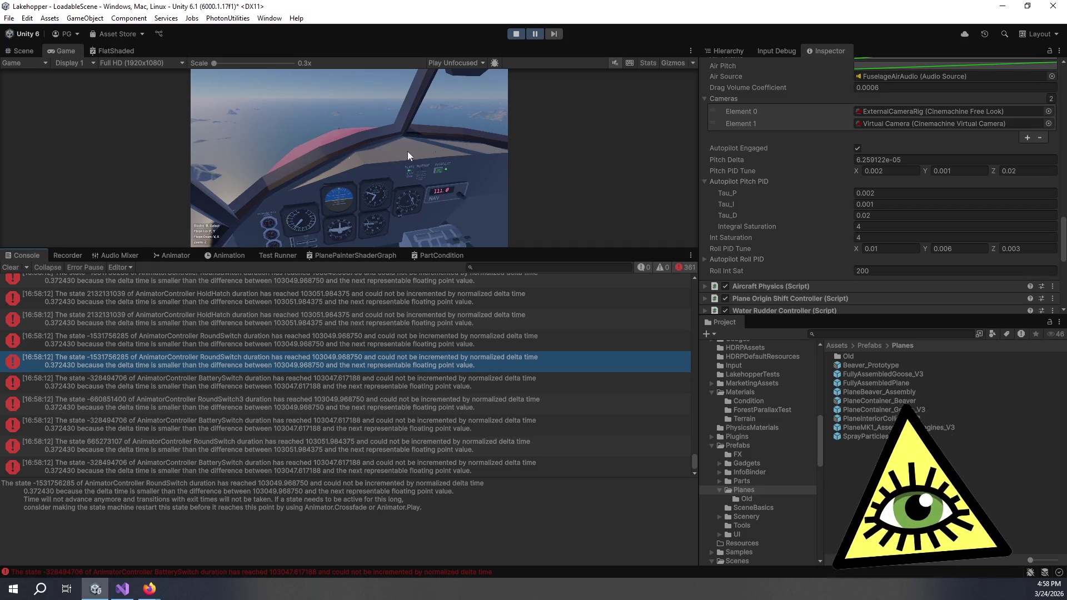
pyautogui.click(539, 36)
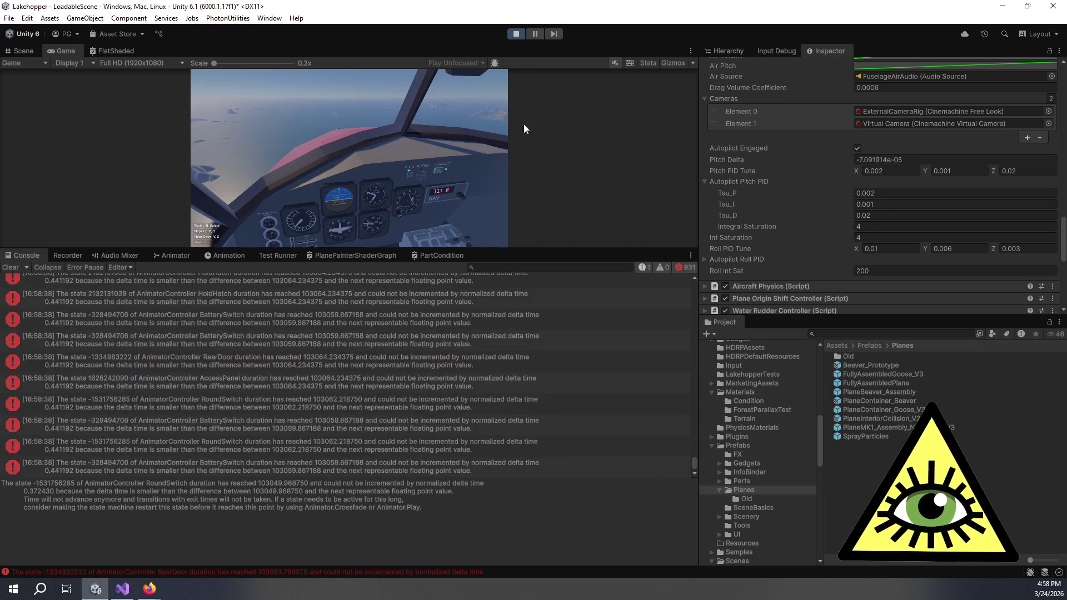
pyautogui.click(679, 268)
pyautogui.click(637, 268)
# Enlarge the Game view again, zoom between instrument panel and cockpit, and toggle the autopilot.
pyautogui.moveTo(628, 249); pyautogui.dragTo(629, 415)
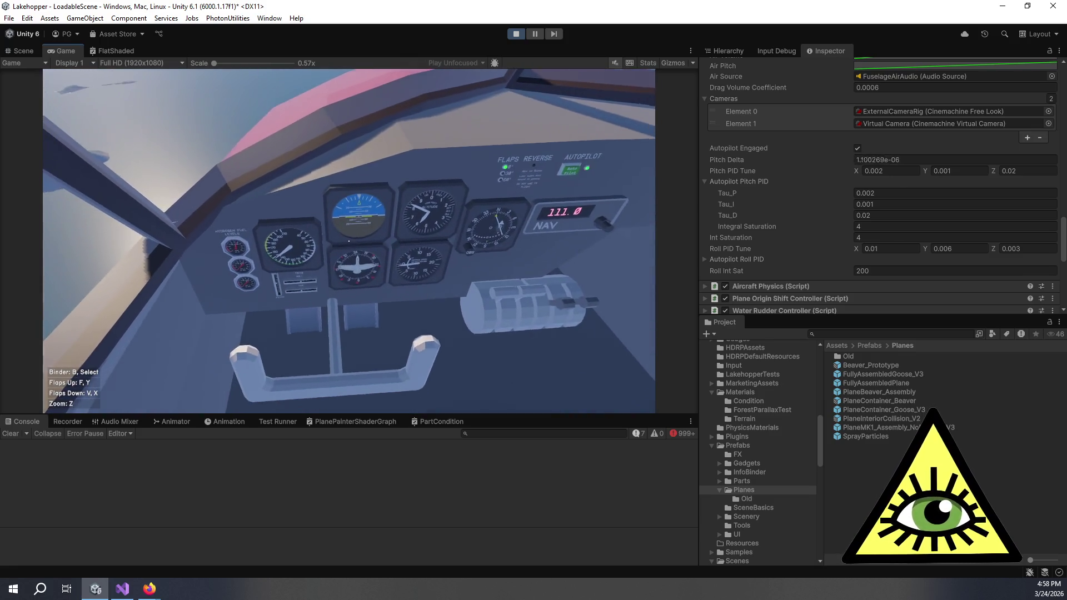
pyautogui.press('z')
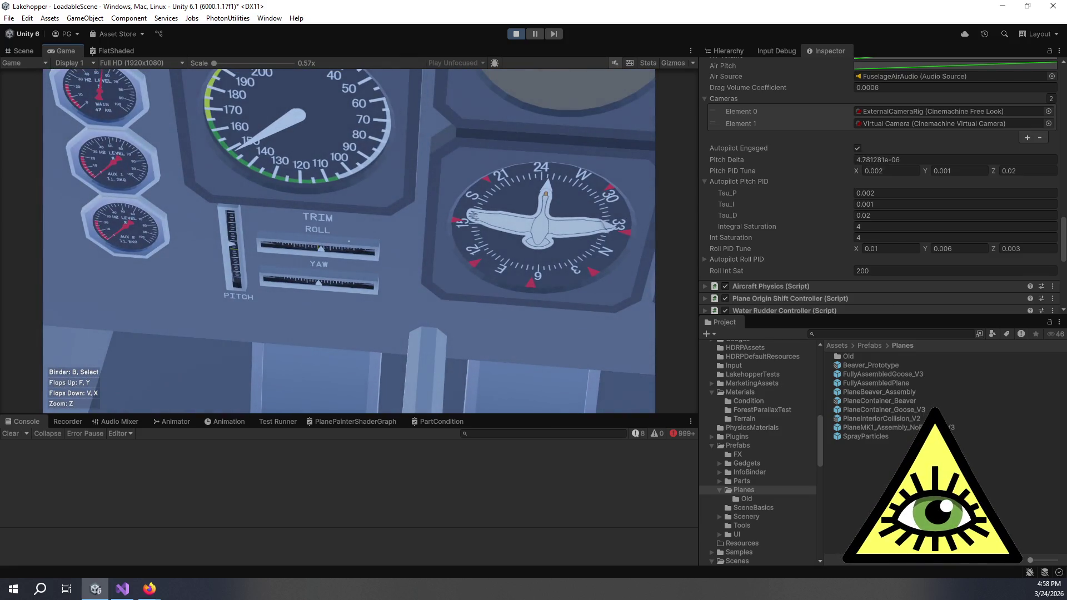
pyautogui.press('z')
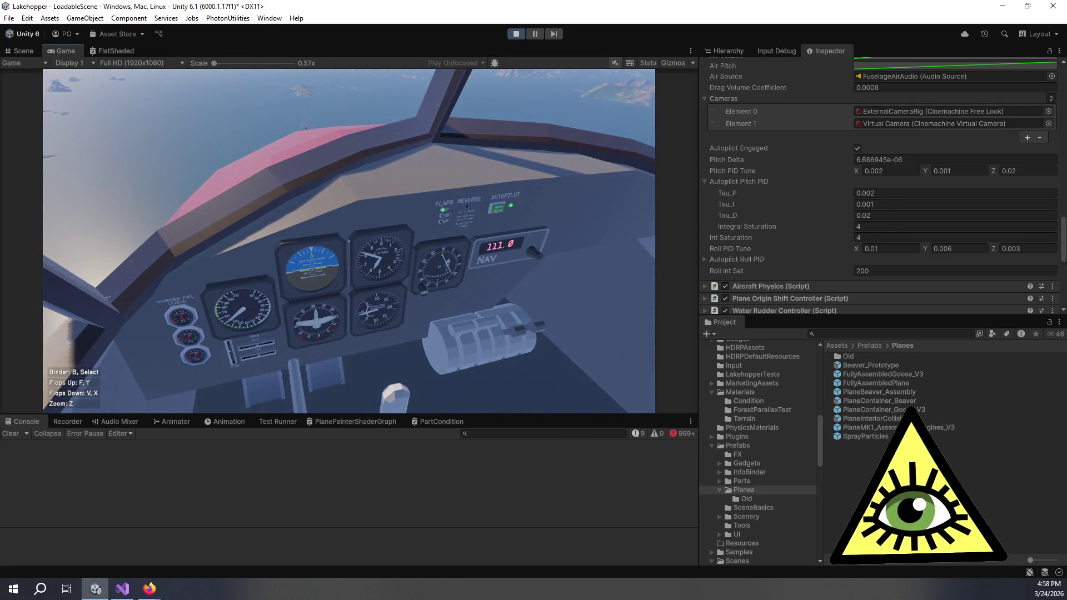
pyautogui.press('z')
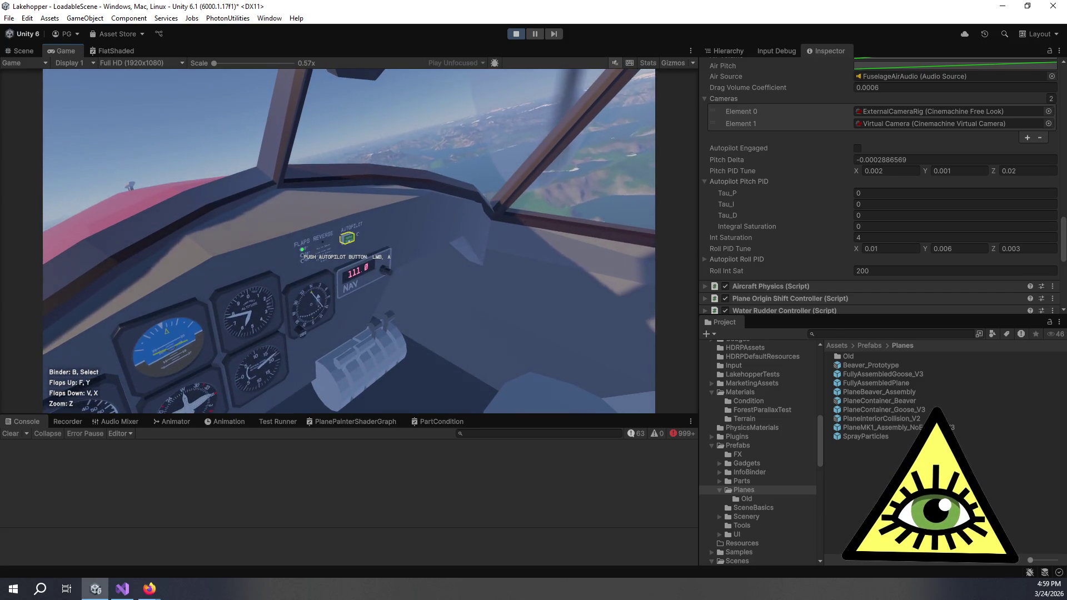
pyautogui.press('a')
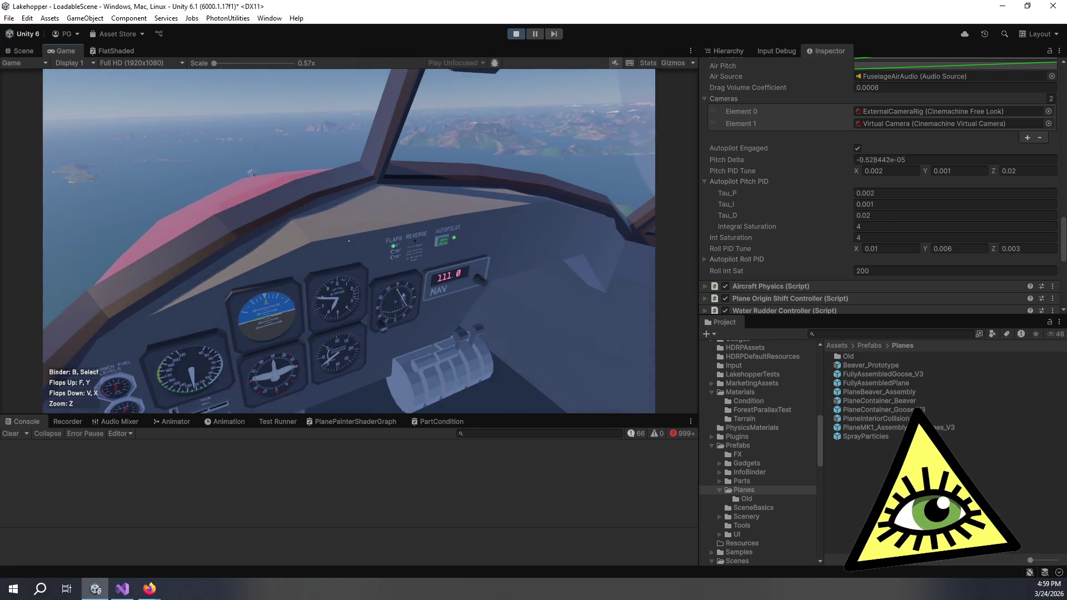
# Watch the vertical speed and heading gauges while the autopilot holds pitch, then collapse the Pitch PID foldout.
pyautogui.press('z')
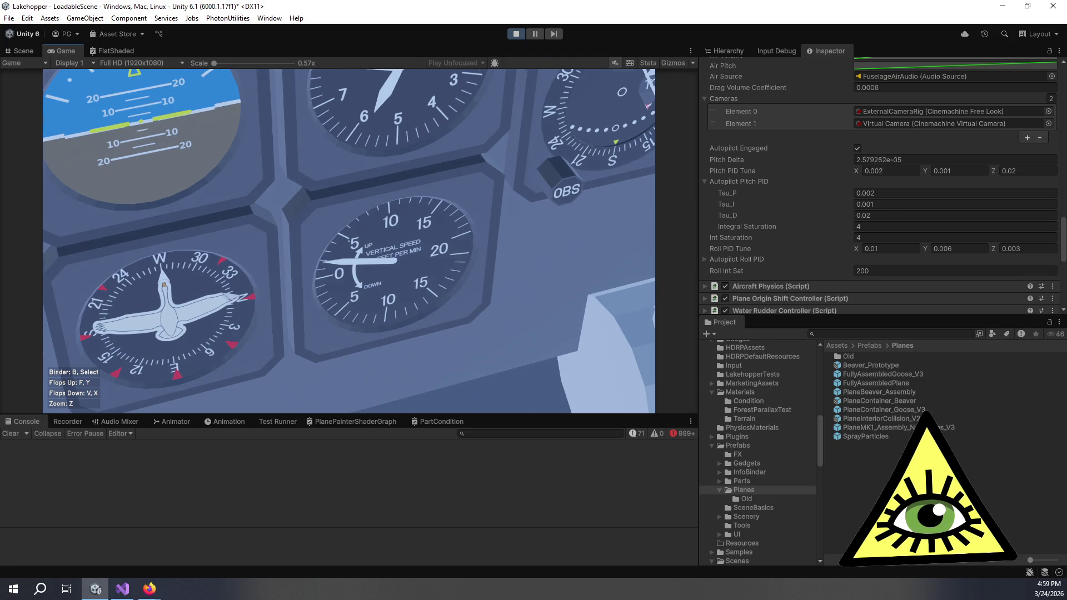
pyautogui.press('z')
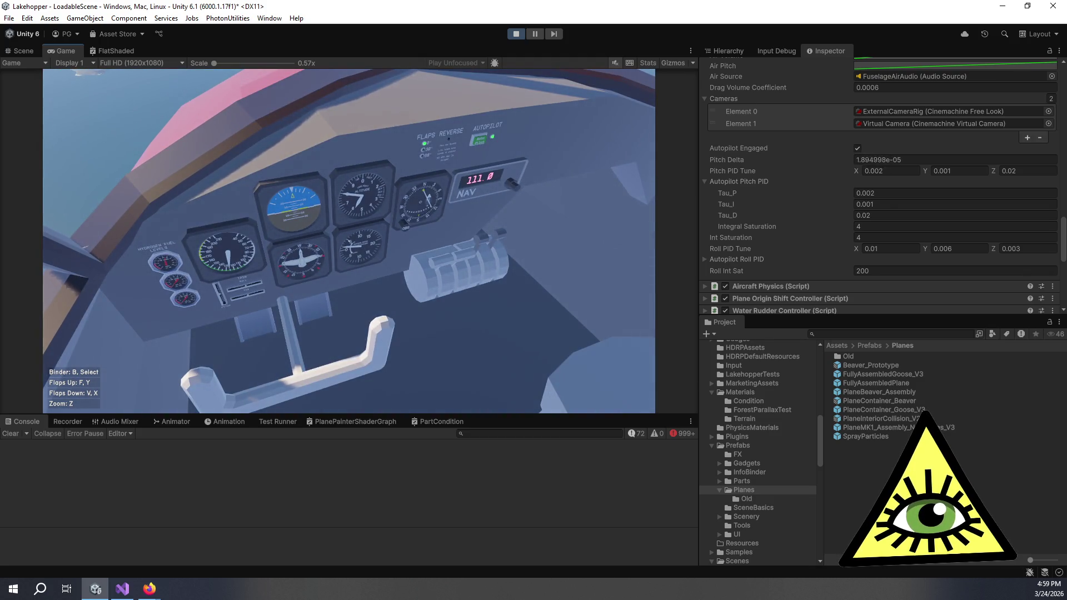
pyautogui.press('z')
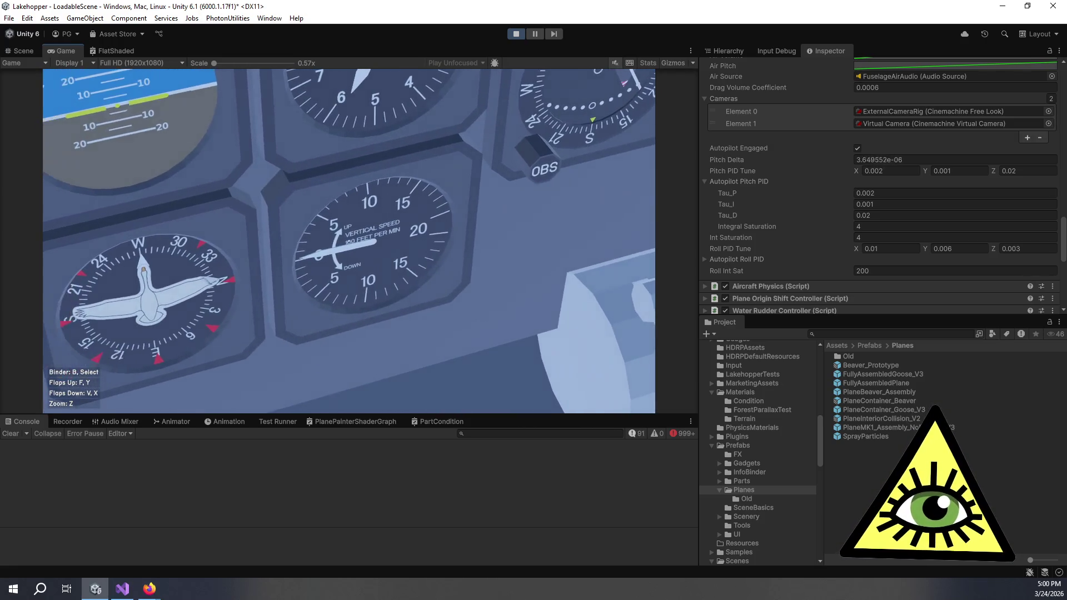
pyautogui.press('z')
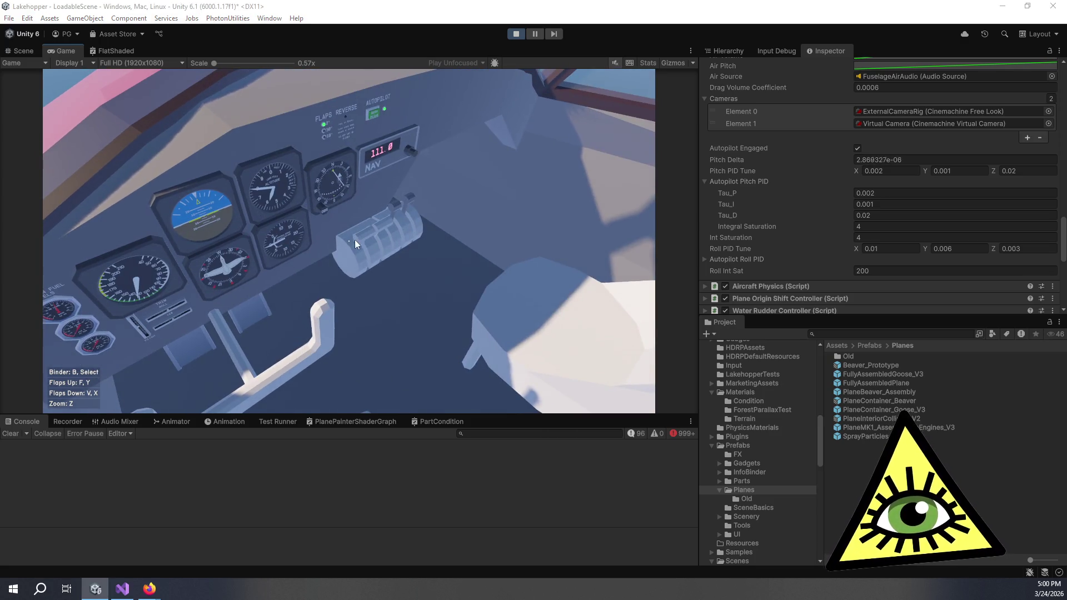
pyautogui.click(732, 181)
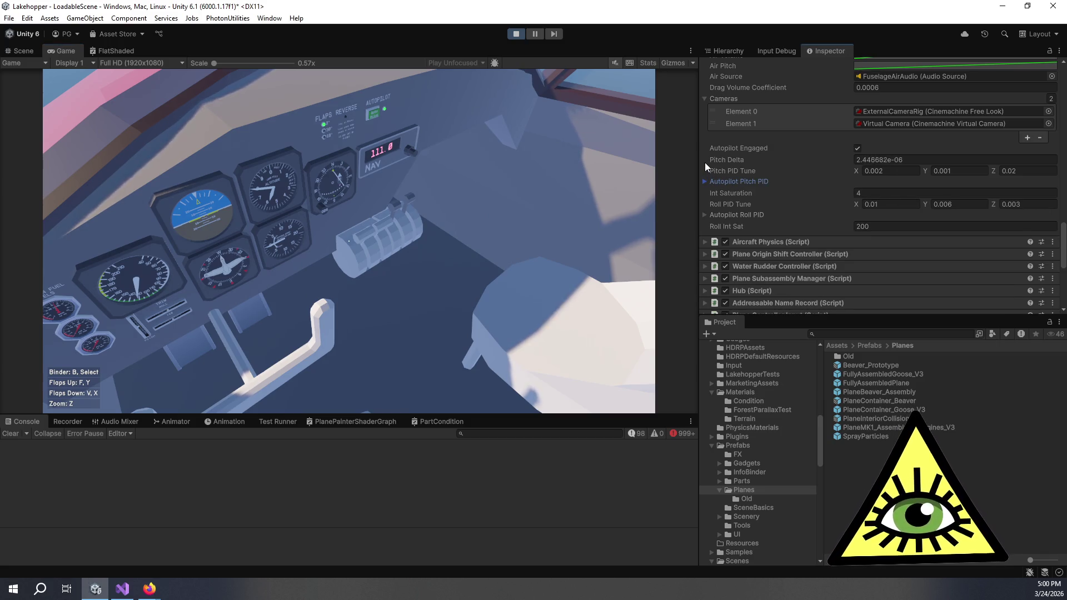
# Snip a screenshot of the Inspector's autopilot values and stop play mode.
pyautogui.press('super+shift+s')
pyautogui.moveTo(704, 161); pyautogui.dragTo(1058, 202)
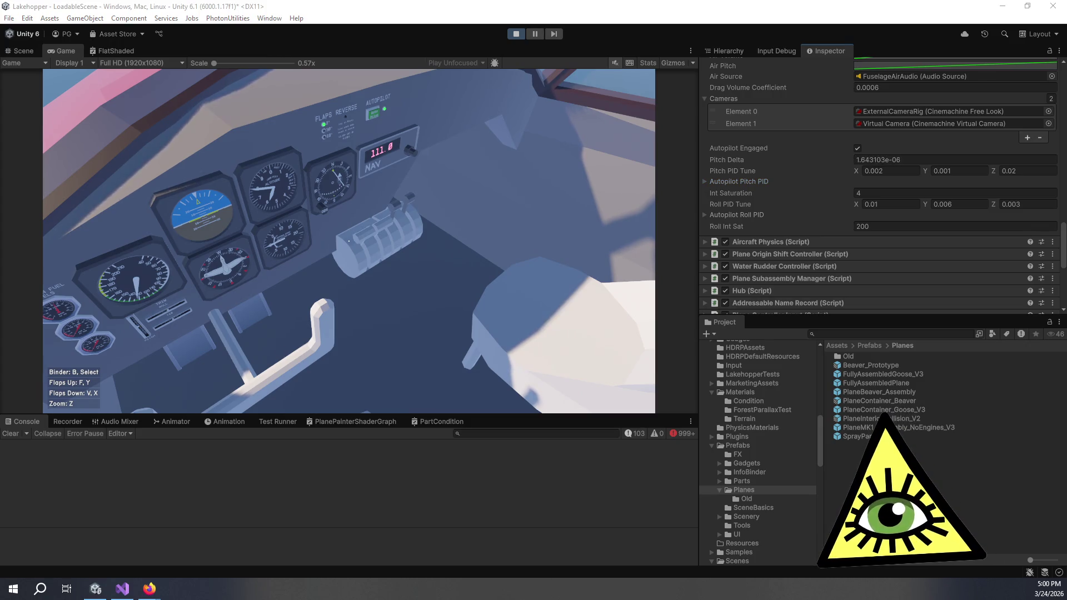
pyautogui.click(515, 35)
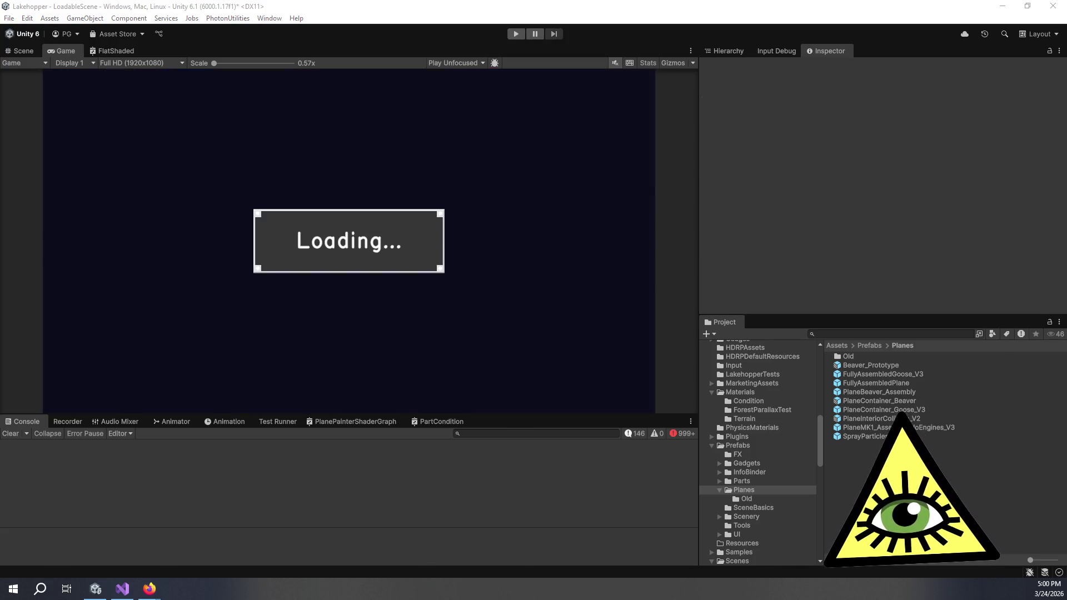
pyautogui.hotkey('alt', 'Tab')
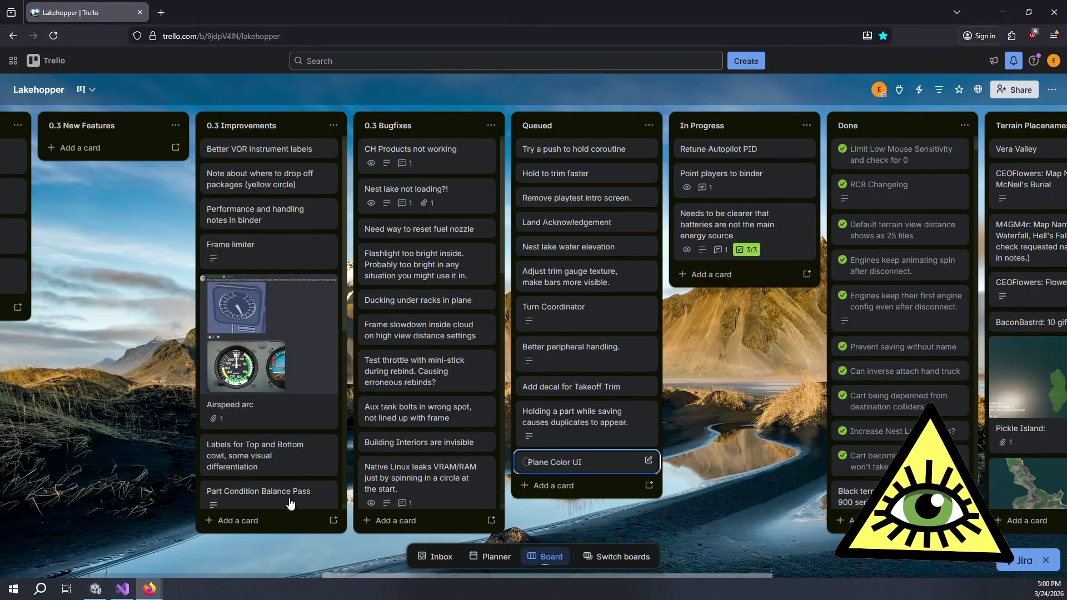
# Add the card 'Animation controllers spamming errors after like 2 hours' to 0.3 Bugfixes.
pyautogui.click(396, 519)
pyautogui.write('Animation controllers spamming errors after like 2 hours')
pyautogui.press('Return')
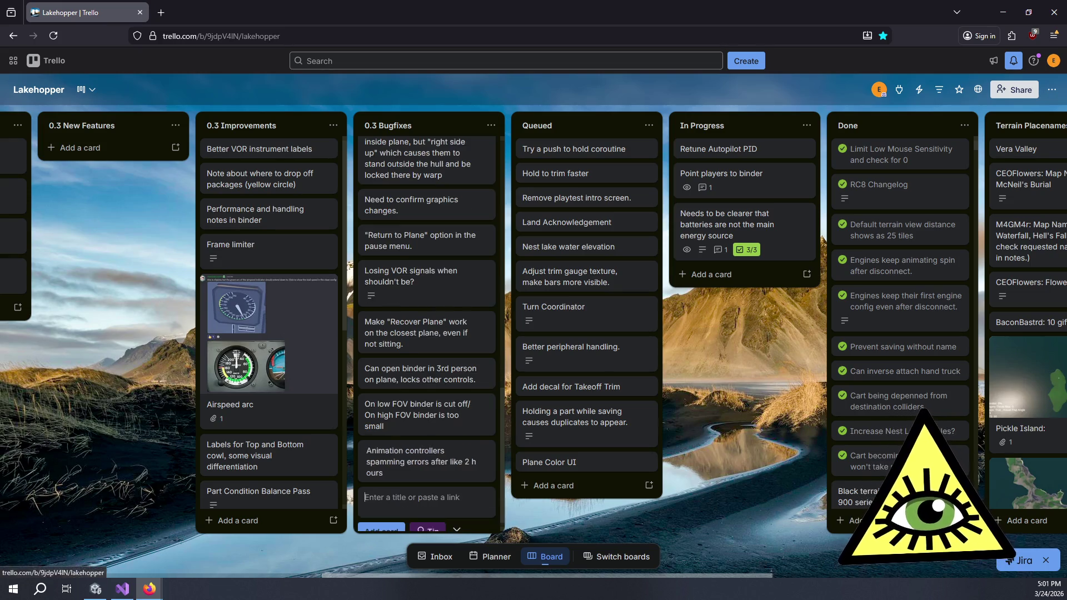
# Correct the card title's ending to 'about 2 hours', then go back to Unity.
pyautogui.click(458, 464)
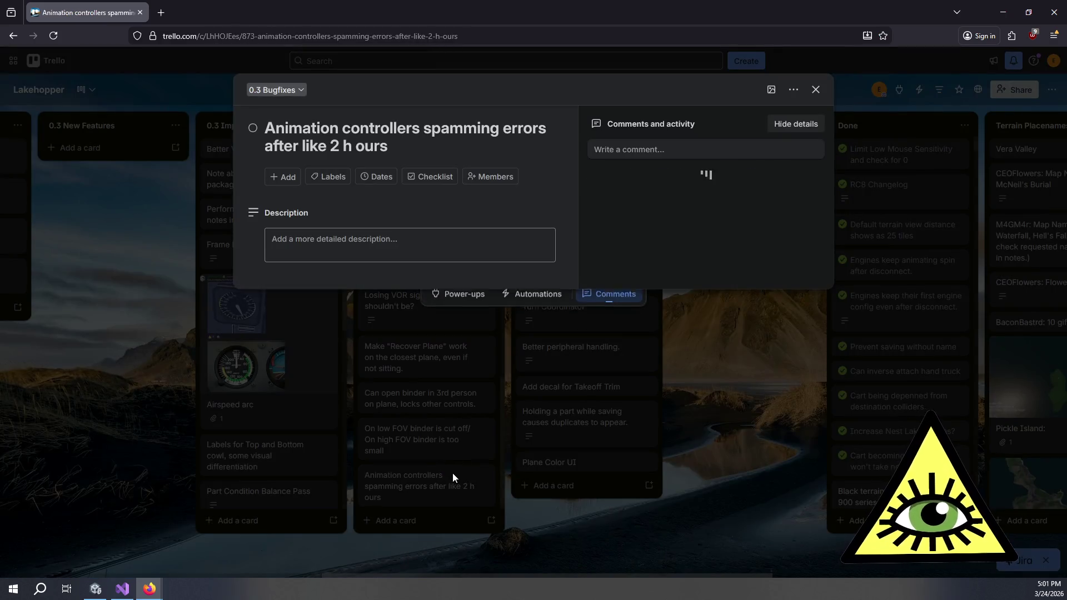
pyautogui.moveTo(303, 145); pyautogui.dragTo(409, 156)
pyautogui.write('about 2 hours')
pyautogui.press('Return')
pyautogui.click(695, 322)
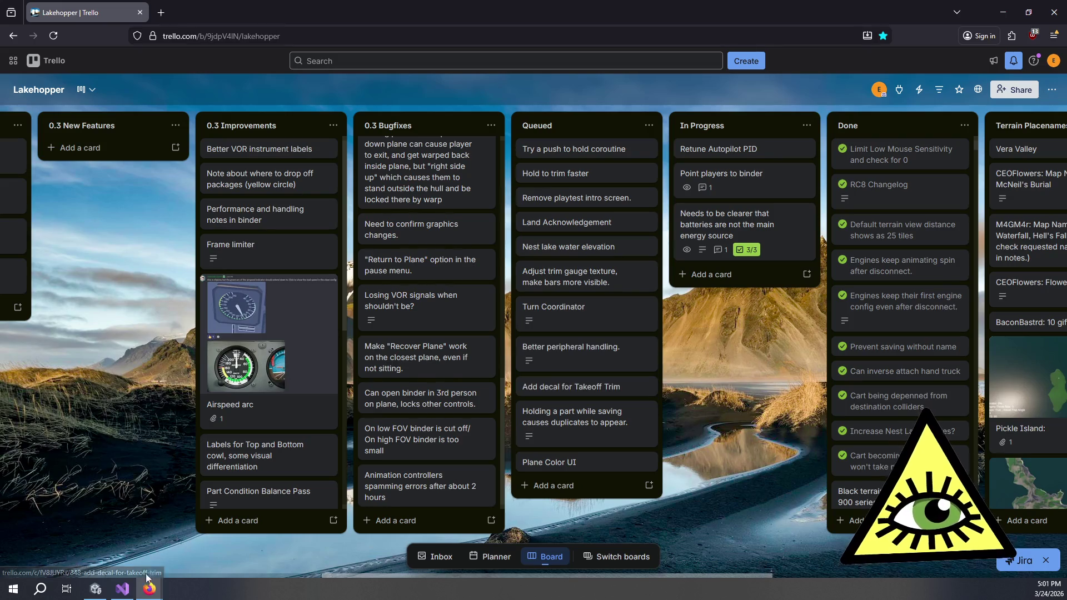
pyautogui.click(95, 588)
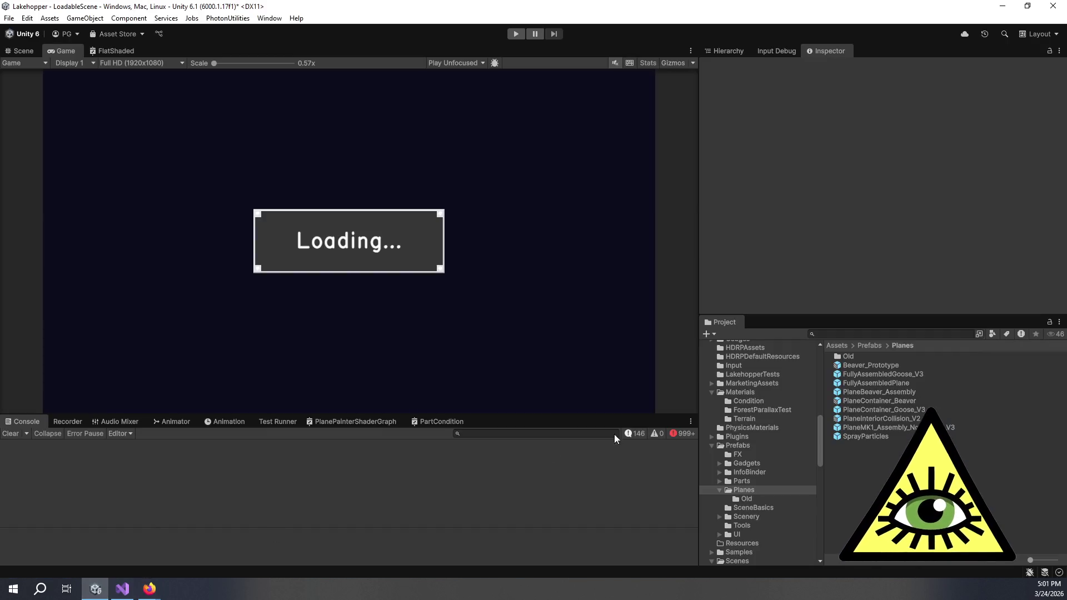
# Select the PlaneContainer_Goose_V3 prefab and set its Pitch PID Tune X gain to 0.002.
pyautogui.click(895, 409)
pyautogui.scroll(-15, 792, 244)
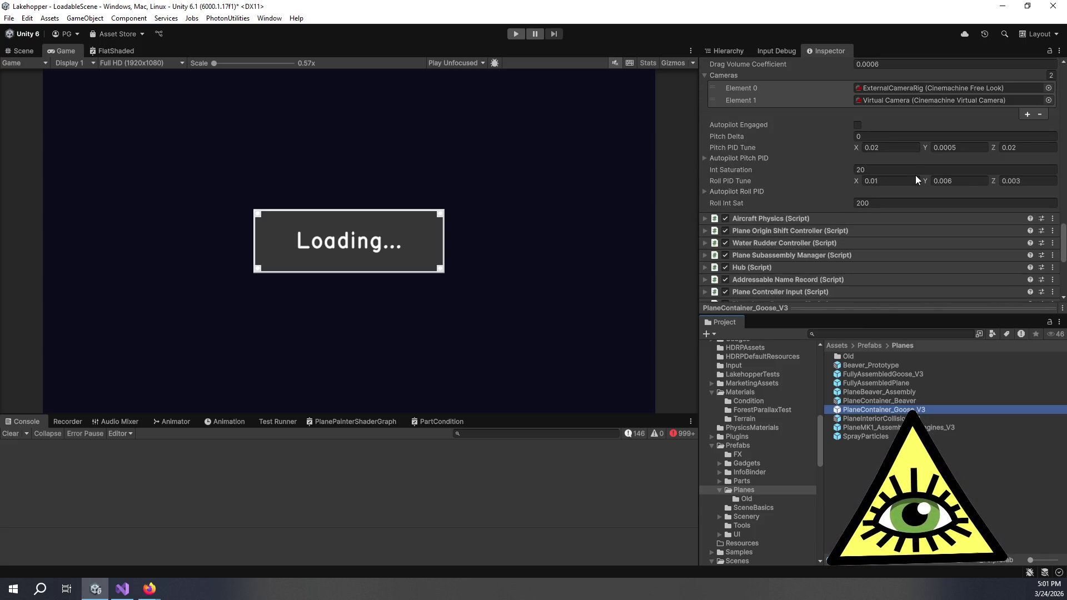
pyautogui.click(878, 148)
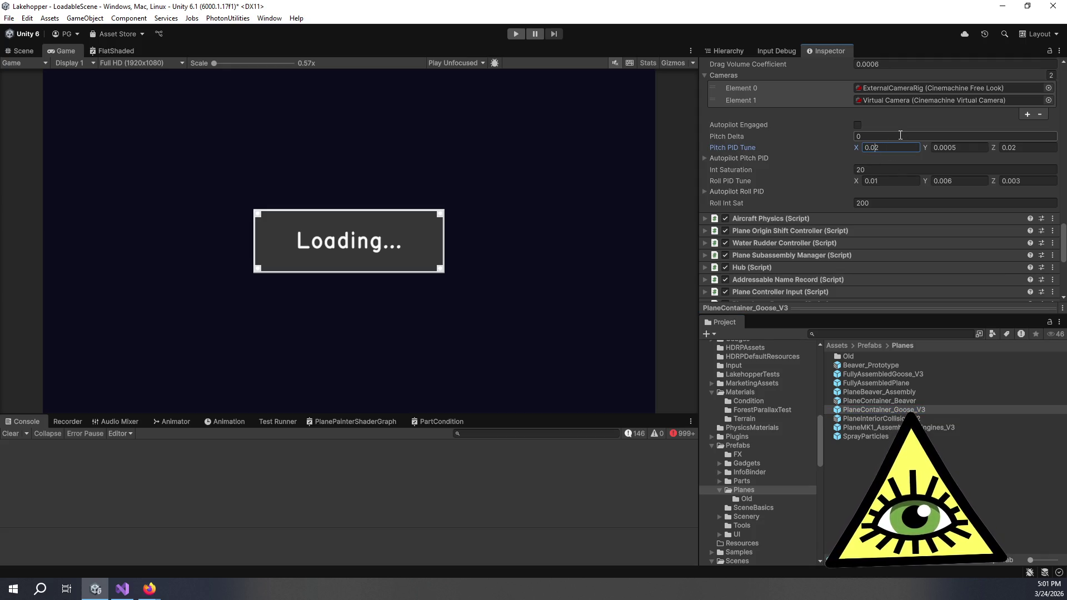
pyautogui.write('0')
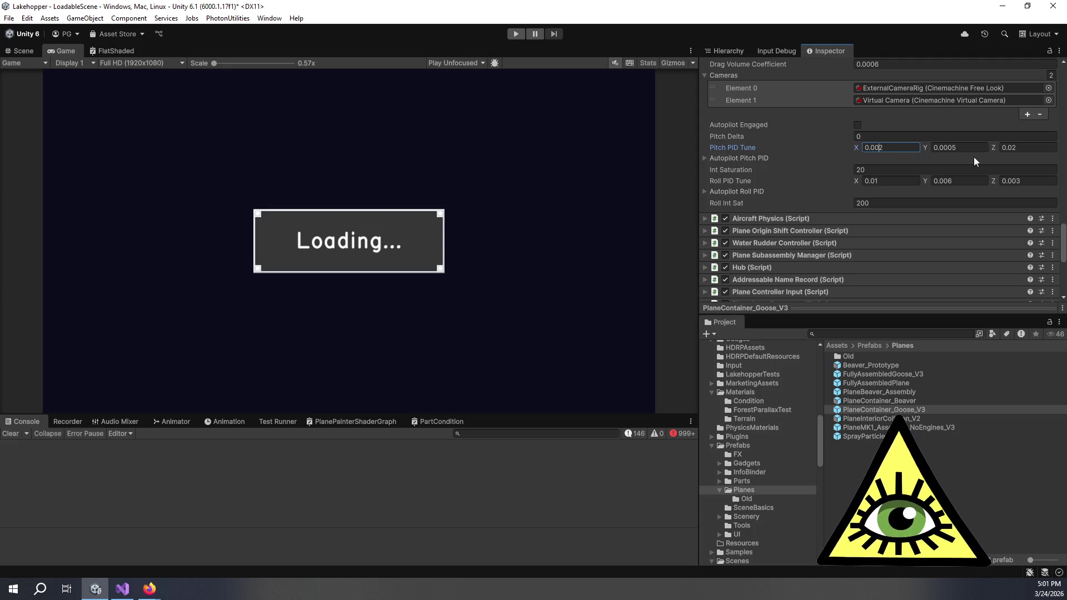
pyautogui.click(951, 148)
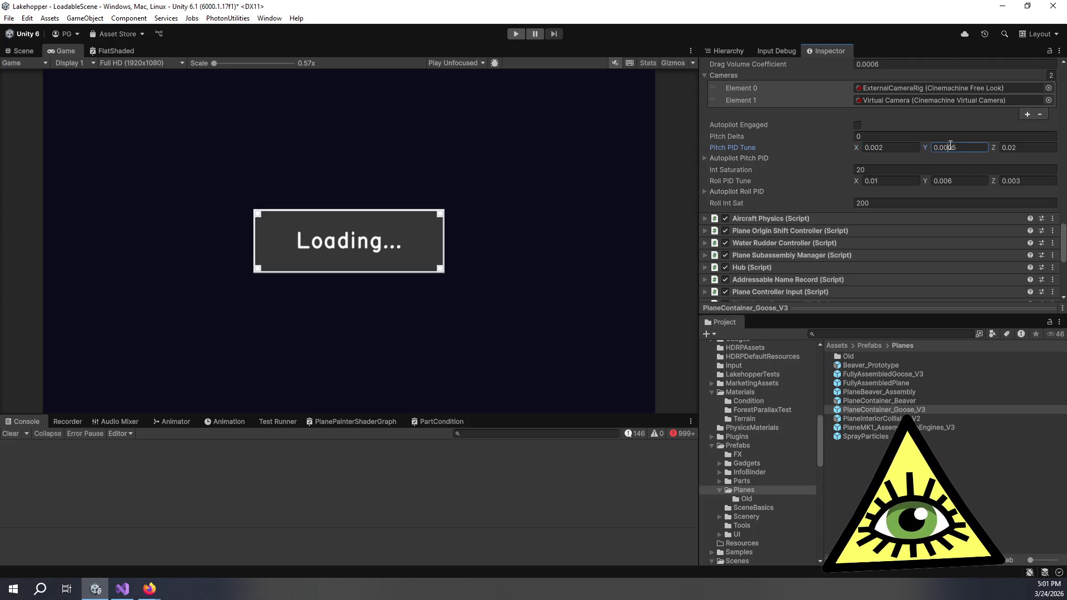
# Set Pitch PID Tune Y to 0.001, Z to 0.02, and Int Saturation to 4.
pyautogui.press('BackSpace')
pyautogui.press('BackSpace')
pyautogui.write('1')
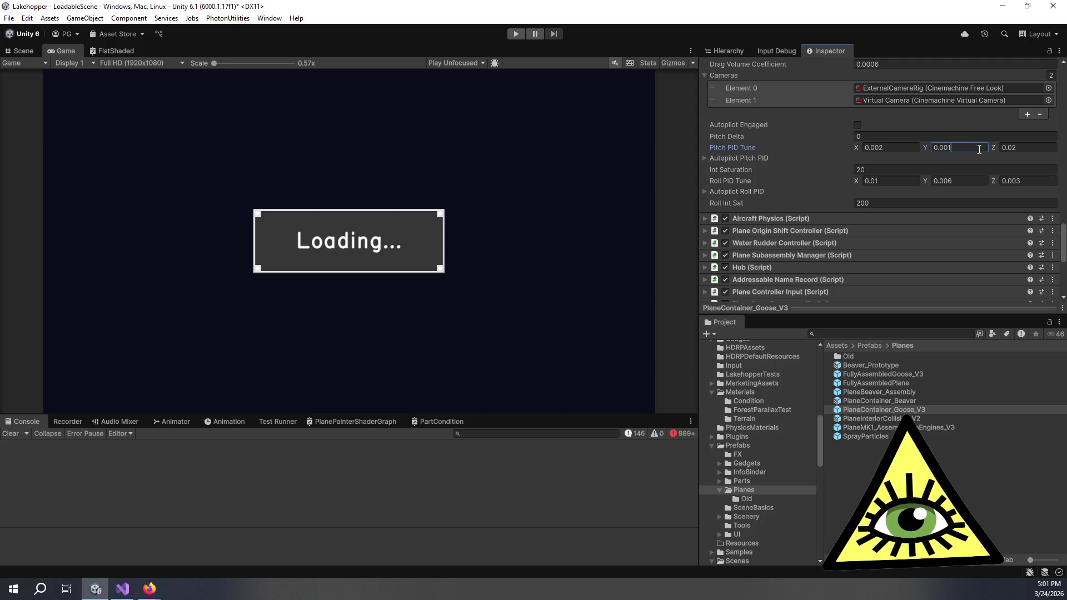
pyautogui.click(1044, 148)
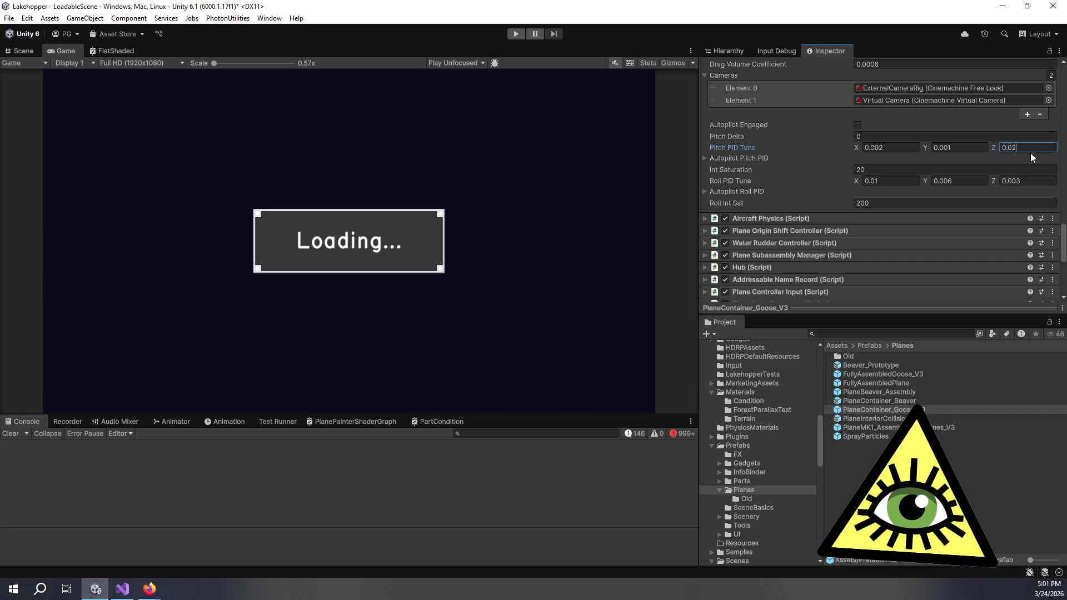
pyautogui.click(846, 169)
pyautogui.write('4')
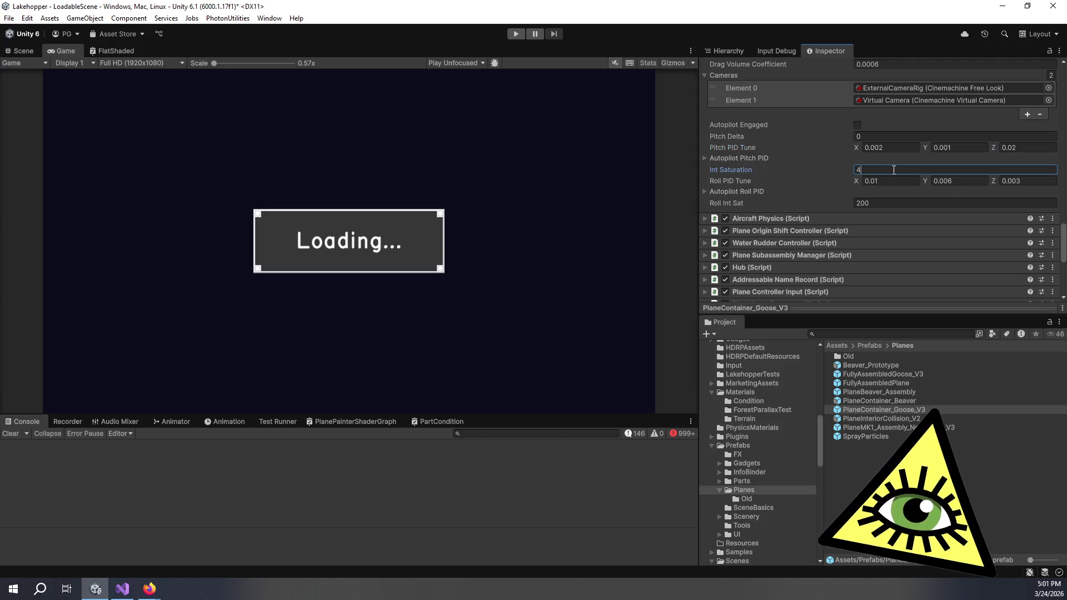
pyautogui.click(892, 148)
pyautogui.click(478, 32)
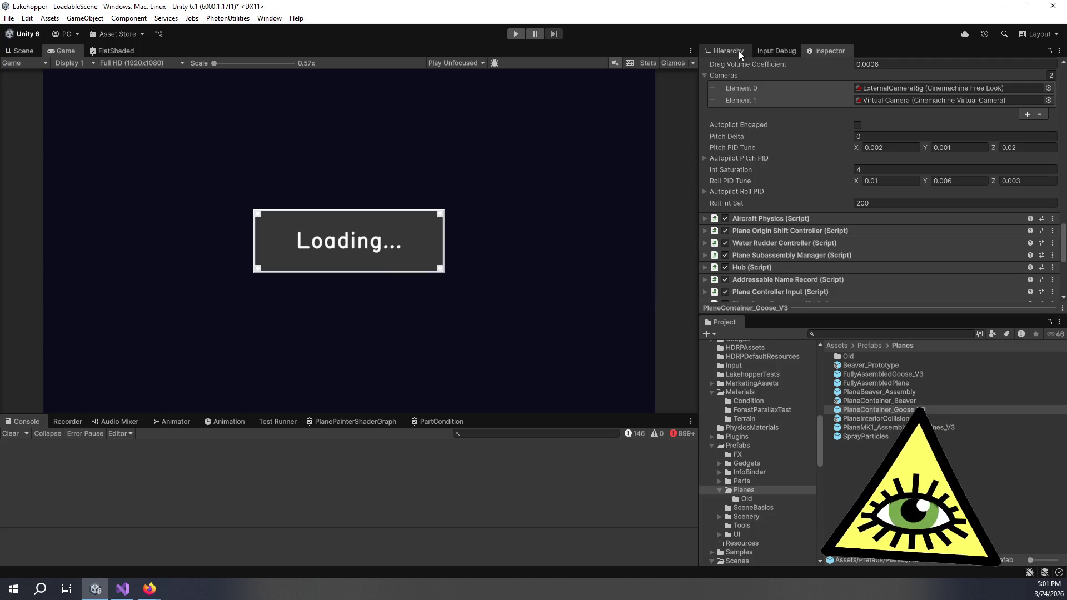
pyautogui.click(739, 51)
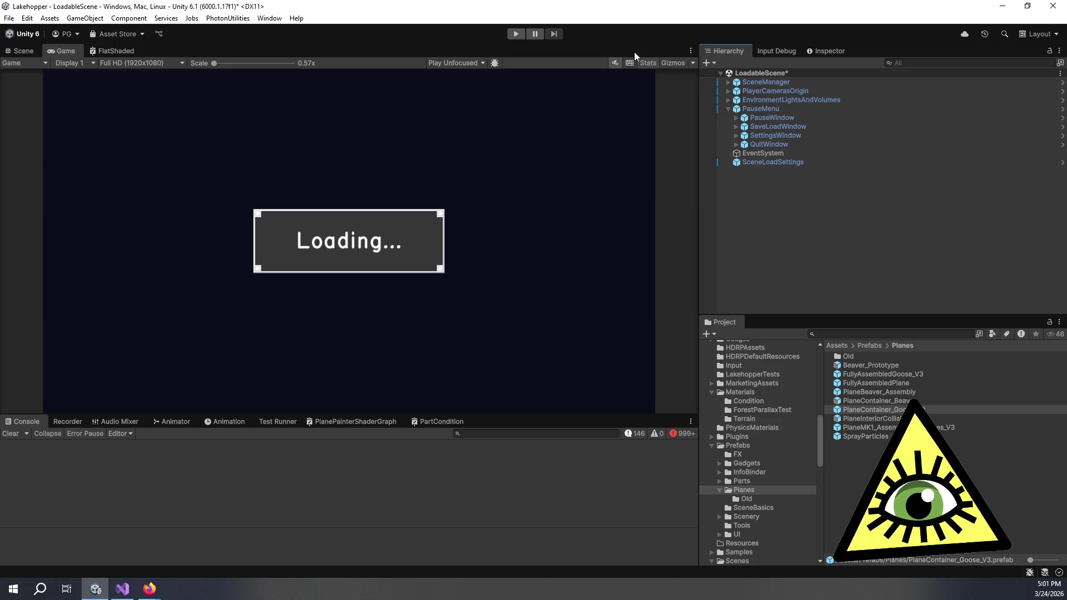
# Confirm SceneLoadSettings loads the StartAir save file, then enter play mode for another test.
pyautogui.click(758, 163)
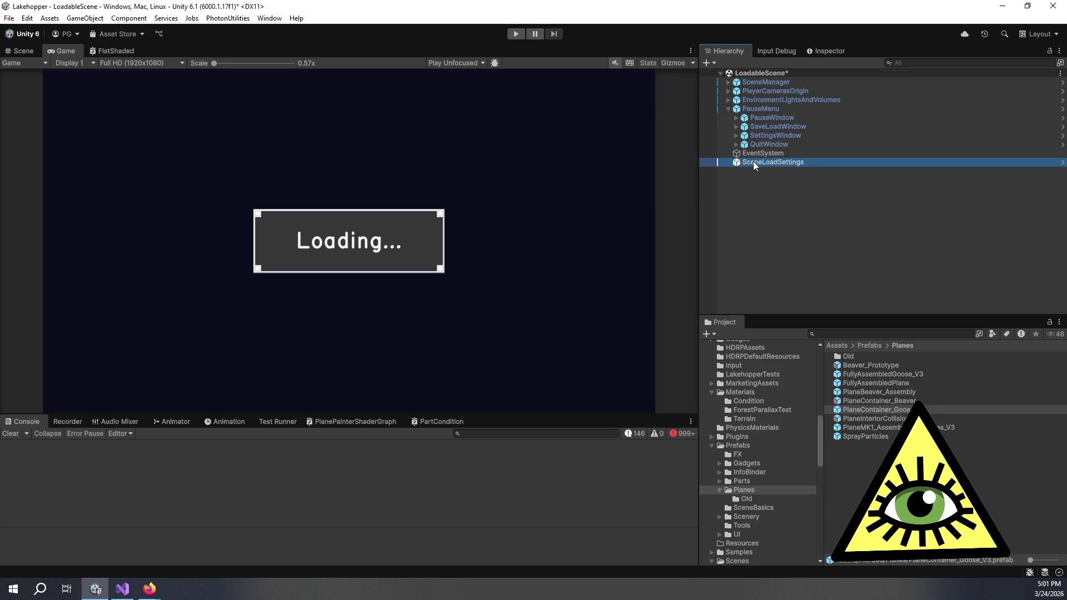
pyautogui.click(716, 211)
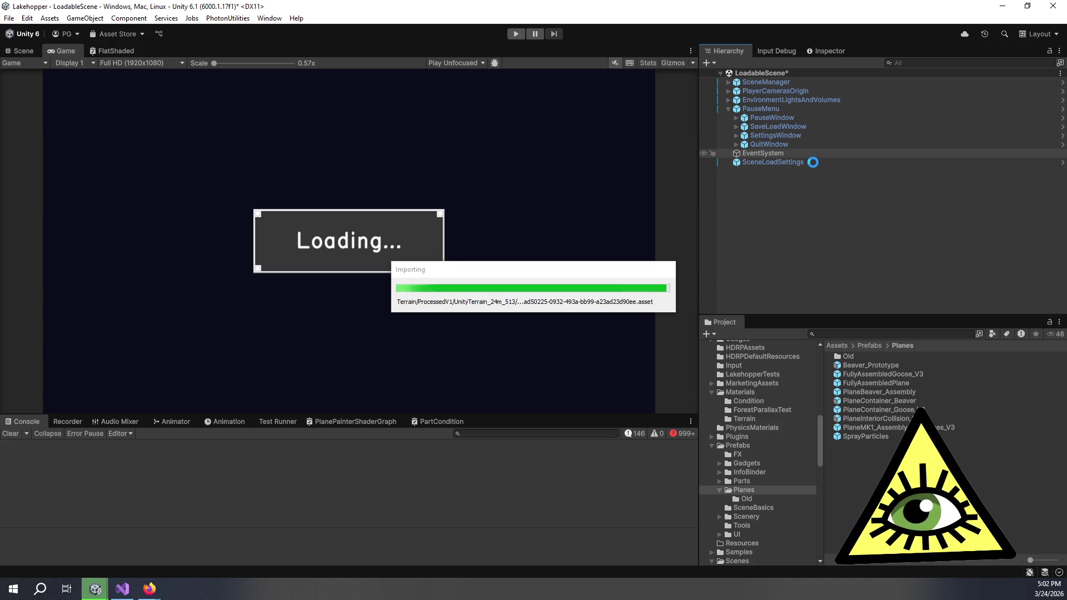
pyautogui.rightClick(819, 164)
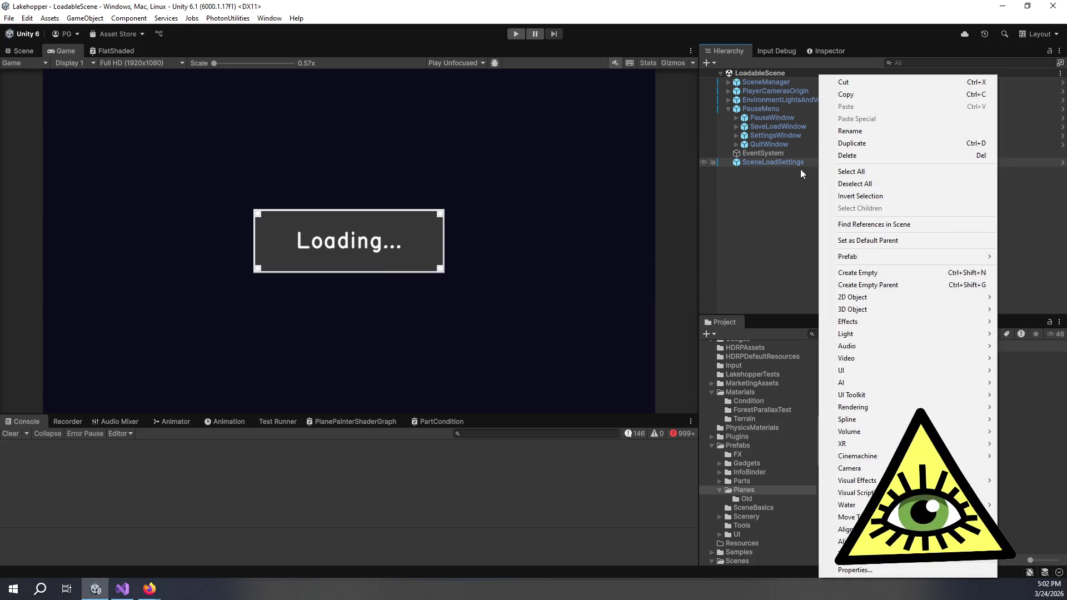
pyautogui.click(784, 166)
pyautogui.click(772, 164)
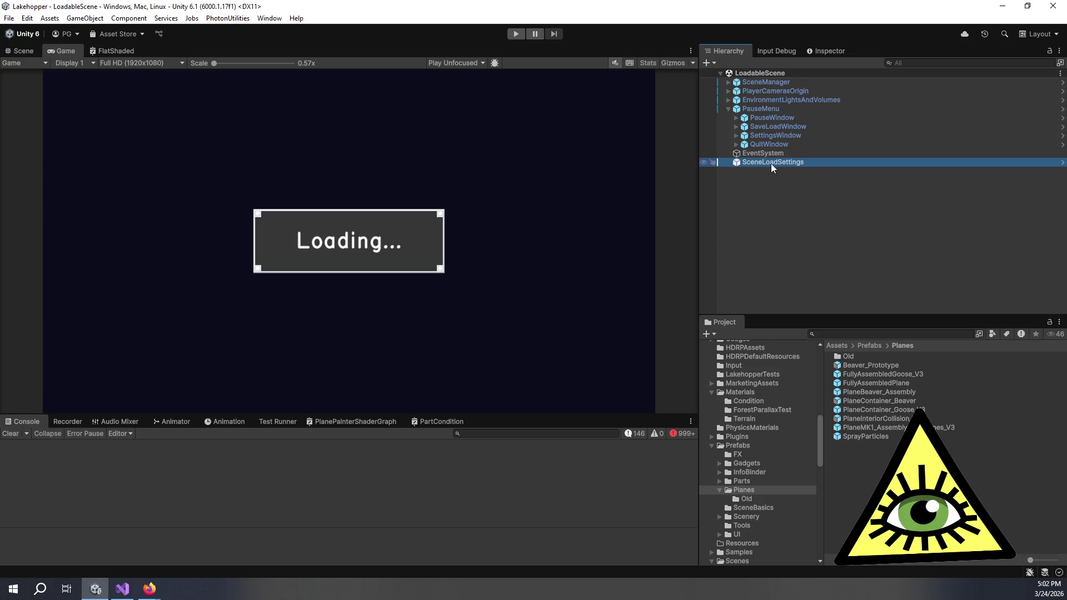
pyautogui.click(821, 50)
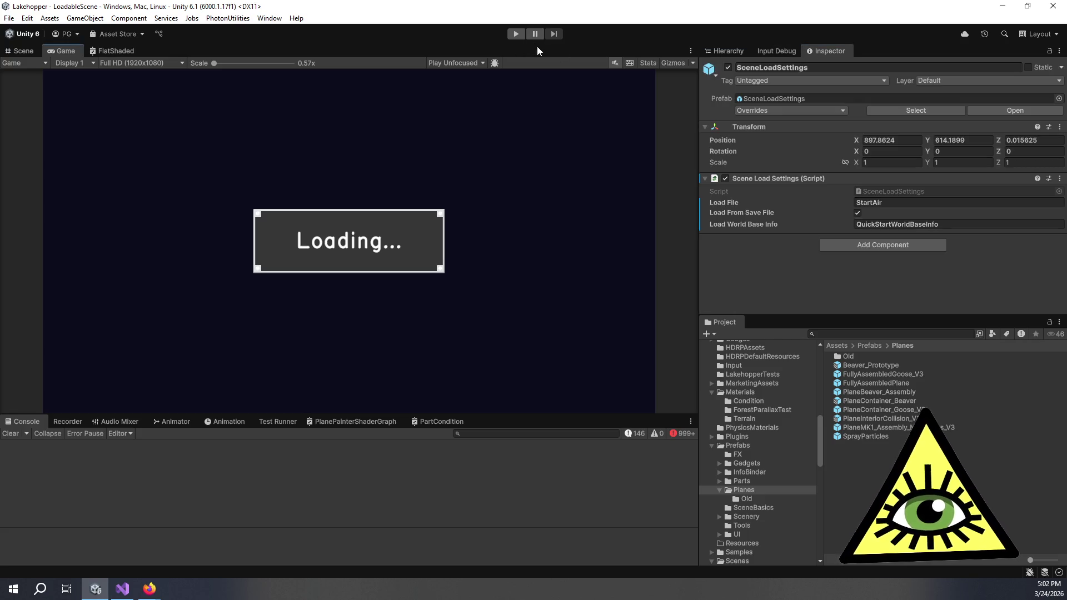
pyautogui.click(516, 34)
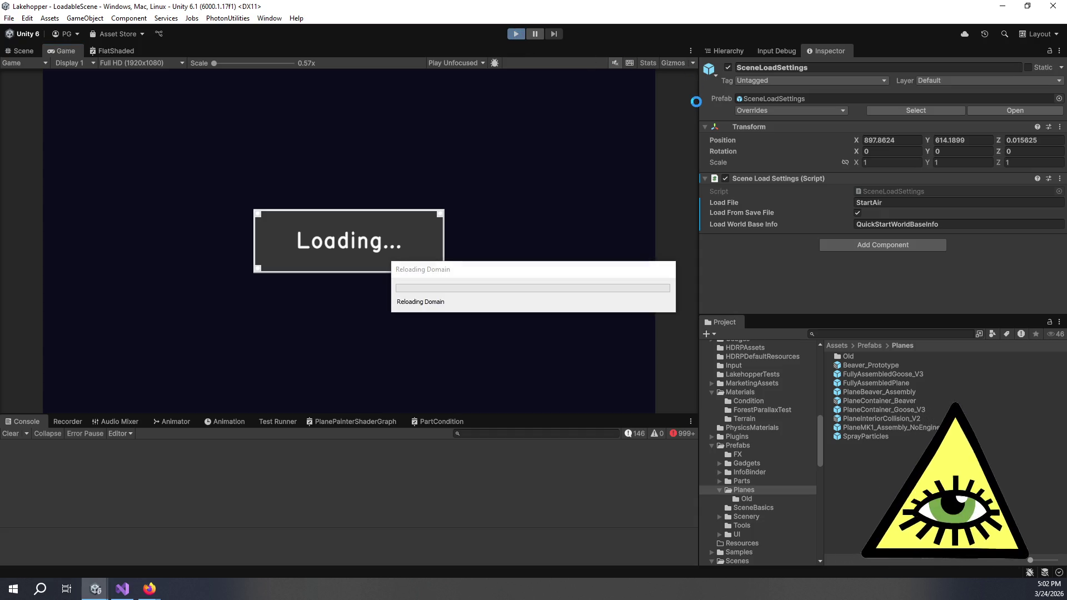
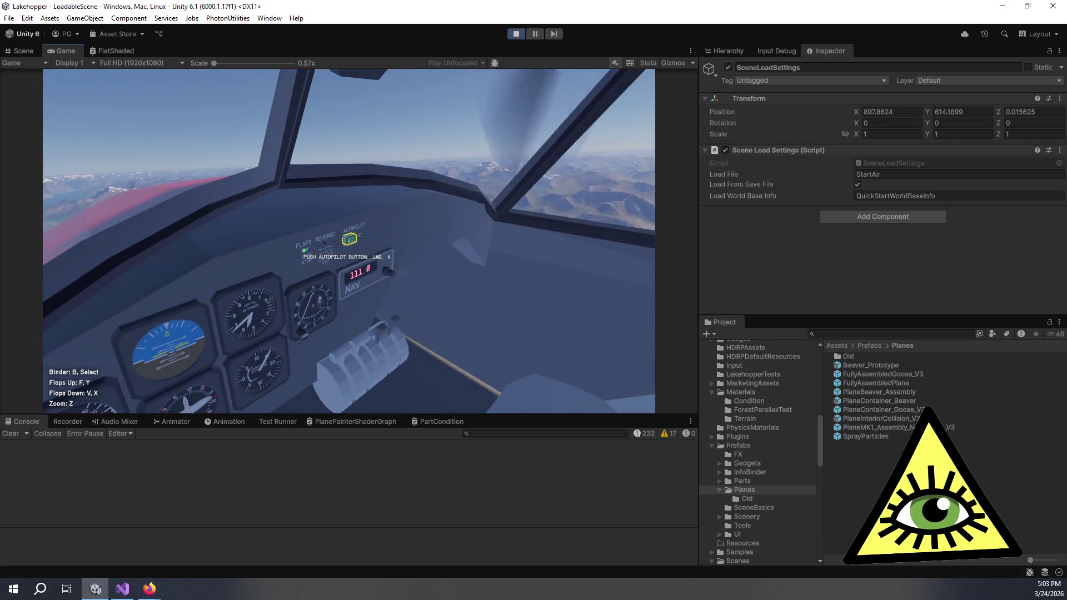
# Engage the autopilot, then zoom in and out on the vertical speed gauge twice.
pyautogui.click(349, 240)
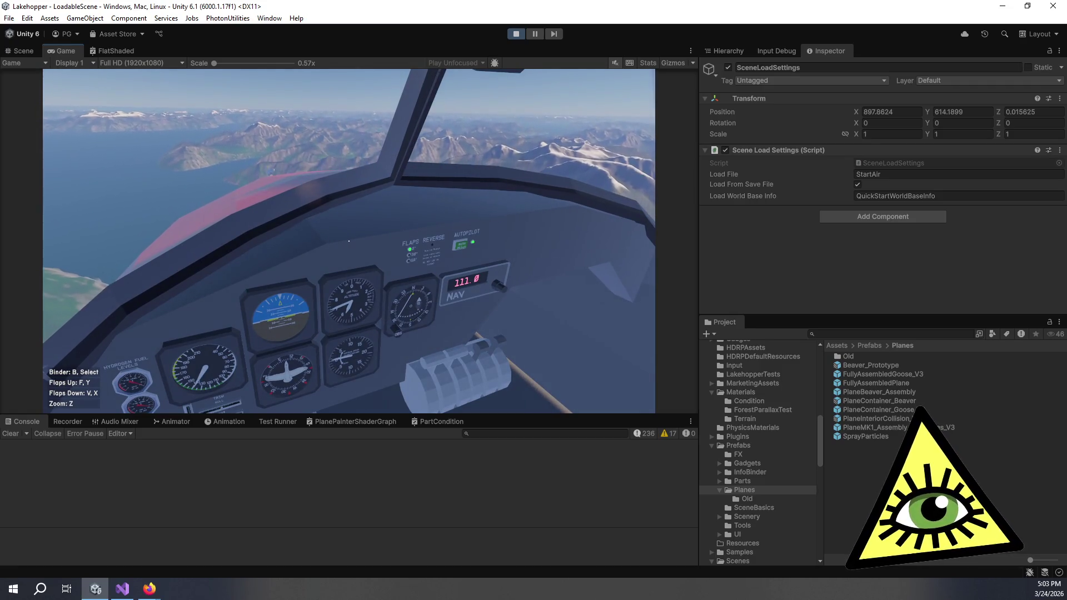
pyautogui.press('z')
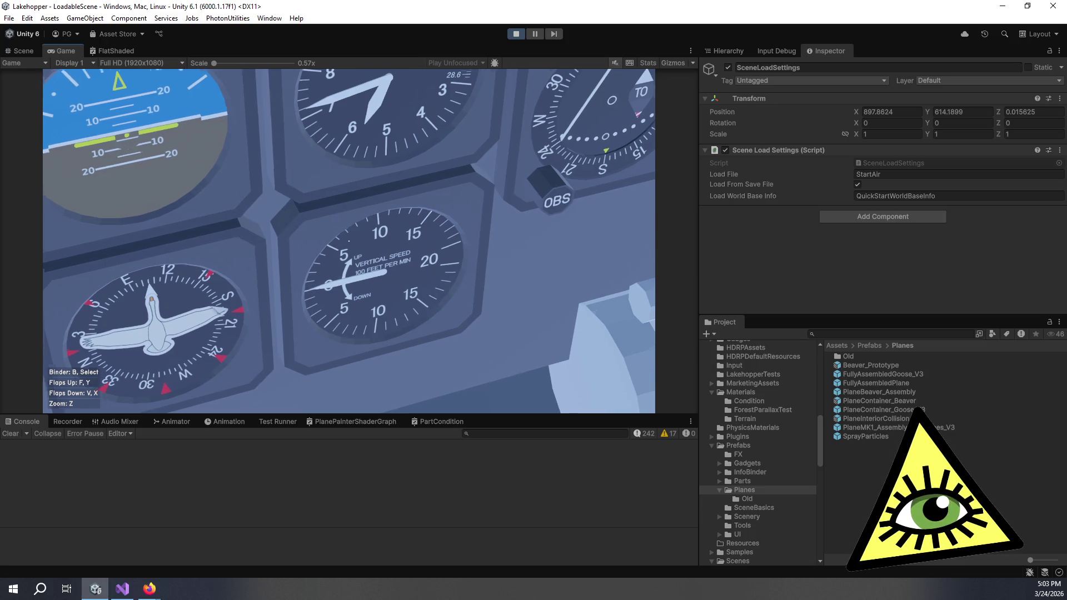
pyautogui.press('z')
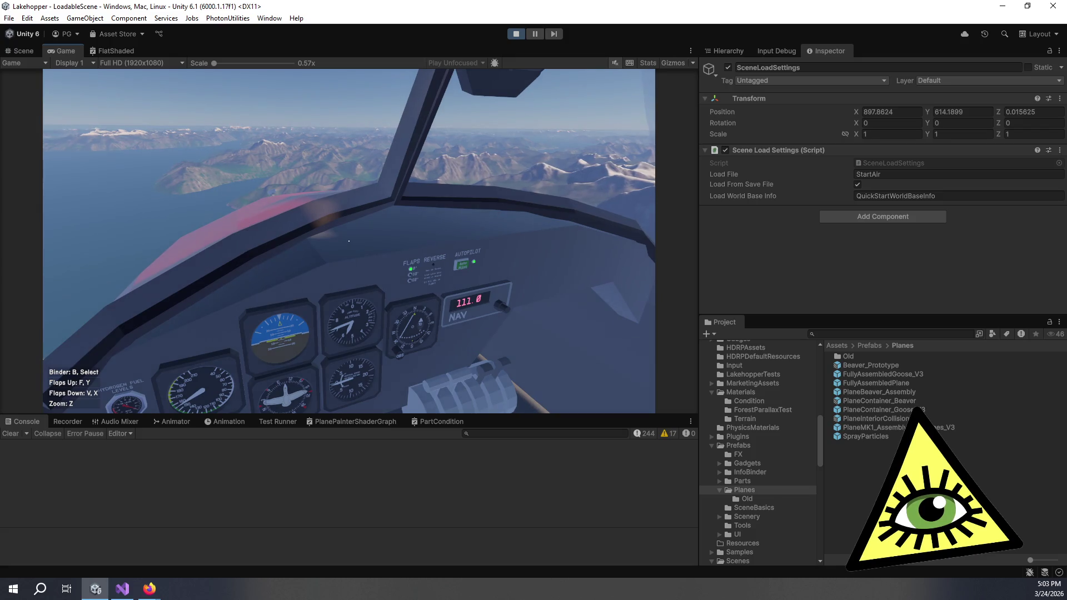
pyautogui.press('z')
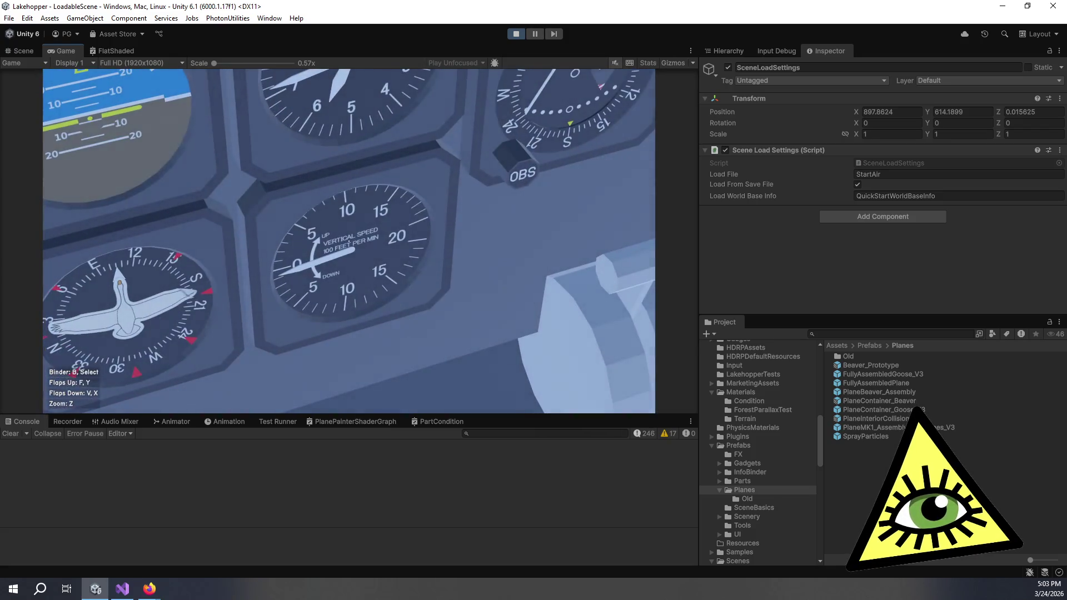
pyautogui.press('z')
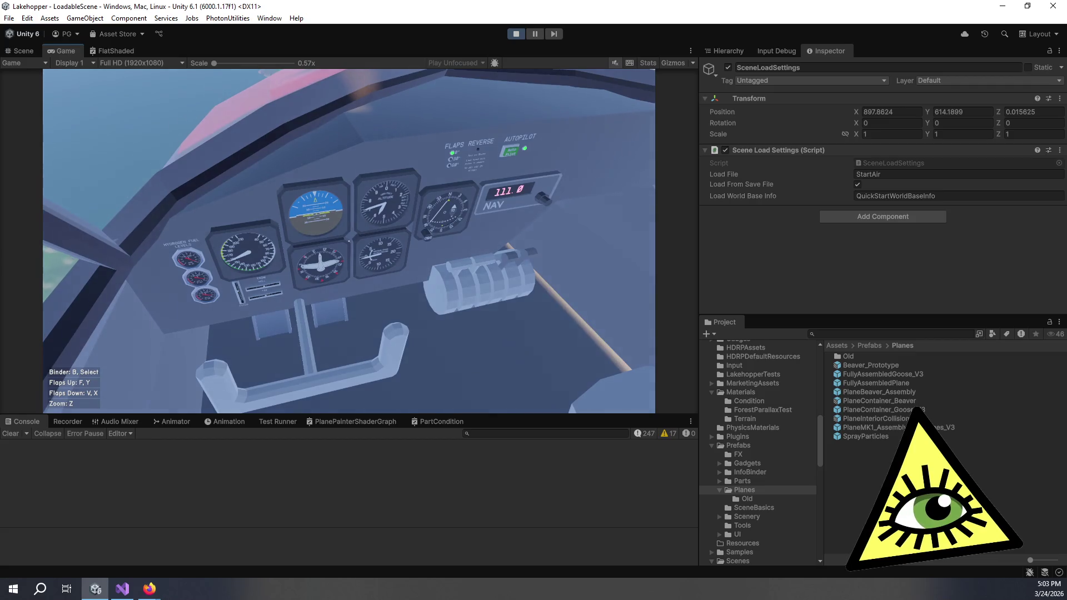
# Zoom in on the instrument gauges, return to the full cockpit, and stop Play mode.
pyautogui.press('z')
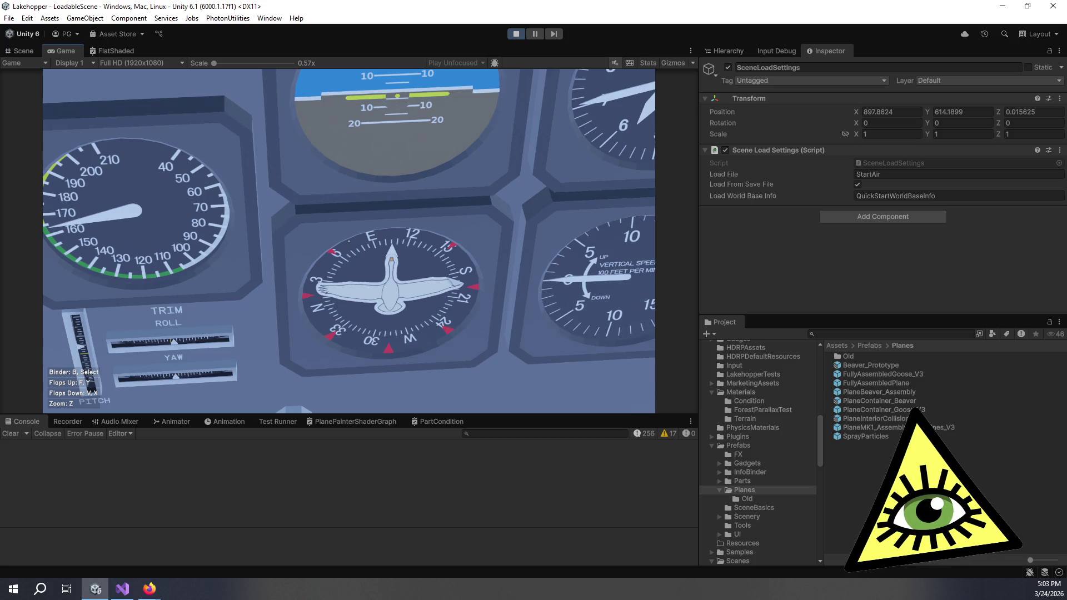
pyautogui.press('z')
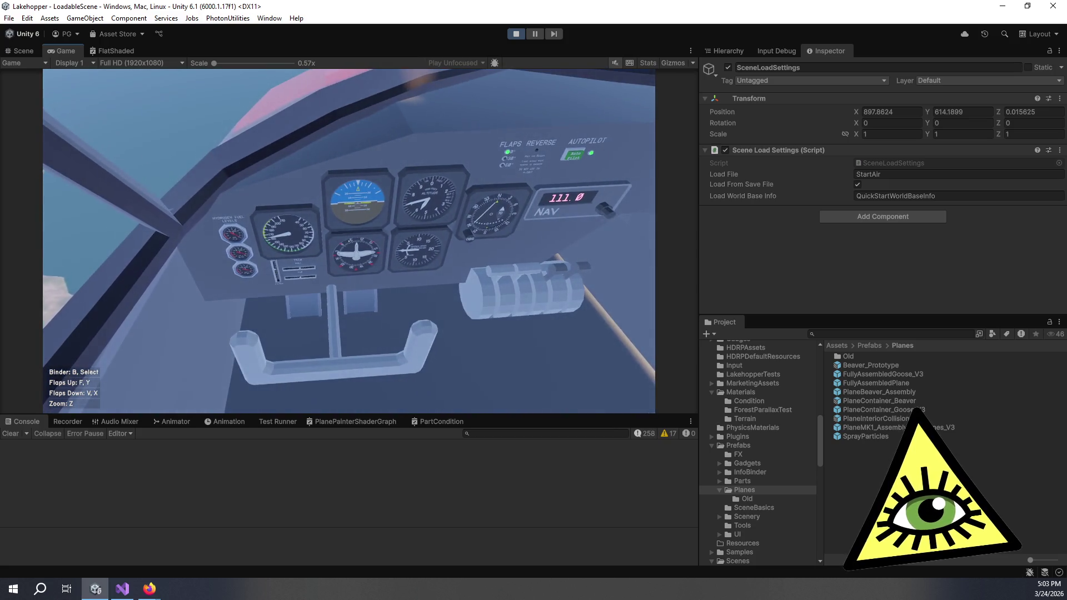
pyautogui.moveTo(349, 241)
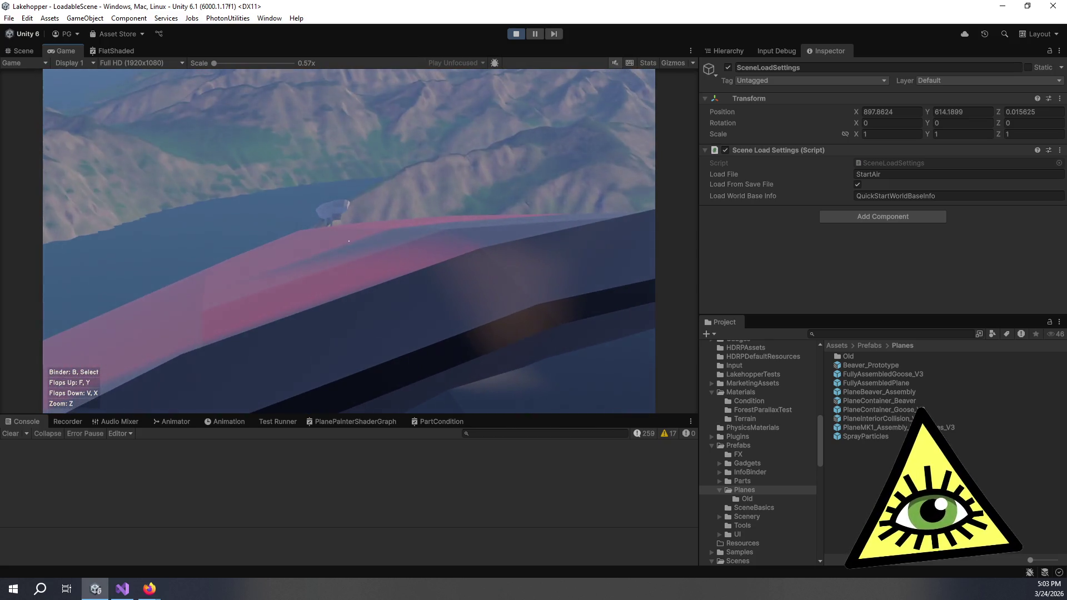
pyautogui.press('z')
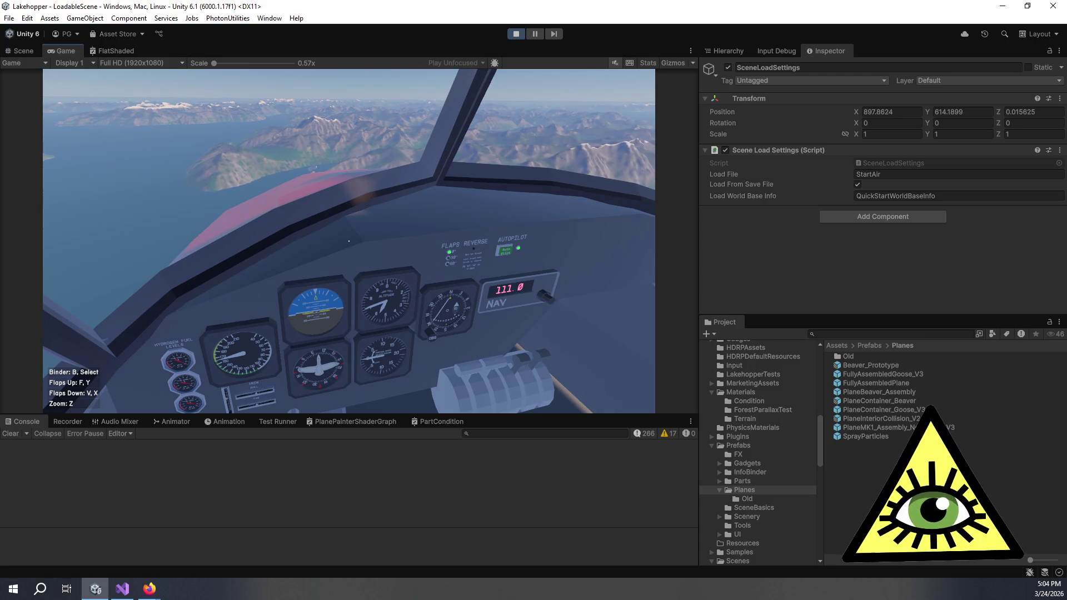
pyautogui.hotkey('ctrl', 'p')
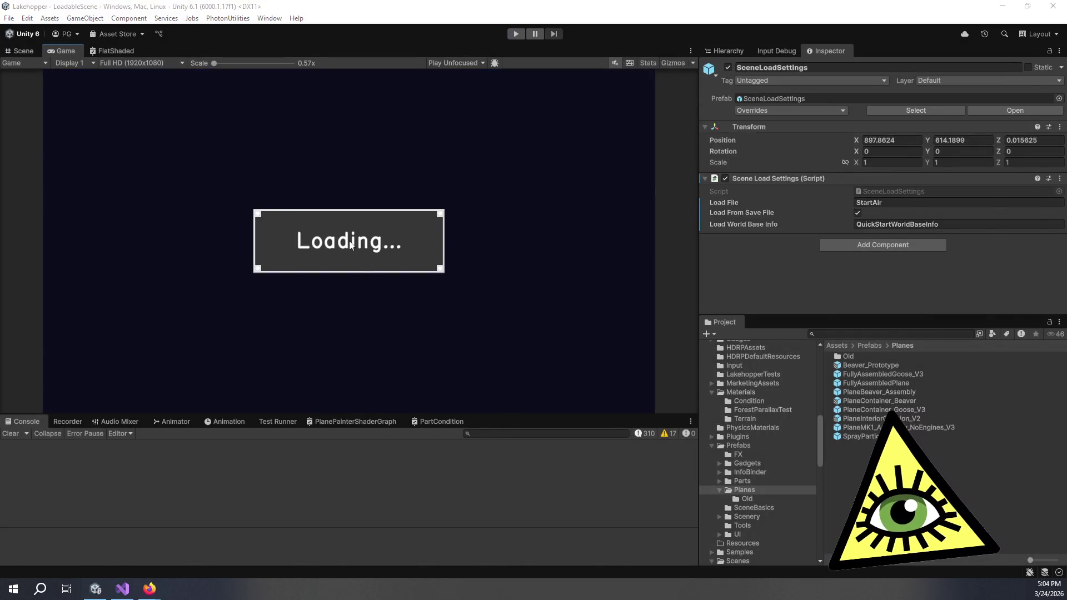
pyautogui.hotkey('alt', 'Tab')
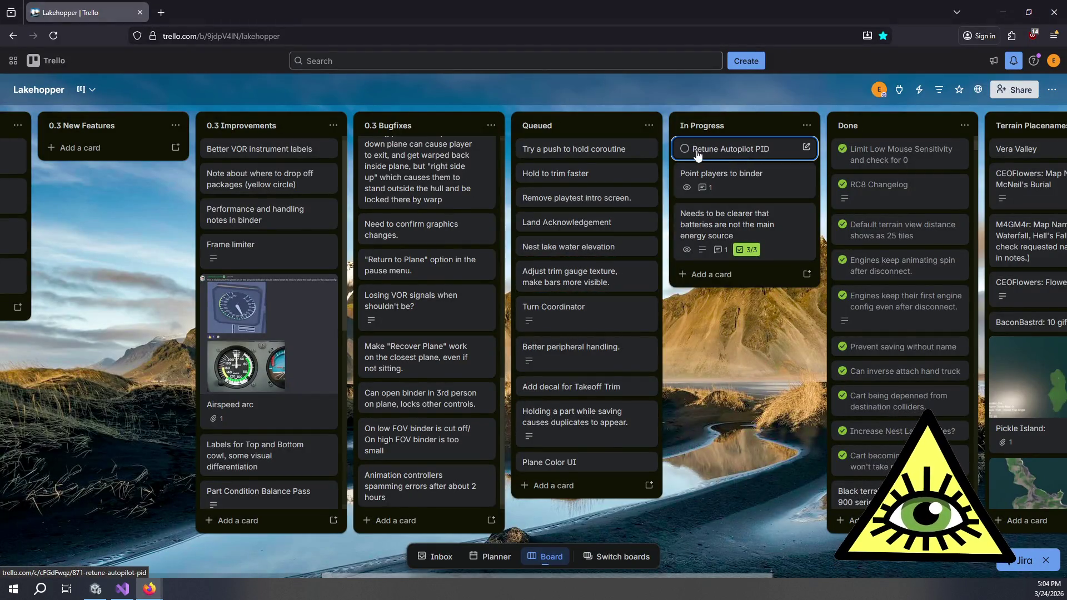
# Comment 'Not perfect. Better tune probably requires taking airspeed and air density into consideration.' on Retune Autopilot PID, then drag it toward Done.
pyautogui.click(735, 149)
pyautogui.click(651, 151)
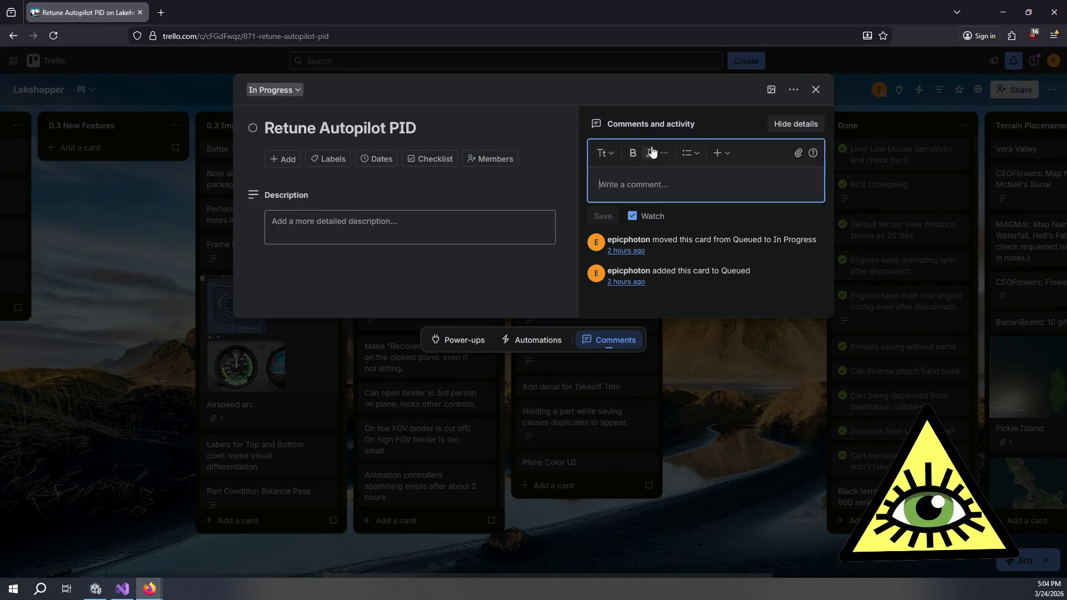
pyautogui.write('Not perfect. ')
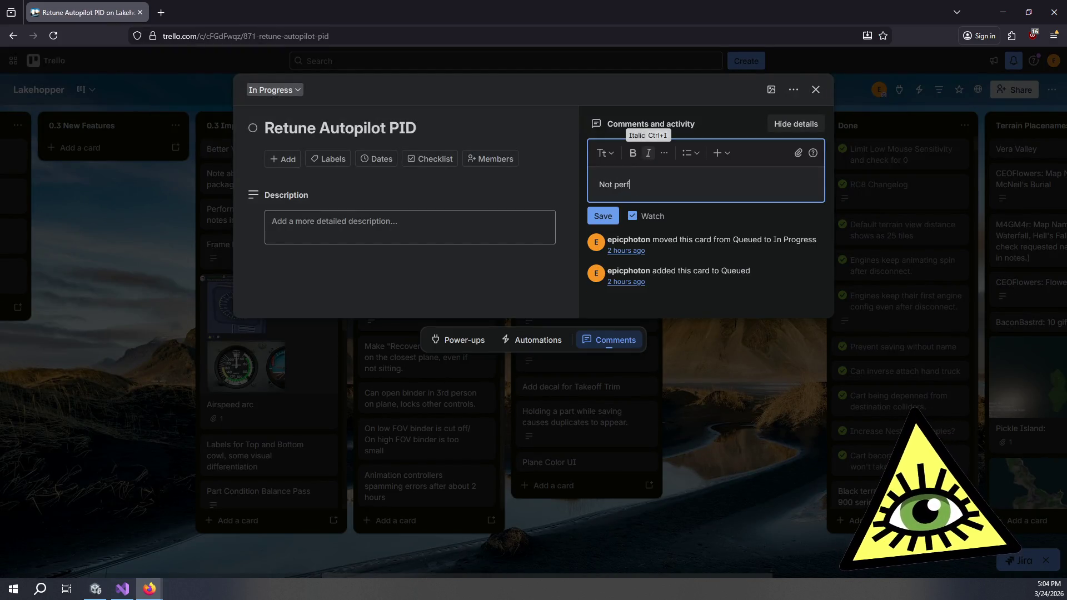
pyautogui.write('Bet')
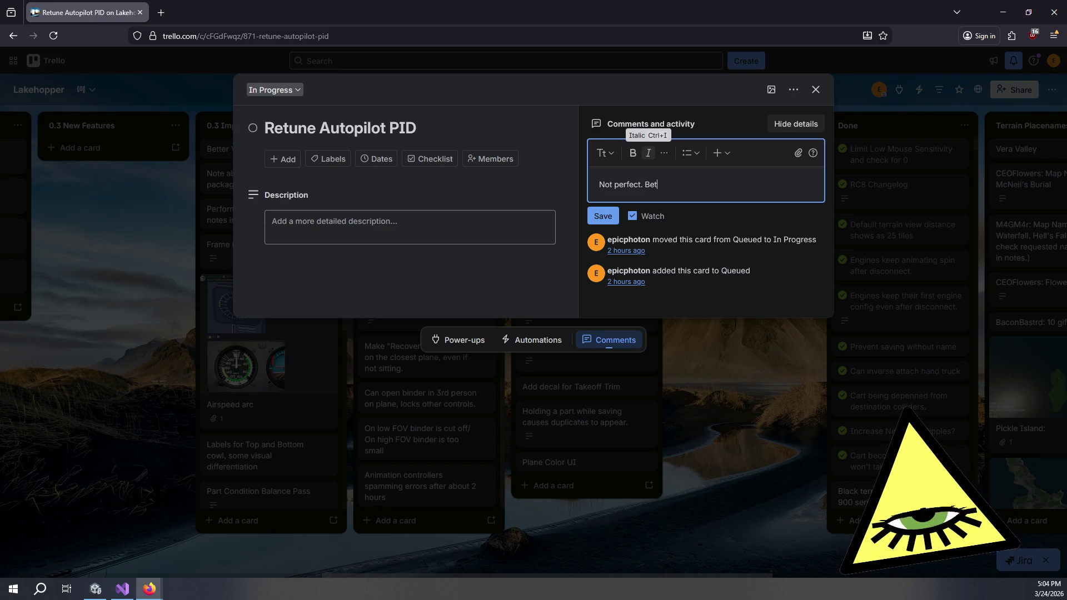
pyautogui.write('ter tune pro')
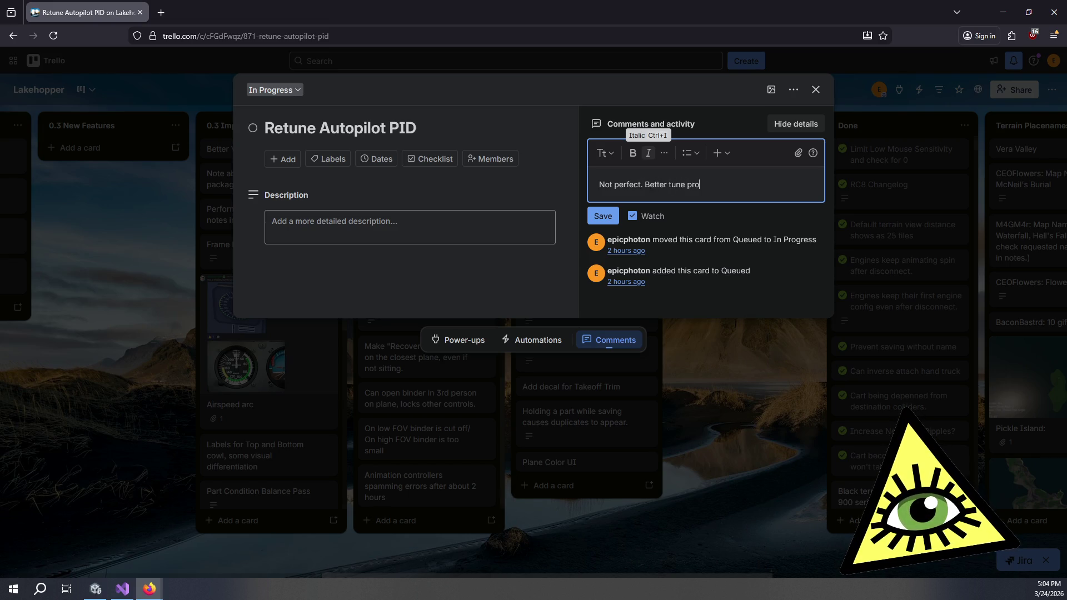
pyautogui.write('bably requires t')
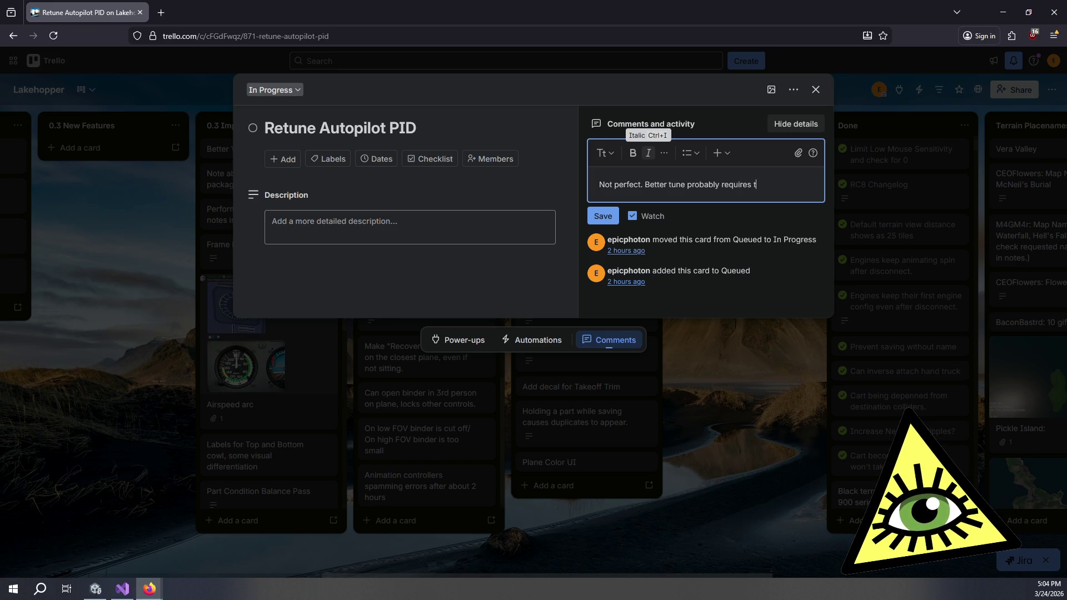
pyautogui.write('aking airspeed ')
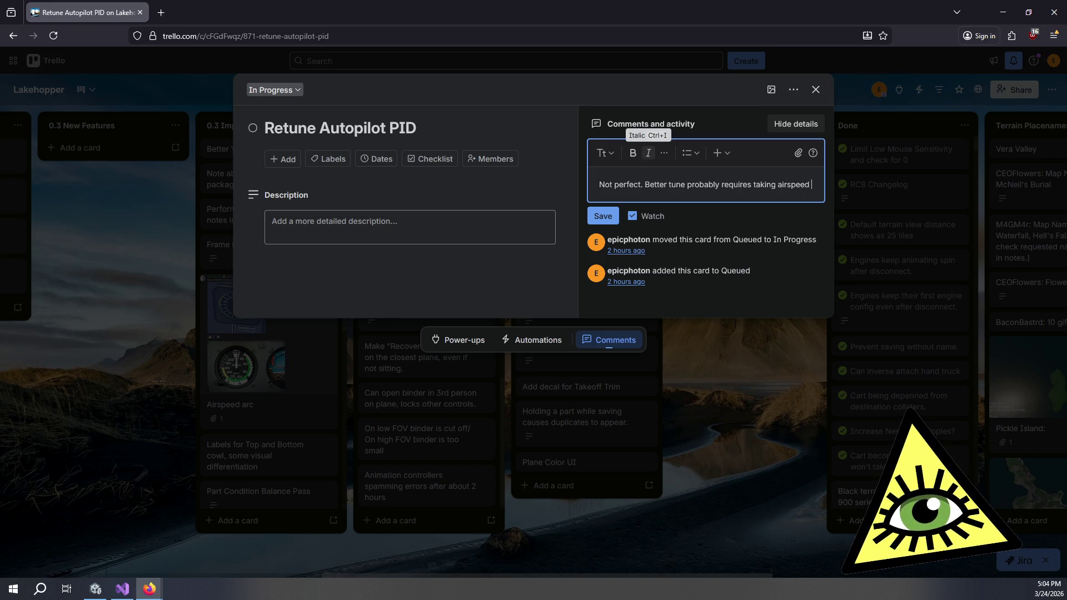
pyautogui.write('and a')
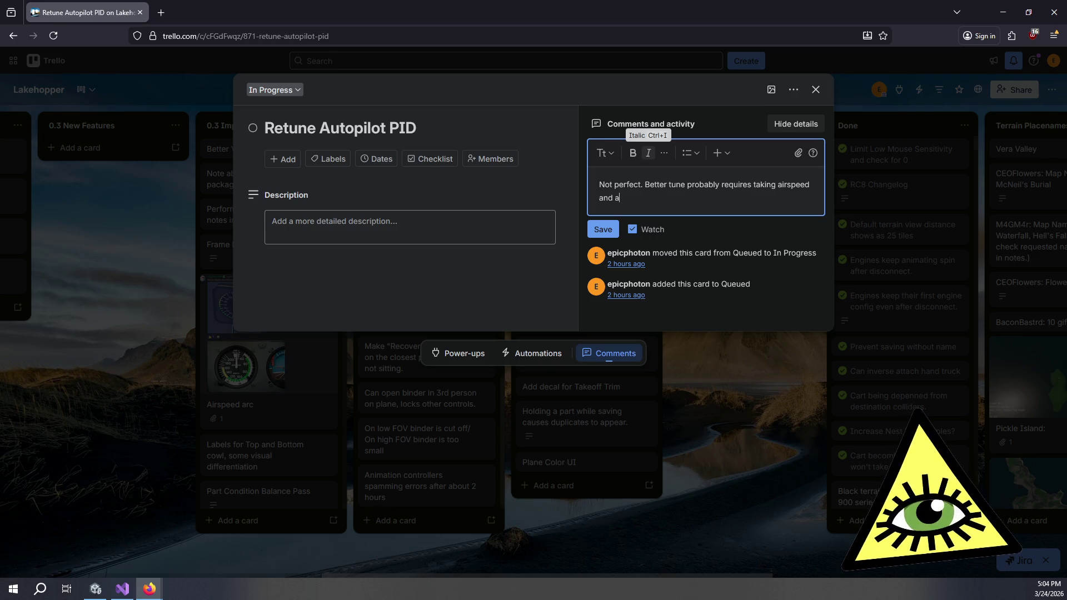
pyautogui.write('ir densi')
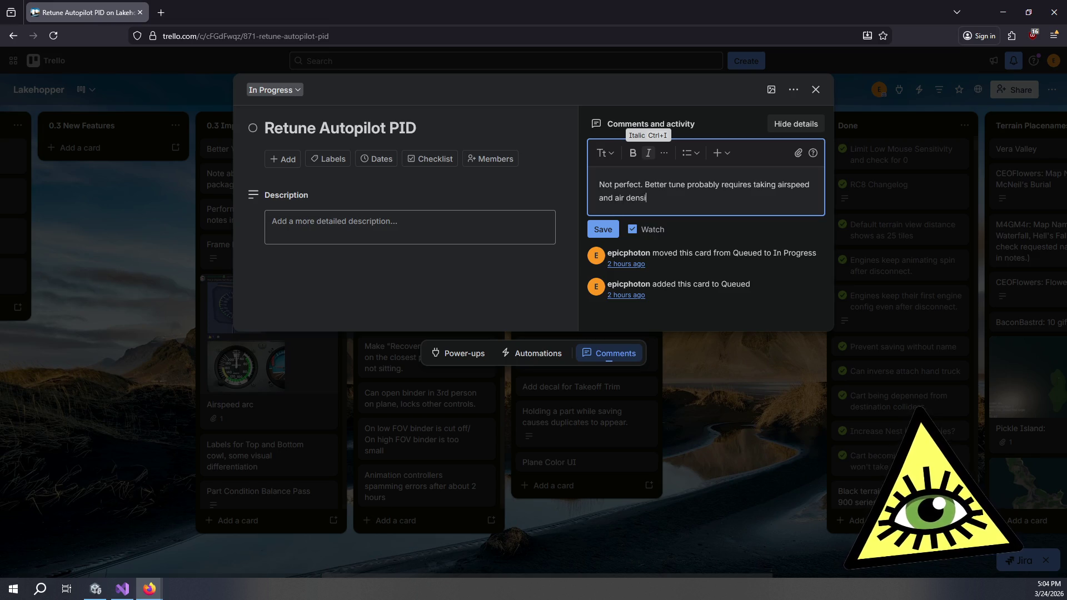
pyautogui.write('ty into considertiaon')
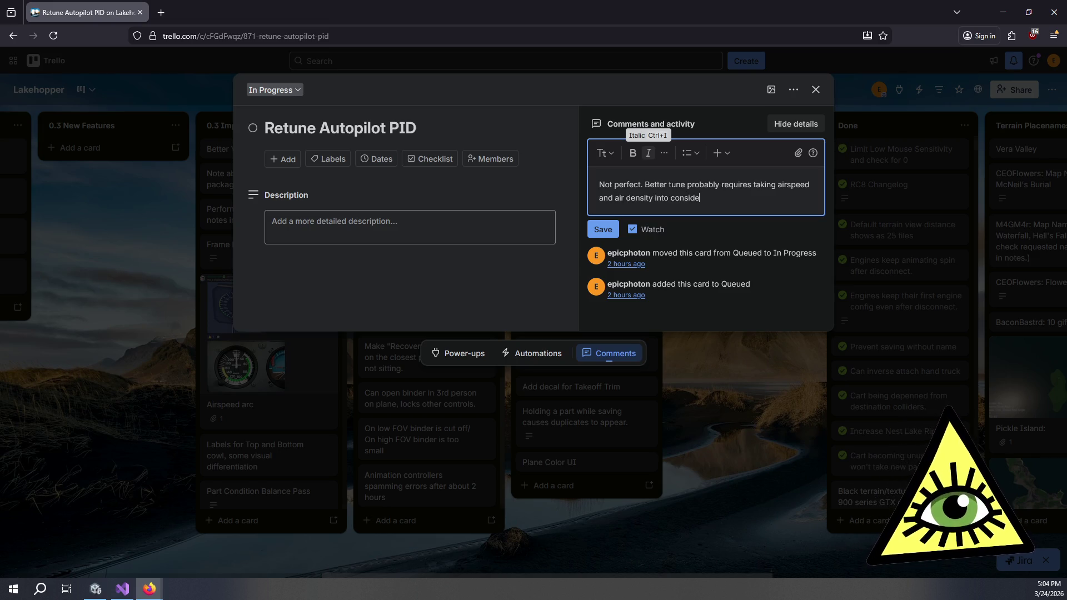
pyautogui.press('BackSpace')
pyautogui.press('BackSpace')
pyautogui.press('BackSpace')
pyautogui.write('ation.')
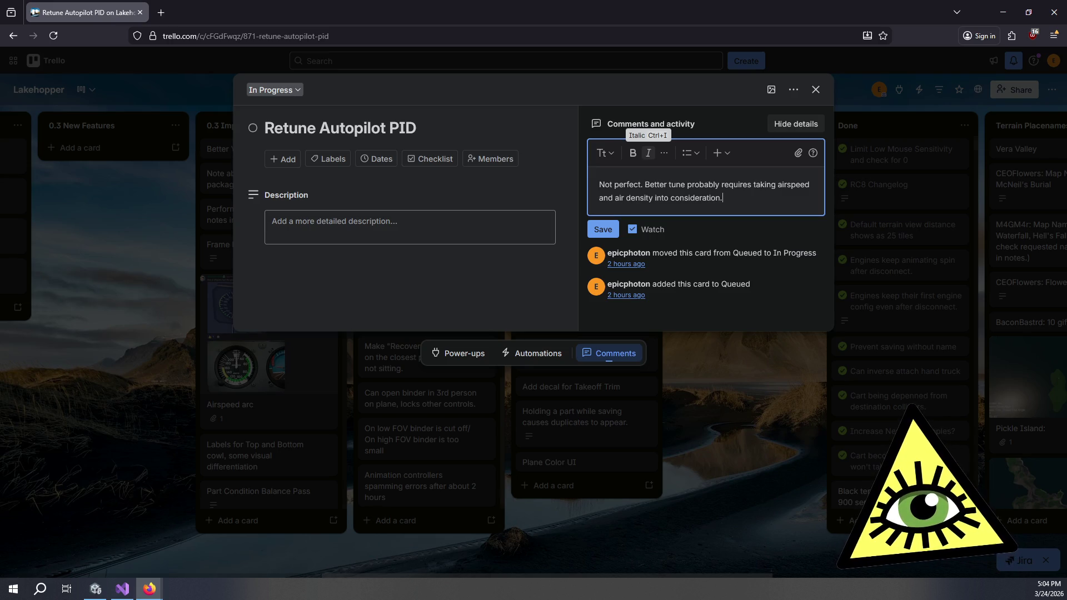
pyautogui.click(605, 230)
pyautogui.click(710, 380)
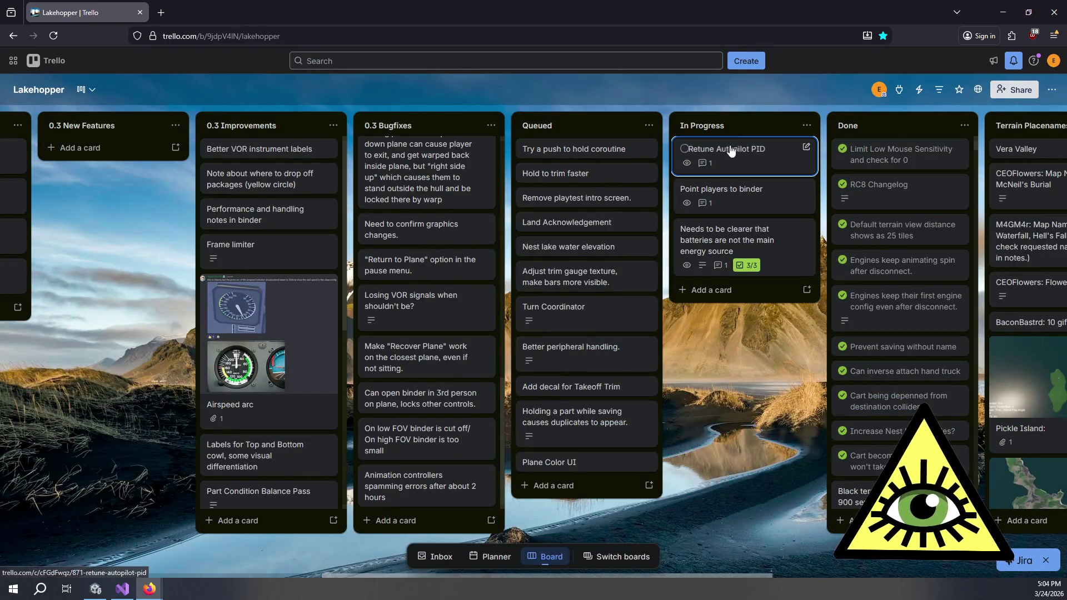
pyautogui.moveTo(684, 156)
pyautogui.mouseDown()
pyautogui.moveTo(887, 132)
pyautogui.moveTo(886, 148)
pyautogui.mouseUp()
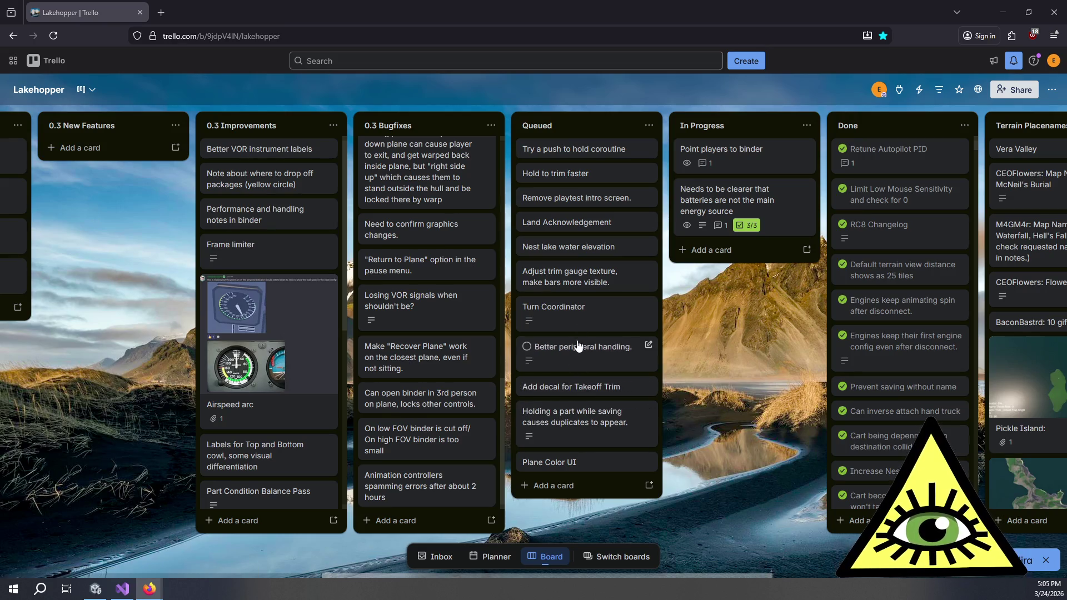
# Place Retune Autopilot PID in Done and the Hold to trim faster and push-to-hold coroutine cards in In Progress.
pyautogui.moveTo(123, 594)
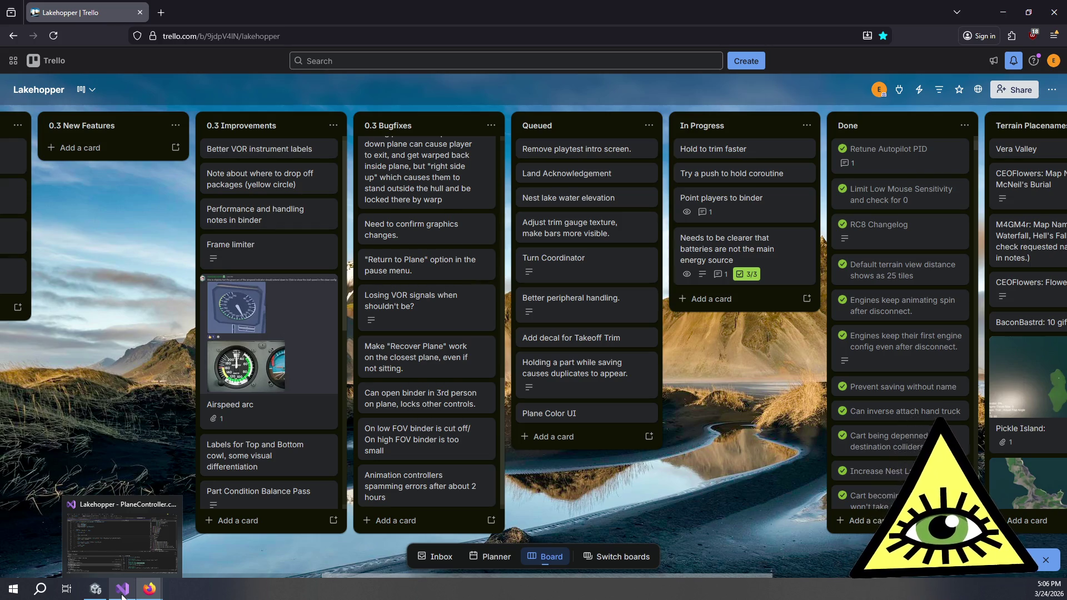
# Search the project for 'gamecontrols' and open the GameControls input actions asset.
pyautogui.click(96, 589)
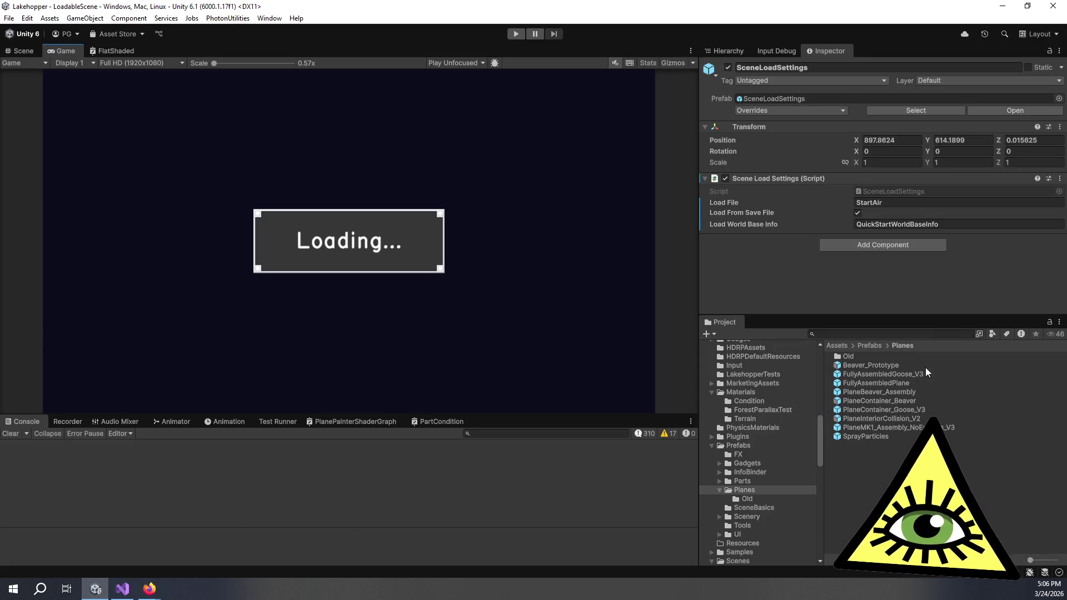
pyautogui.click(889, 334)
pyautogui.write('g')
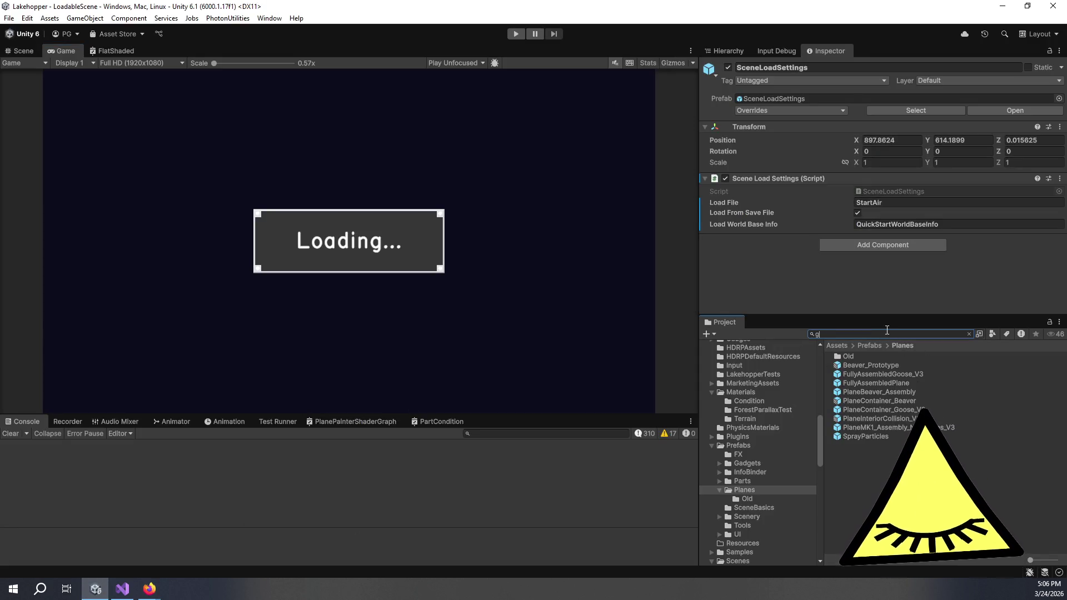
pyautogui.write('amecontrols')
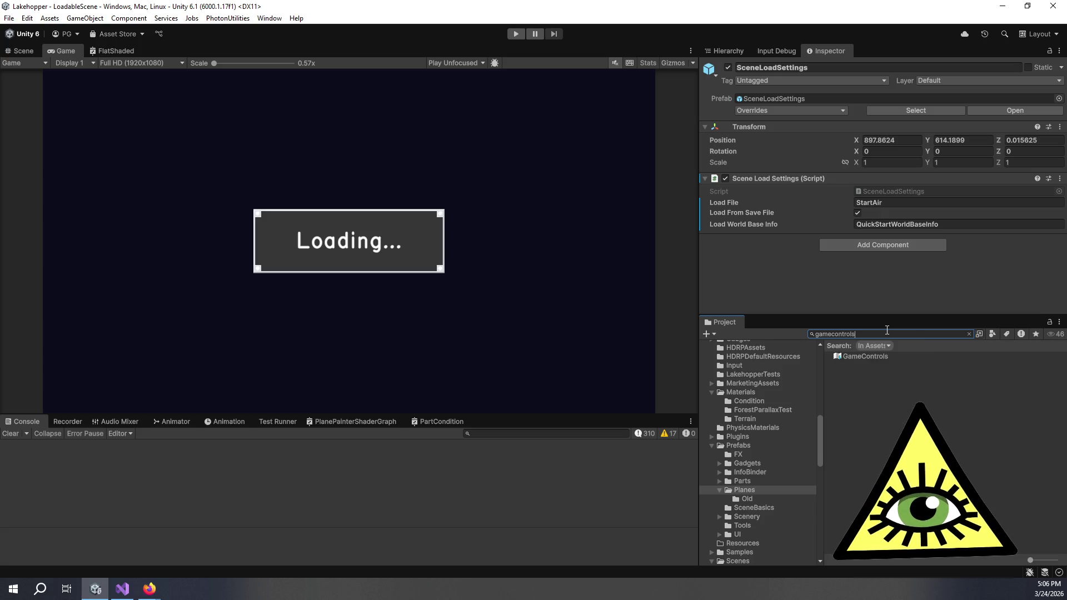
pyautogui.doubleClick(902, 355)
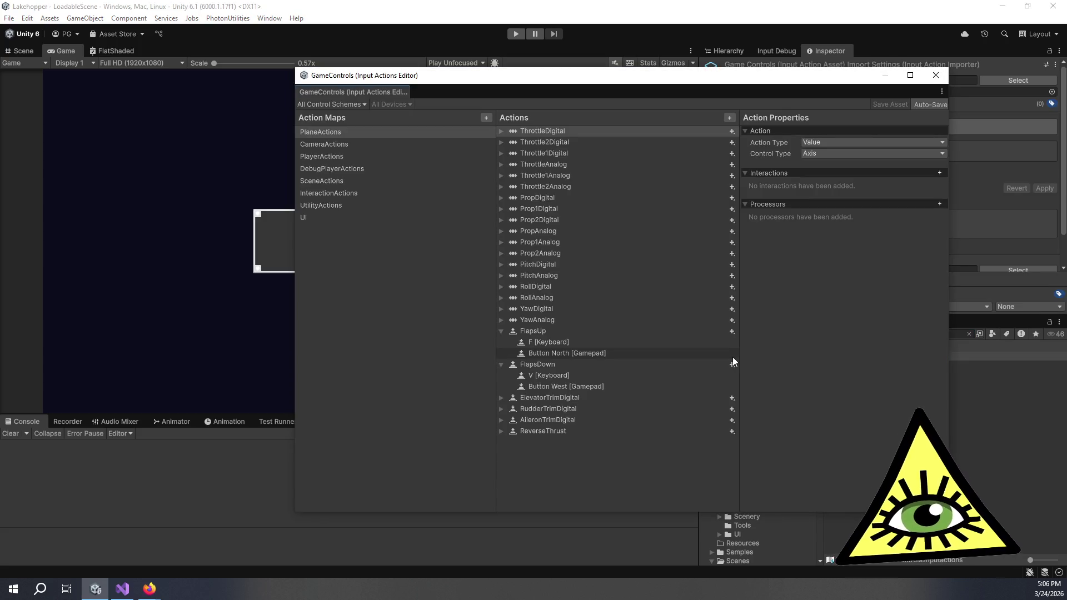
# Collapse FlapsUp and FlapsDown, and expand ElevatorTrimDigital's 1D Axis composites to inspect Negative: I.
pyautogui.click(501, 331)
pyautogui.click(501, 342)
pyautogui.click(501, 354)
pyautogui.click(536, 363)
pyautogui.click(509, 376)
pyautogui.click(505, 365)
pyautogui.click(585, 375)
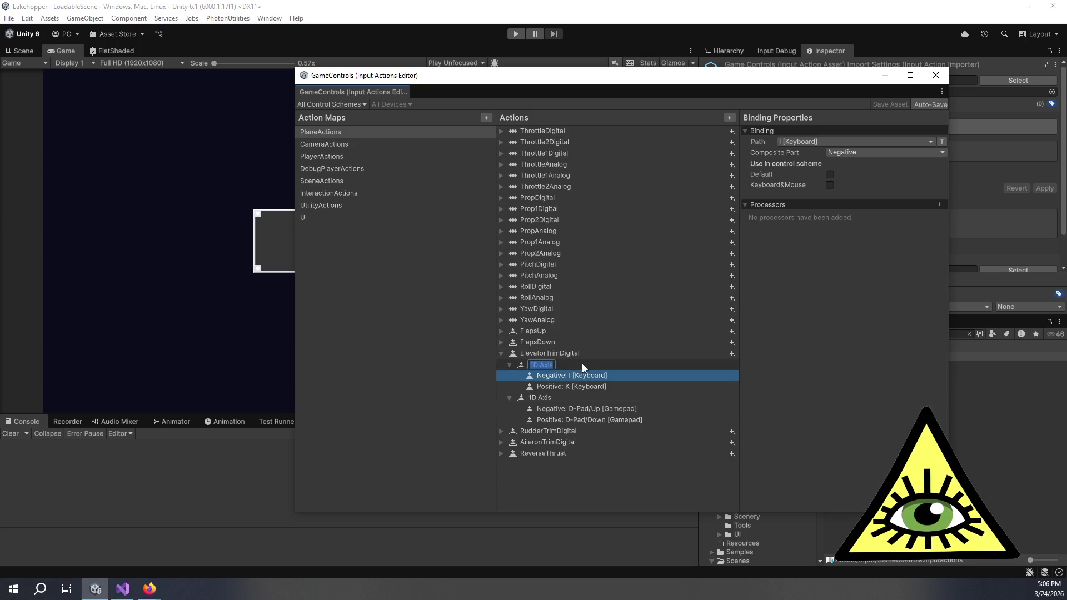
# Inspect the properties of ElevatorTrimDigital, its first 1D Axis composite and binding, then its Processors list.
pyautogui.click(586, 352)
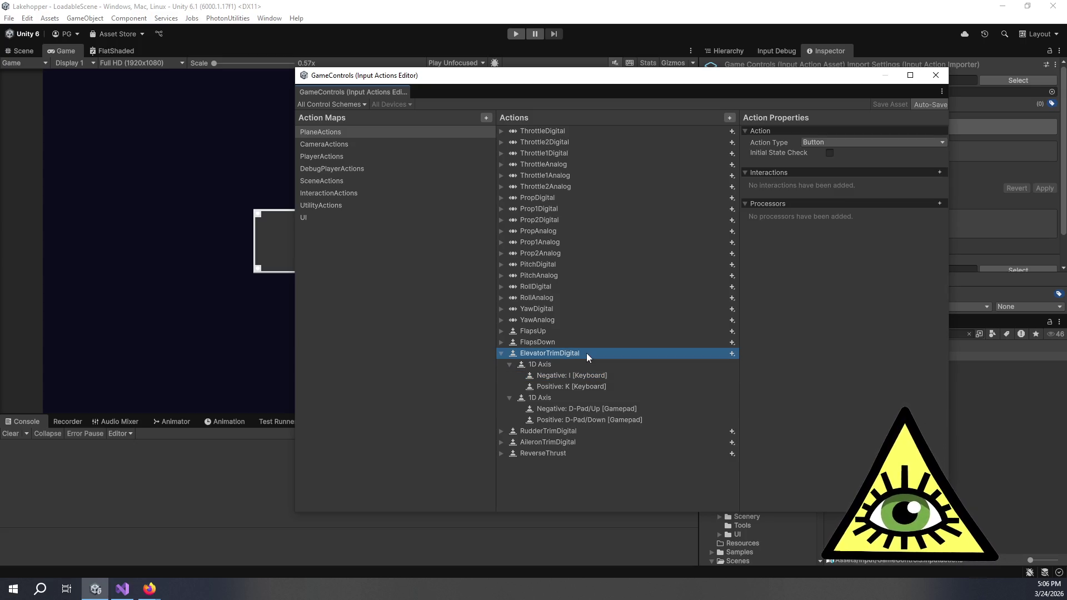
pyautogui.click(584, 344)
pyautogui.click(592, 355)
pyautogui.click(605, 363)
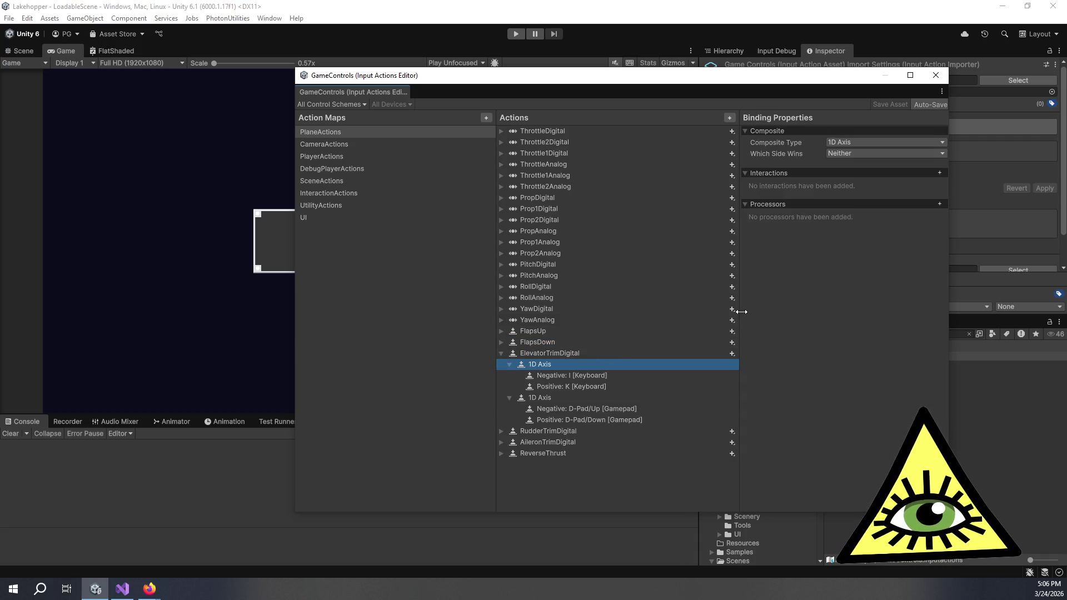
pyautogui.click(598, 353)
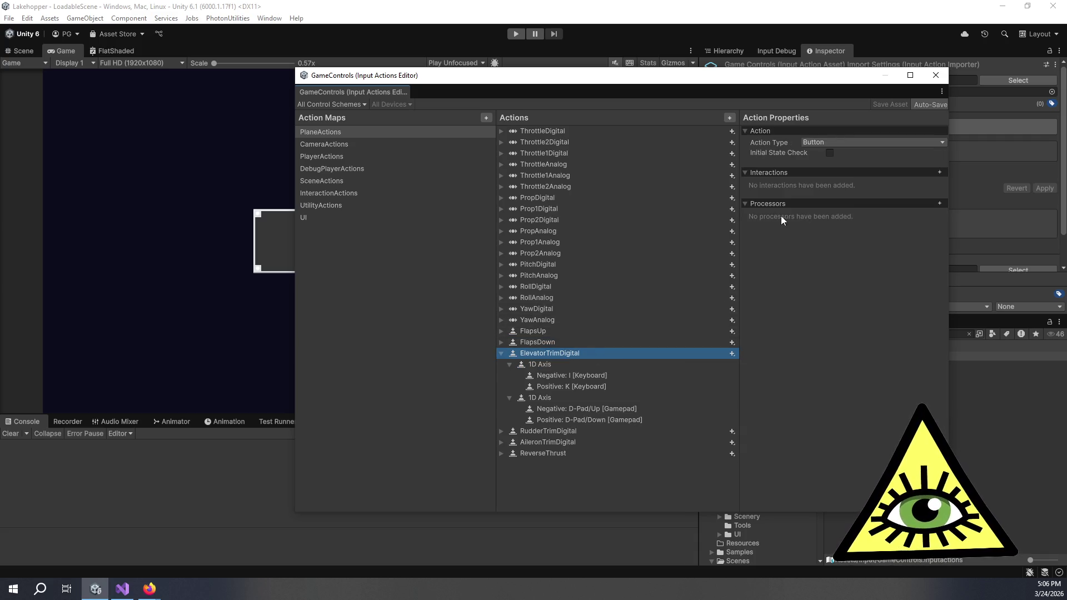
pyautogui.click(940, 202)
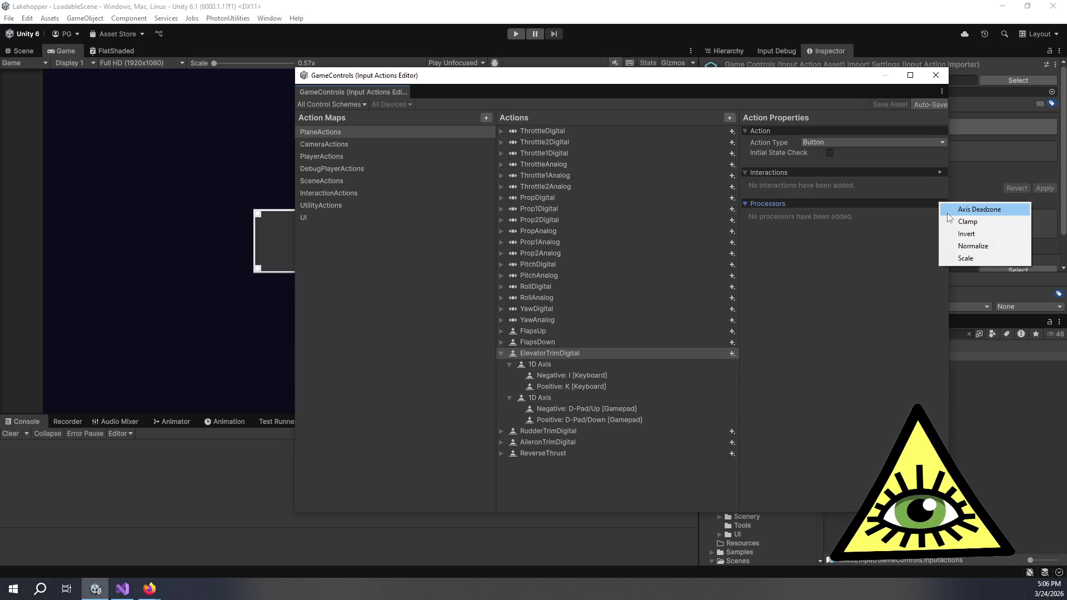
# Add Hold and Press interactions to ElevatorTrimDigital, with Press moved above Hold.
pyautogui.click(925, 200)
pyautogui.click(940, 173)
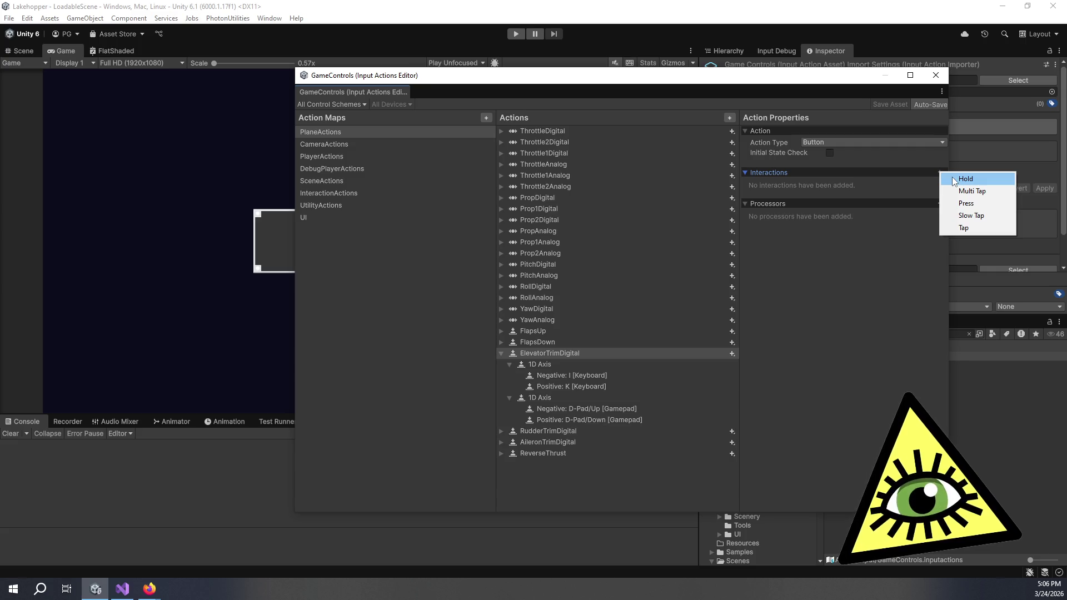
pyautogui.click(955, 179)
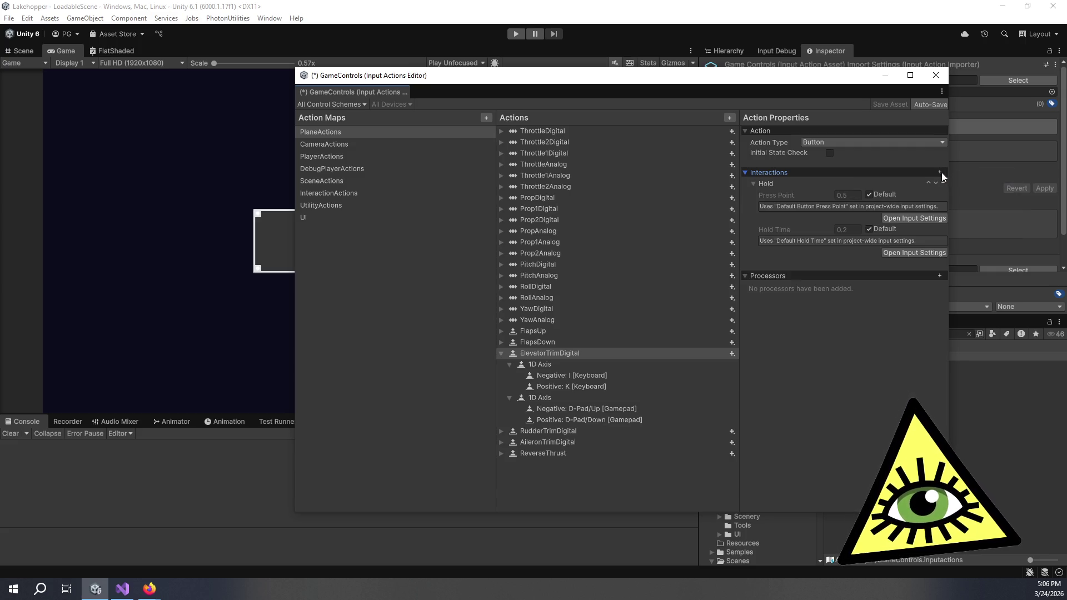
pyautogui.click(940, 173)
pyautogui.click(950, 211)
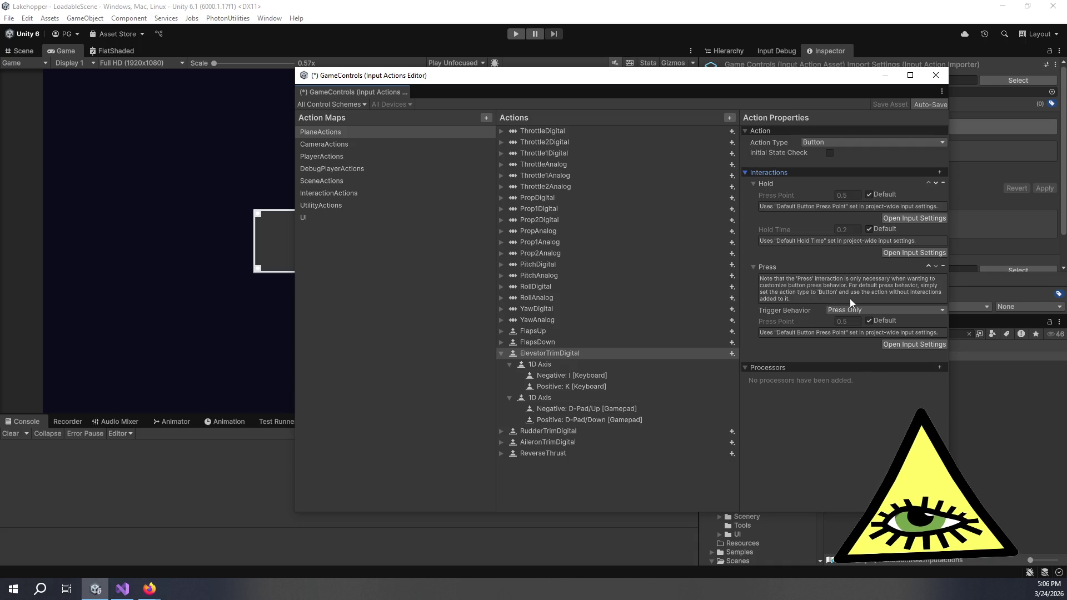
pyautogui.click(927, 267)
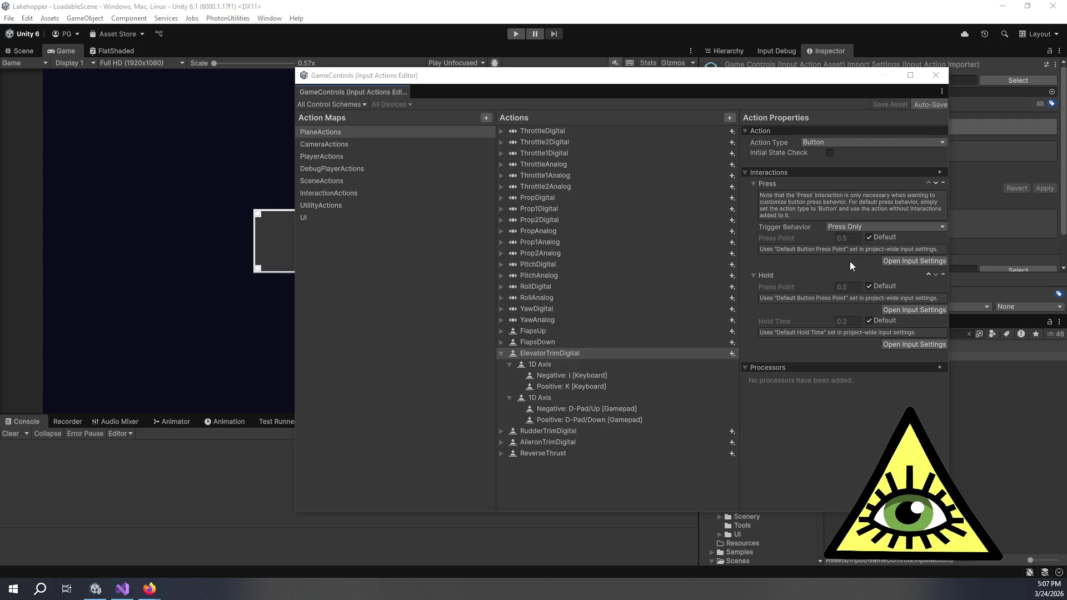
pyautogui.hotkey('alt', 'Tab')
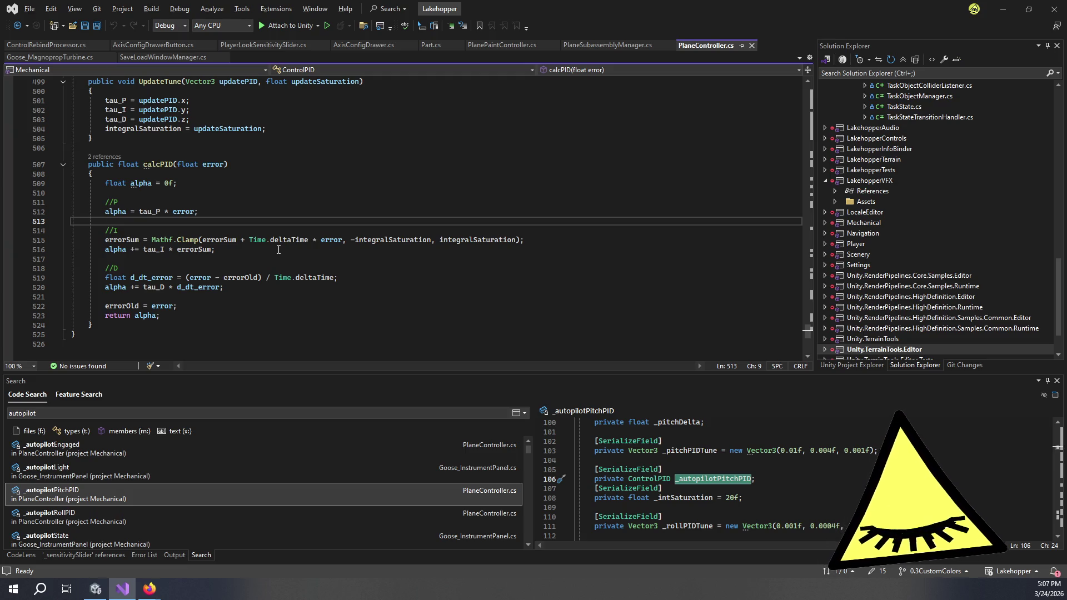
# Close PlaneController.cs and Goose_MagnopropTurbine.cs, then close all remaining document tabs.
pyautogui.click(753, 45)
pyautogui.click(785, 45)
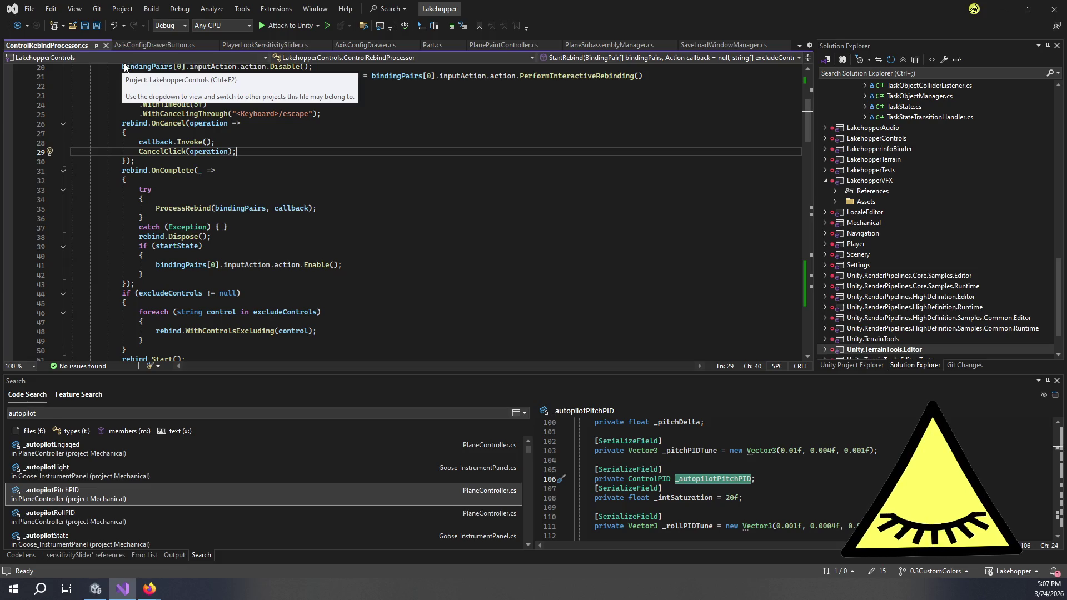
pyautogui.click(132, 46)
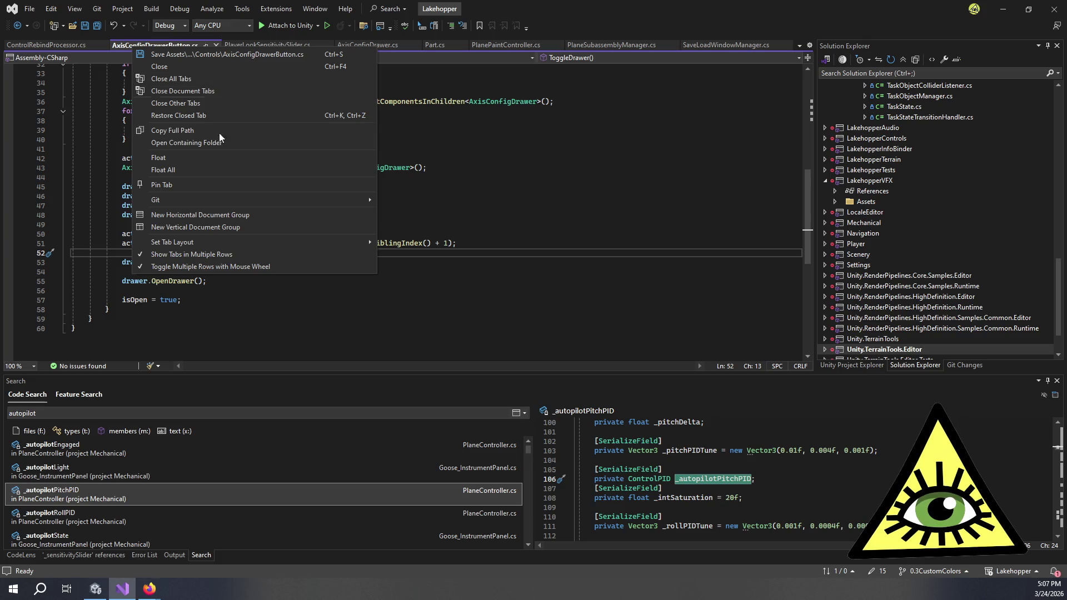
pyautogui.click(217, 79)
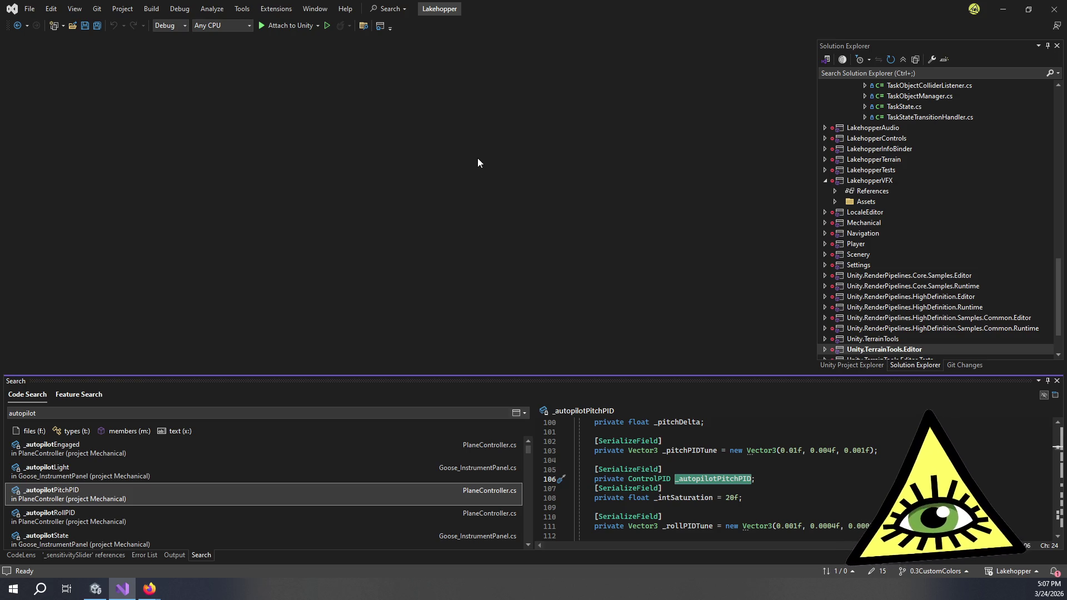
# Widen the Solution Explorer file tree slightly and focus the code search query.
pyautogui.scroll(6, 970, 201)
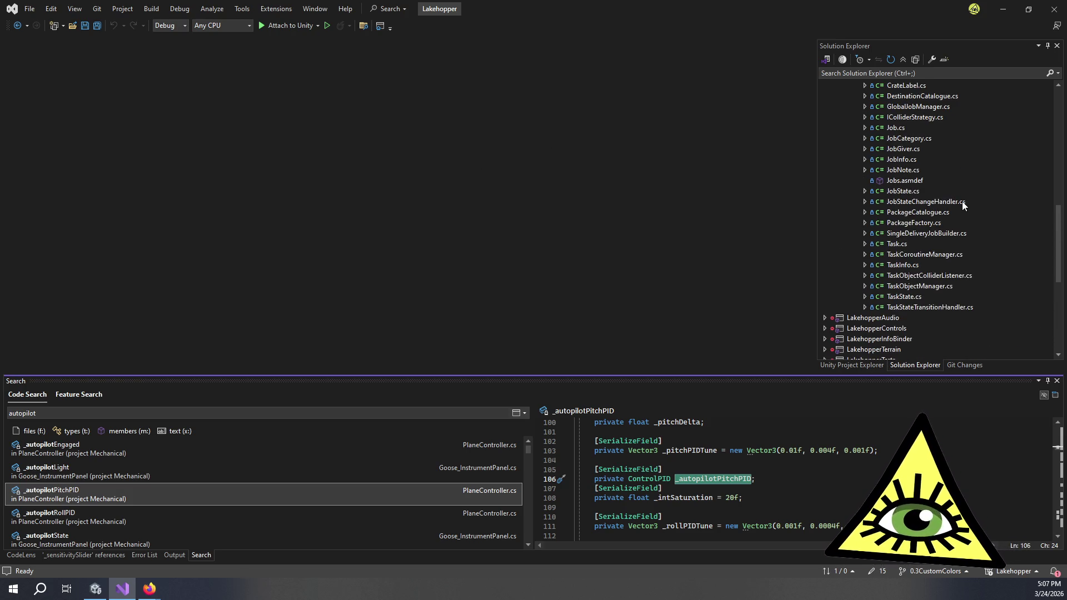
pyautogui.scroll(5, 963, 205)
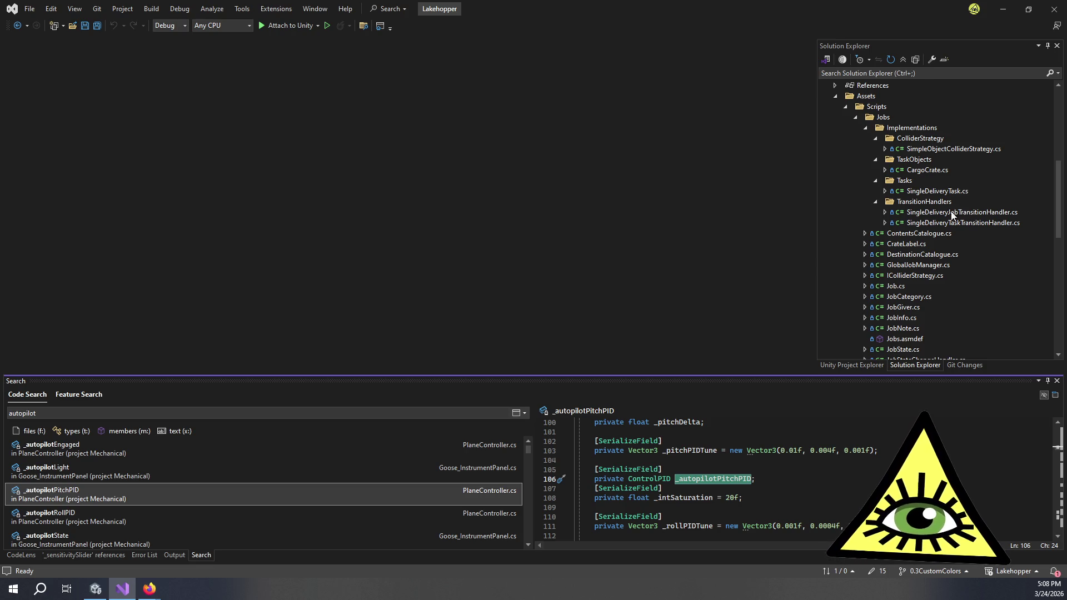
pyautogui.scroll(-4, 952, 215)
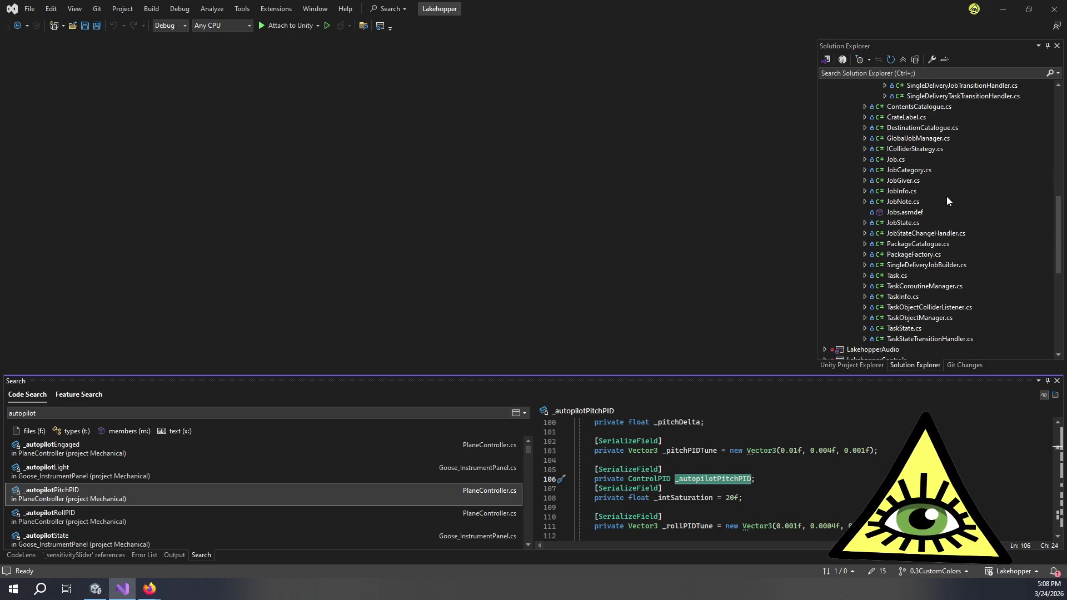
pyautogui.scroll(4, 950, 201)
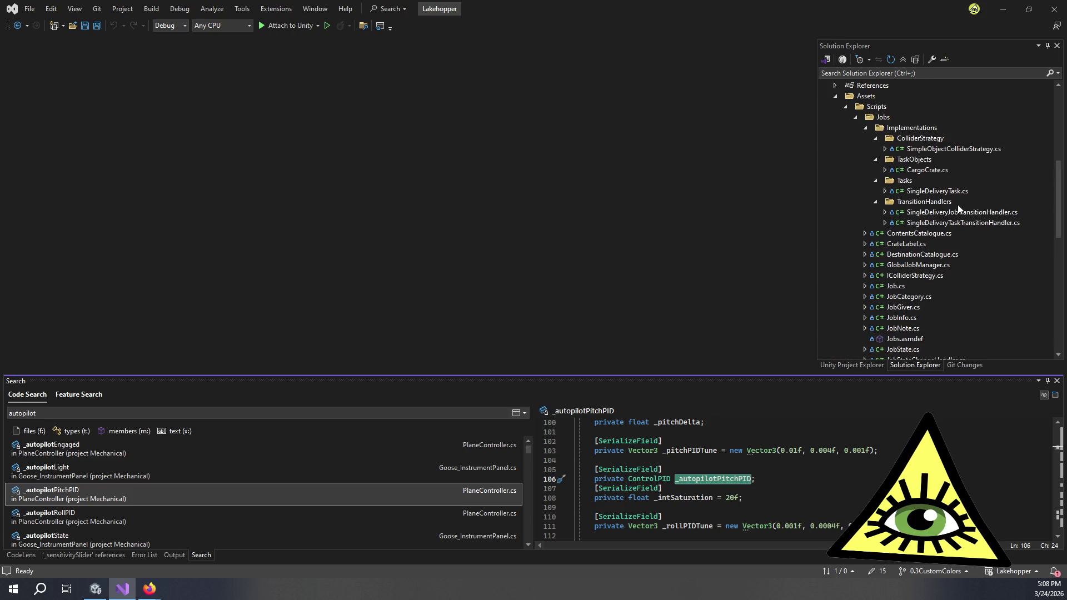
pyautogui.click(866, 129)
pyautogui.click(866, 129)
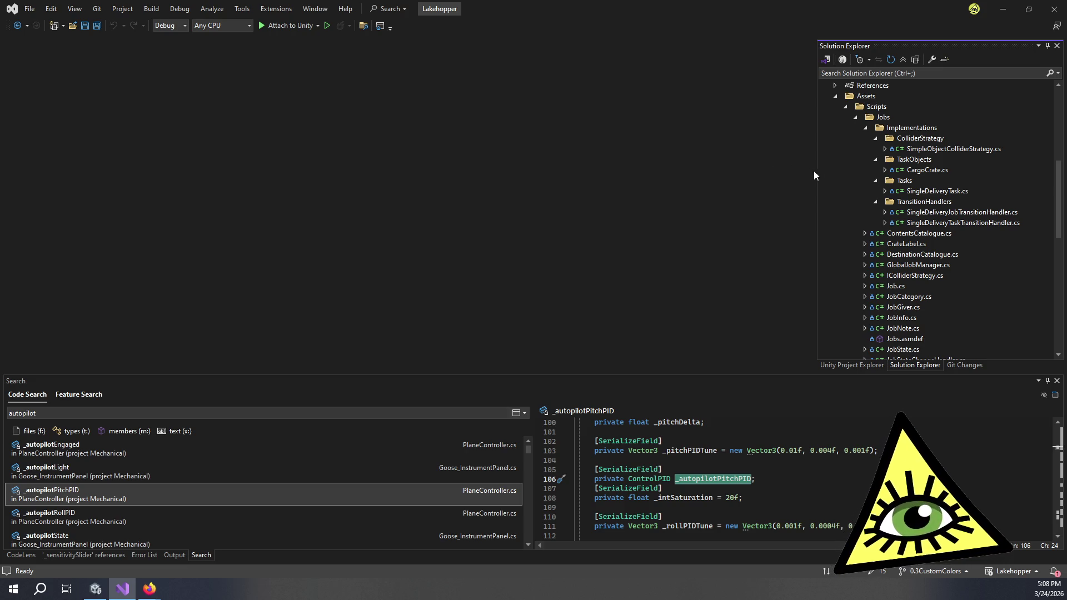
pyautogui.moveTo(815, 173)
pyautogui.mouseDown()
pyautogui.moveTo(836, 172)
pyautogui.moveTo(808, 174)
pyautogui.mouseUp()
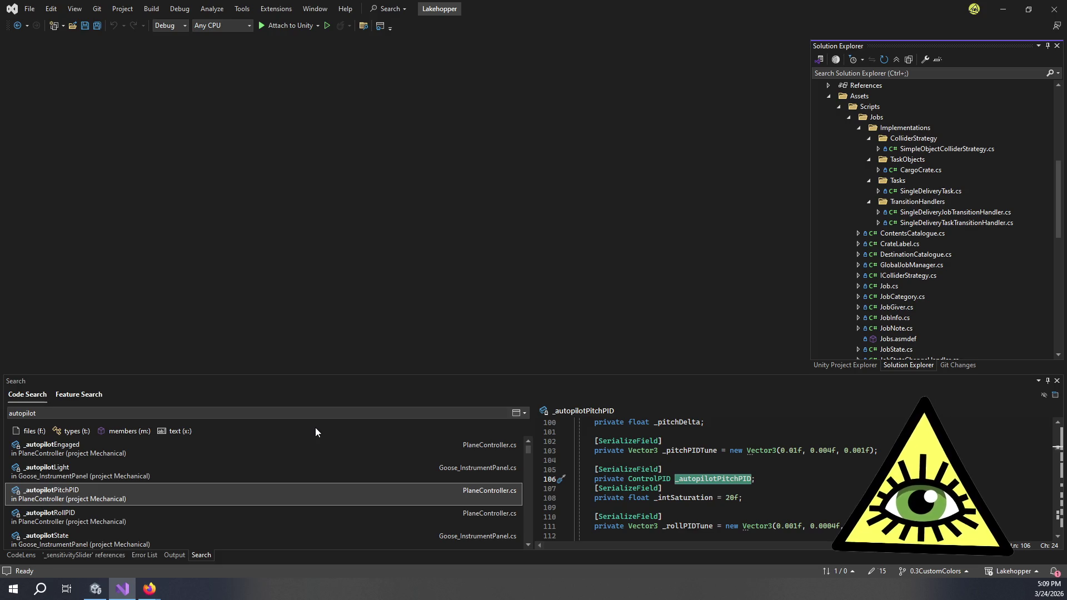
pyautogui.click(321, 415)
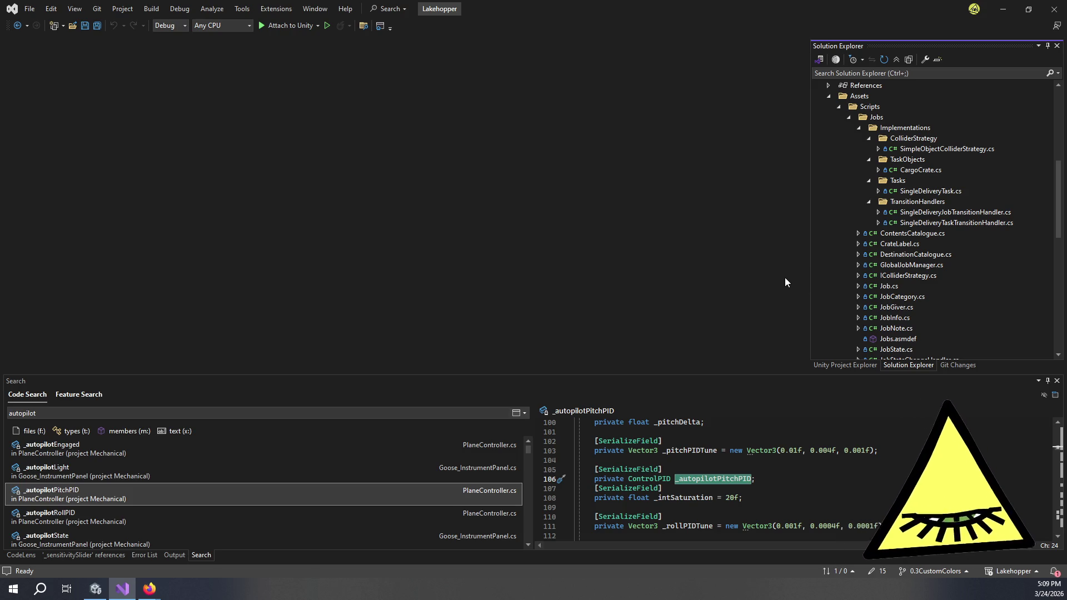
pyautogui.scroll(-6, 923, 267)
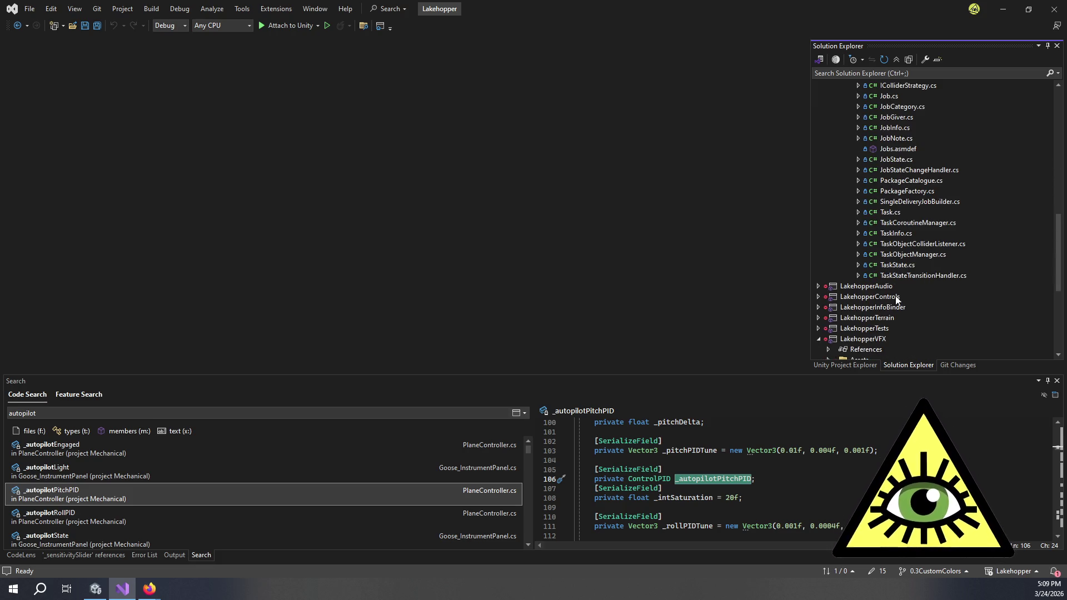
# Expand Player > Assets > Scripts > Player and open PlayerPlaneInputController.cs.
pyautogui.scroll(-6, 898, 292)
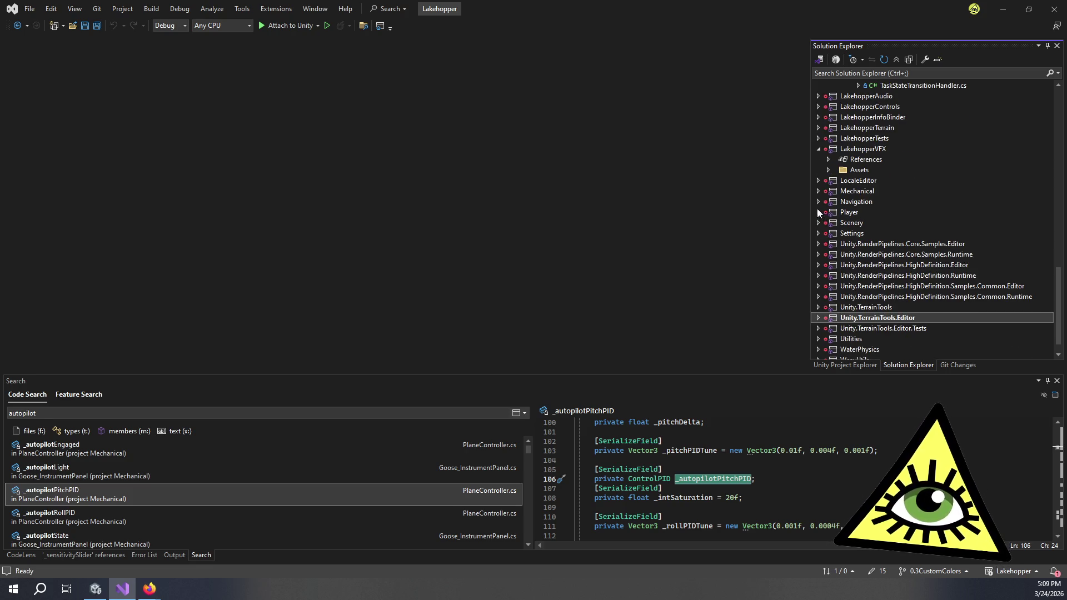
pyautogui.click(818, 212)
pyautogui.click(827, 233)
pyautogui.click(838, 244)
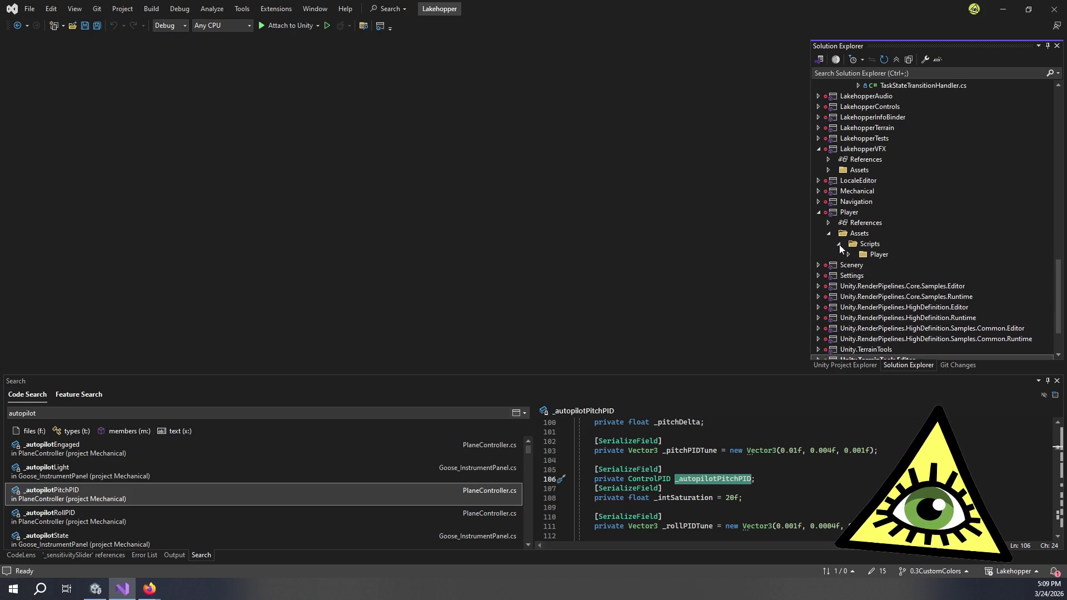
pyautogui.click(848, 254)
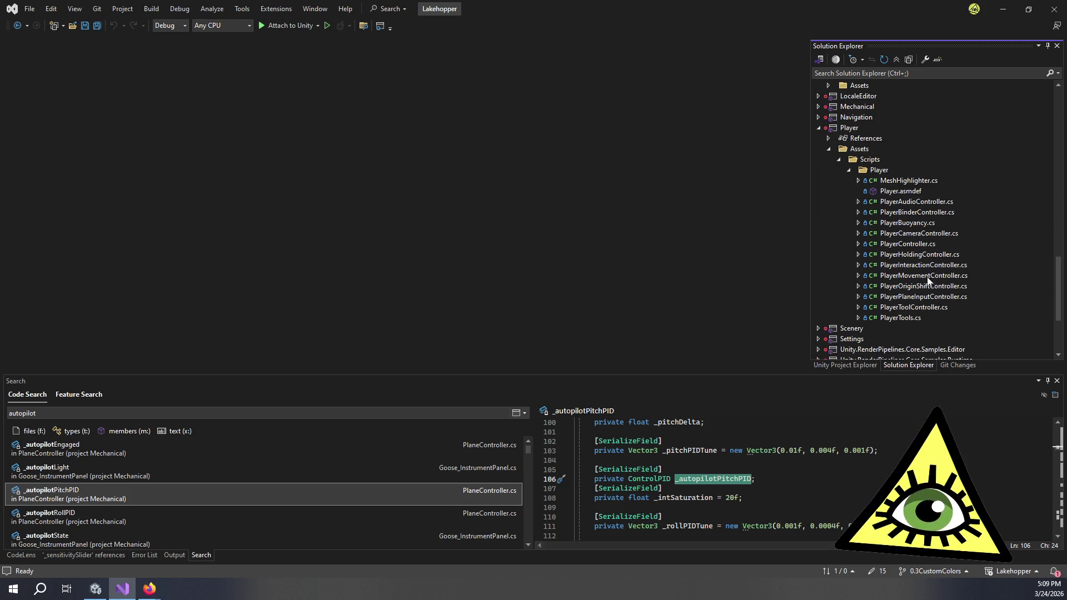
pyautogui.click(930, 299)
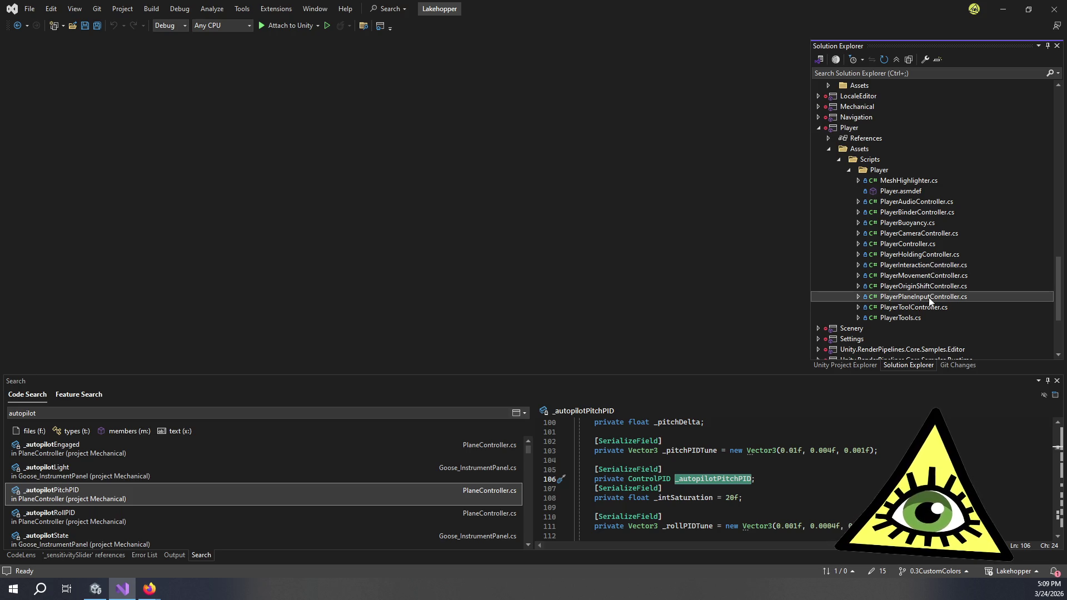
pyautogui.doubleClick(930, 299)
pyautogui.scroll(-8, 506, 246)
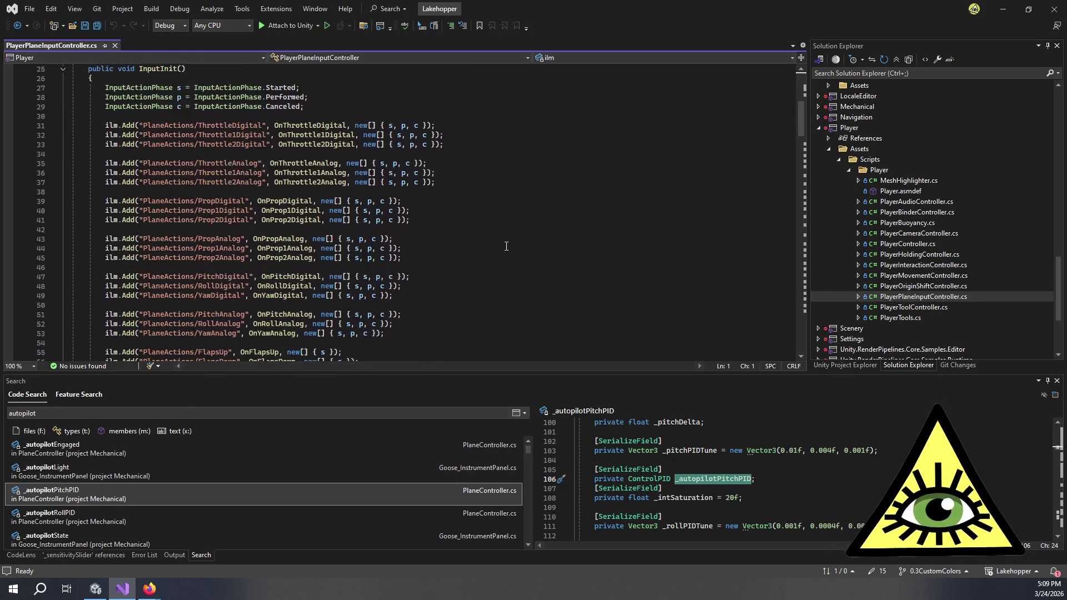
# Jump from the line 57 registration to the OnElevatorTrimDigital handler definition.
pyautogui.scroll(-3, 506, 246)
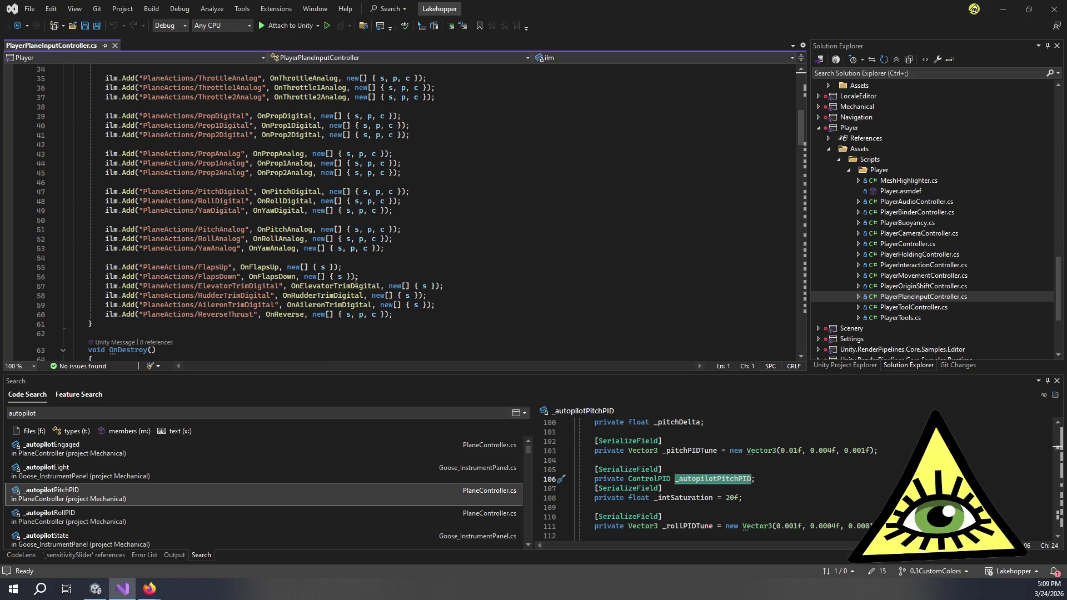
pyautogui.hotkey('alt', 'Tab')
pyautogui.hotkey('alt', 'Tab')
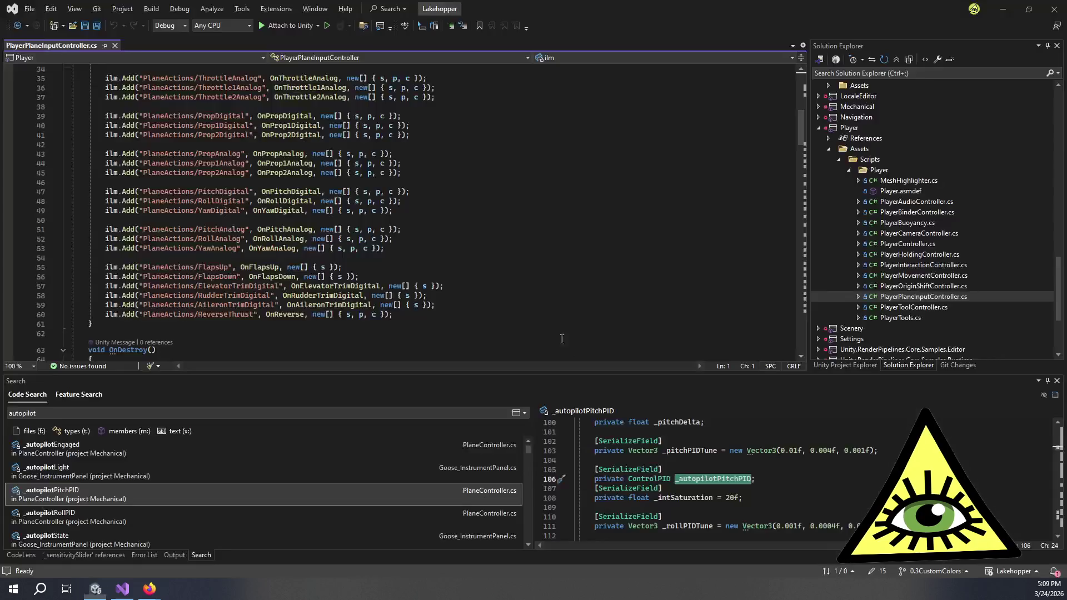
pyautogui.click(350, 290)
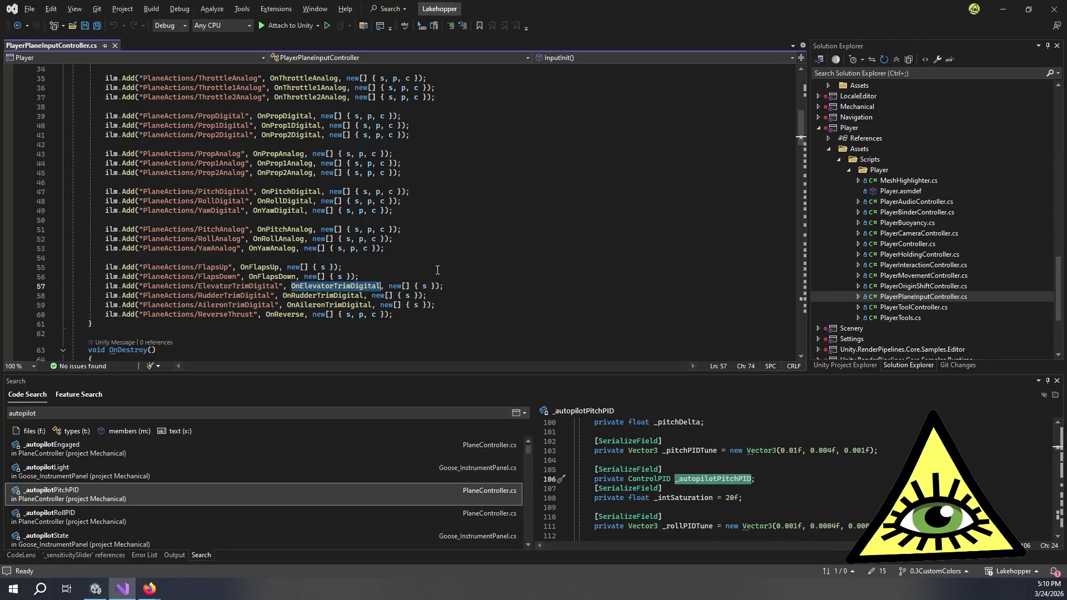
pyautogui.press('F12')
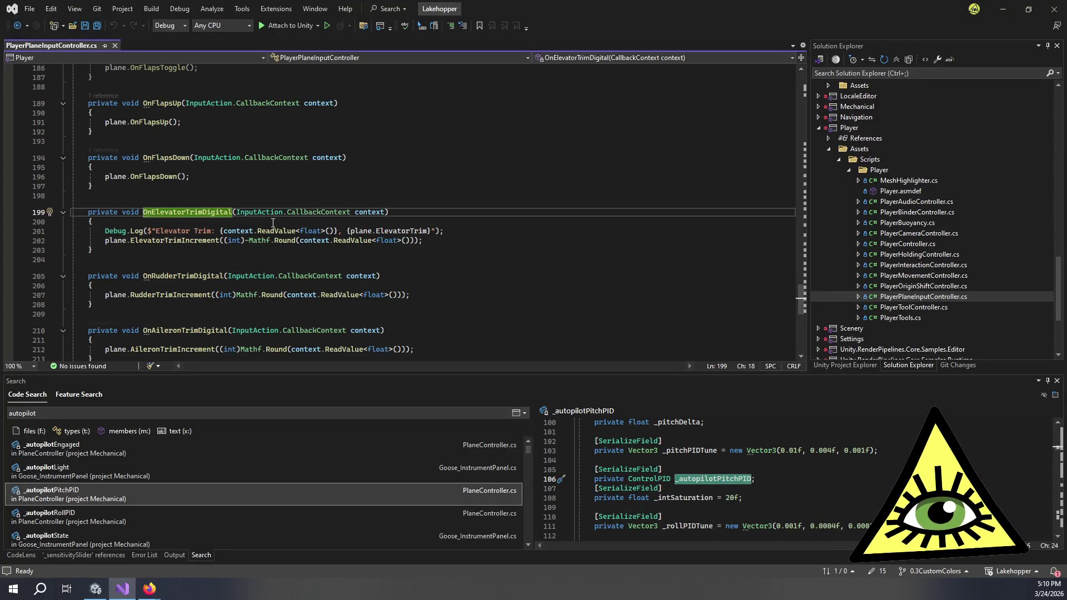
pyautogui.click(461, 221)
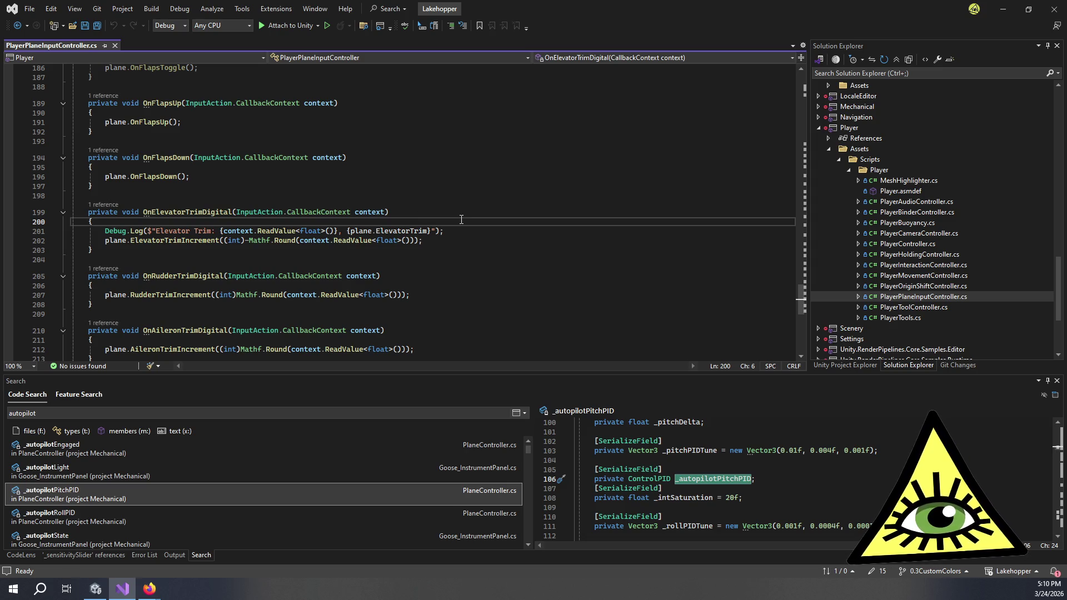
# Scroll back up to the ilm.Add block and place the cursor in ElevatorTrimDigital's phase list.
pyautogui.scroll(-1, 462, 220)
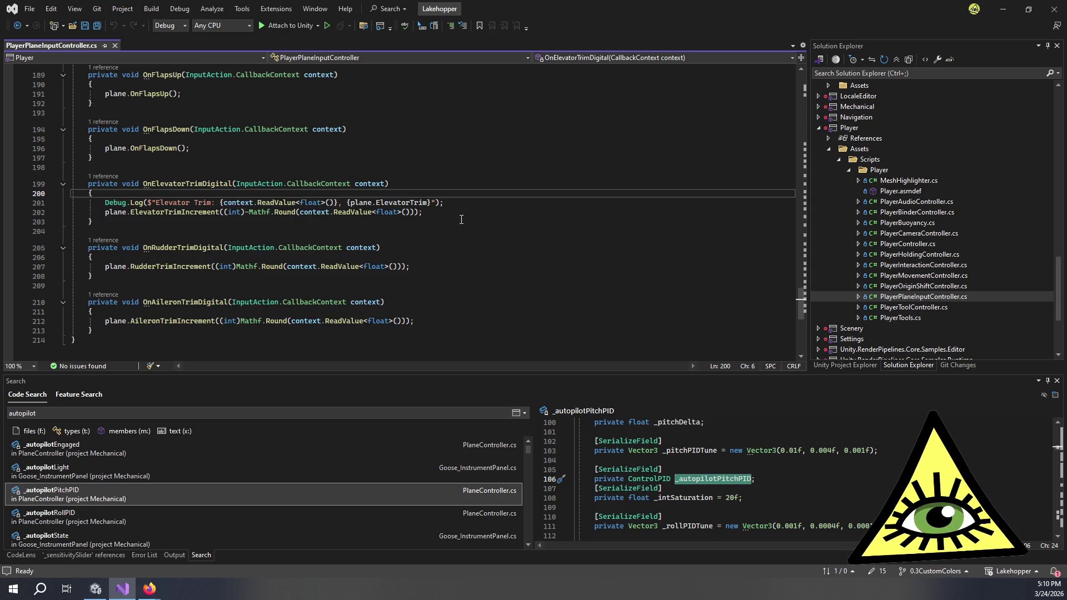
pyautogui.scroll(20, 462, 220)
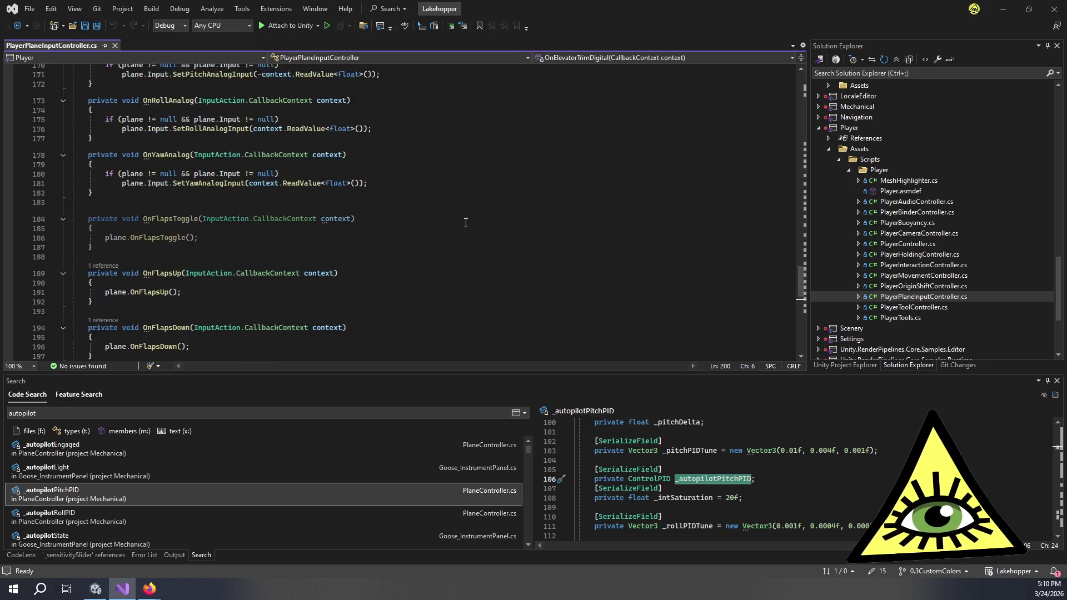
pyautogui.scroll(20, 469, 227)
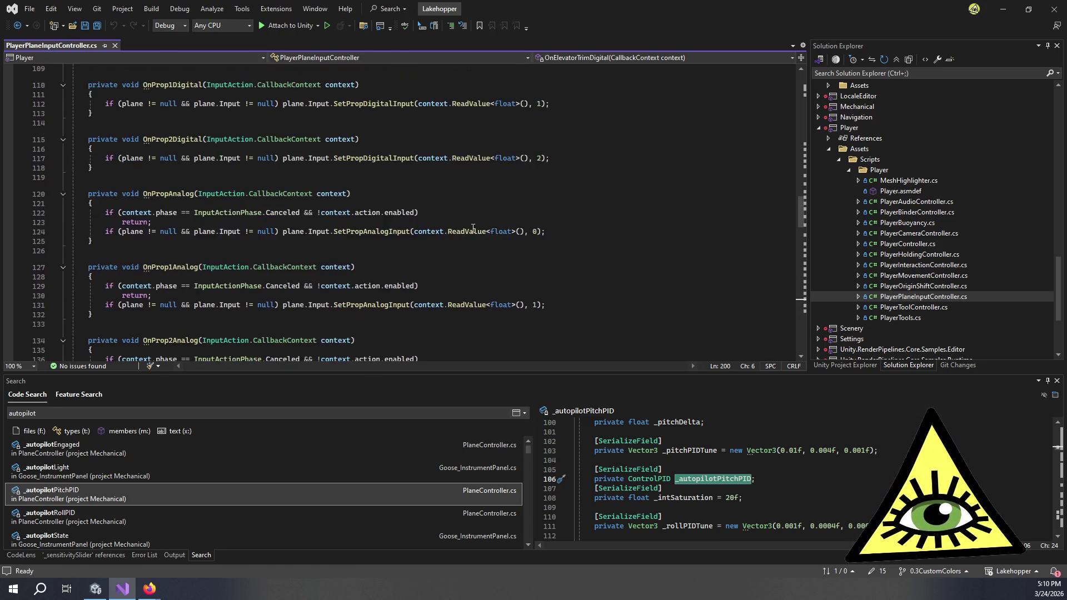
pyautogui.scroll(3, 486, 234)
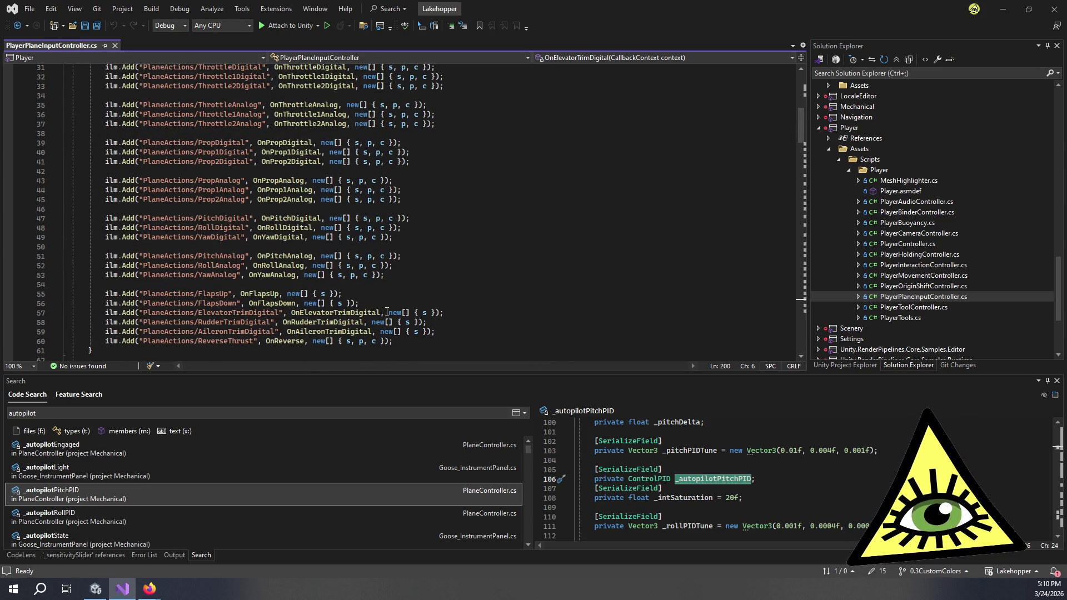
pyautogui.click(428, 313)
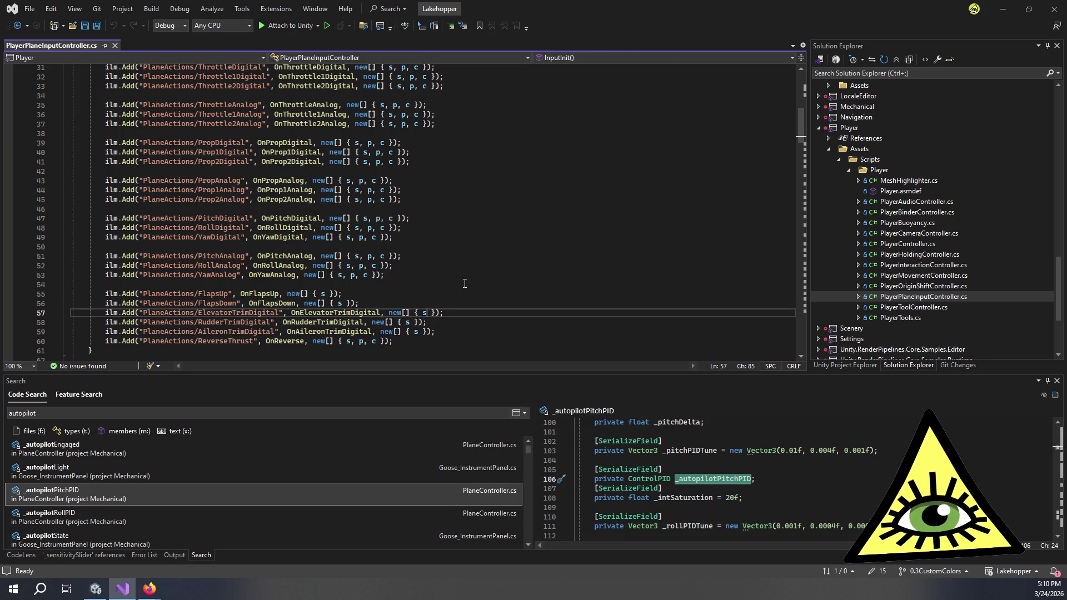
# Change the ElevatorTrimDigital registration to new[] { s, p, c } and save the script.
pyautogui.write(', p, ')
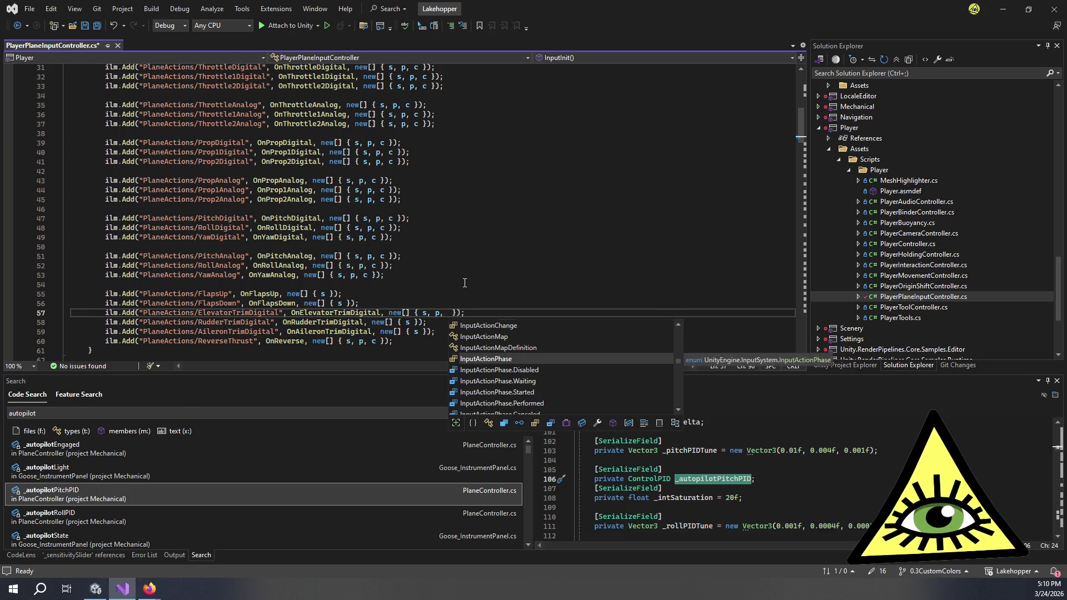
pyautogui.write('c')
pyautogui.click(496, 311)
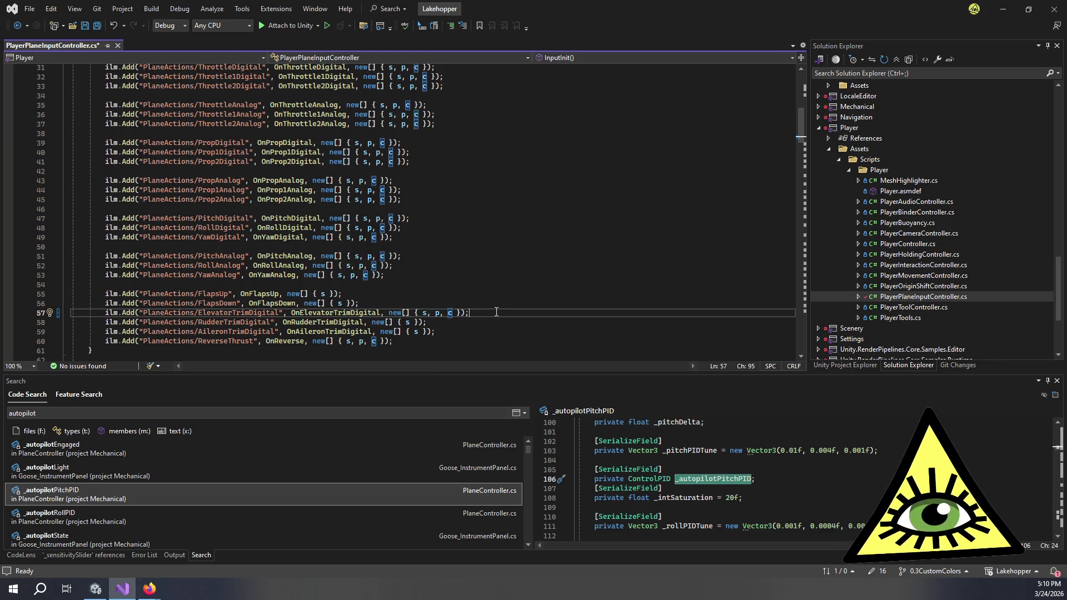
pyautogui.hotkey('ctrl', 's')
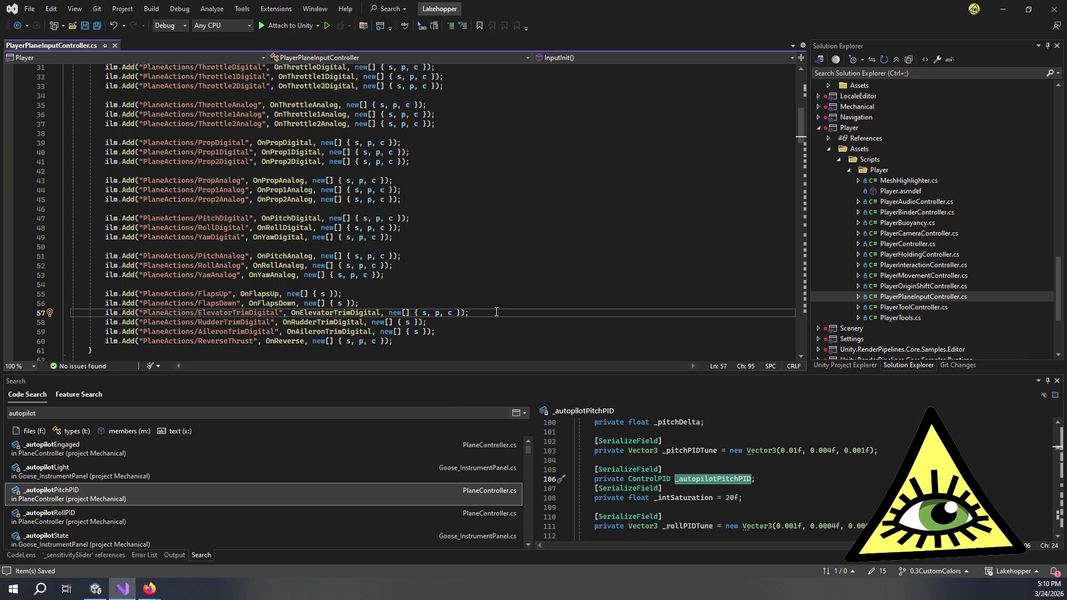
pyautogui.scroll(-20, 495, 311)
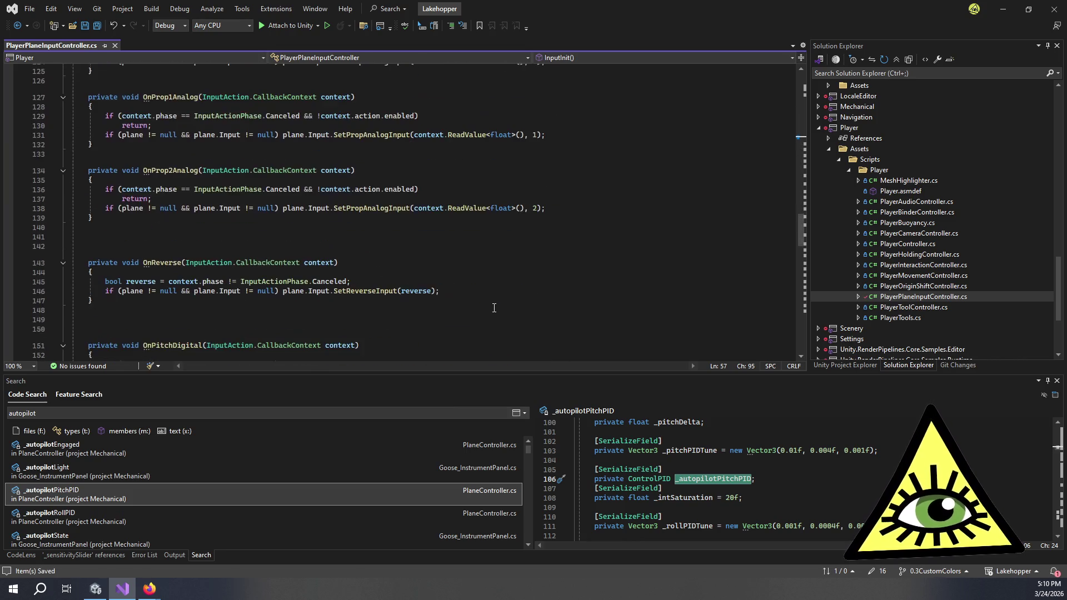
pyautogui.scroll(-18, 495, 308)
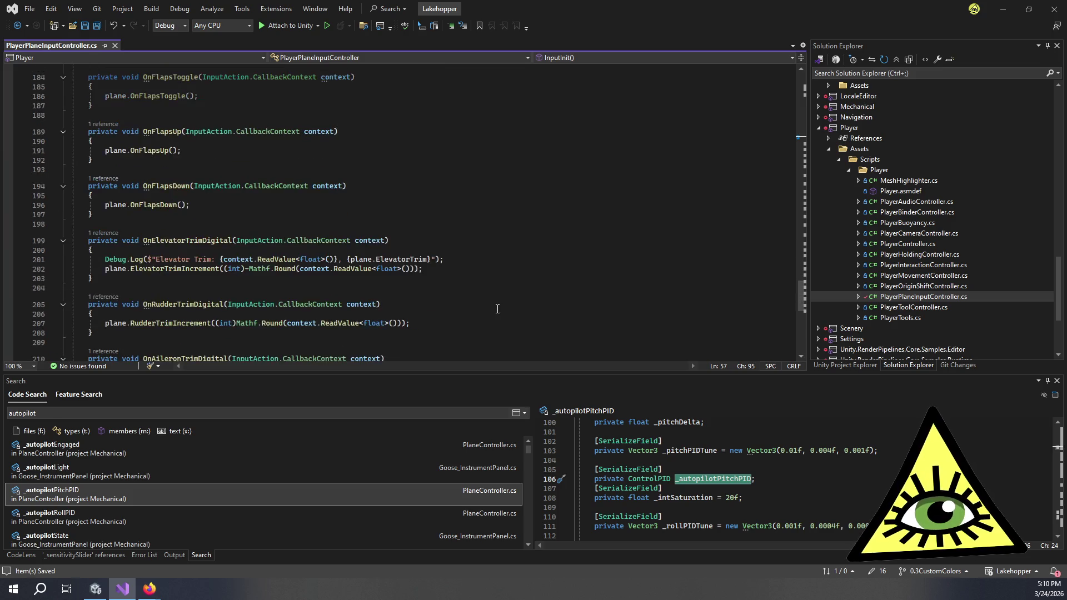
pyautogui.click(479, 262)
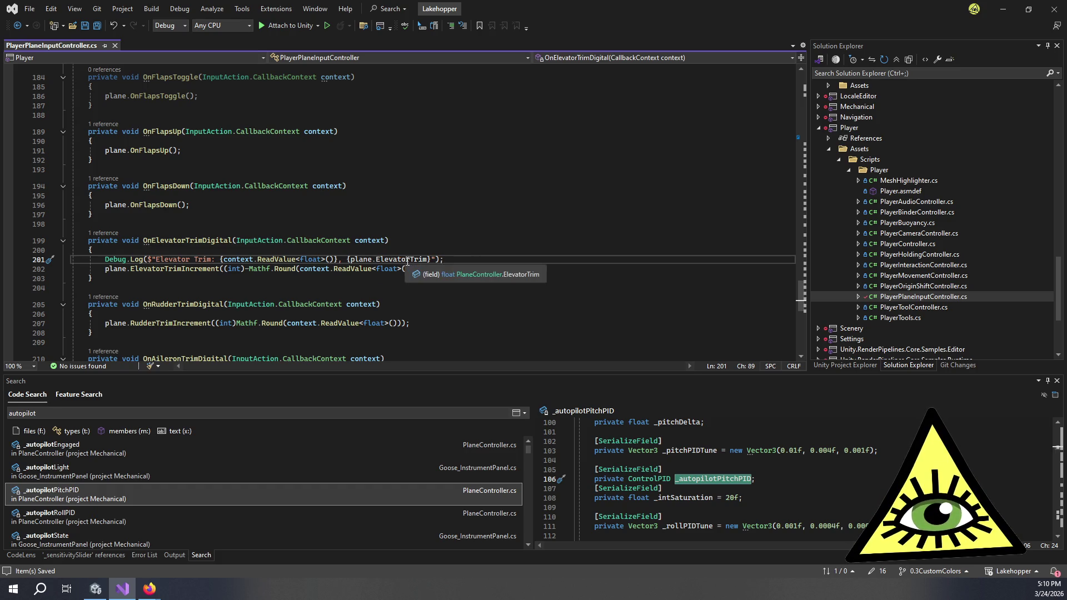
pyautogui.click(382, 270)
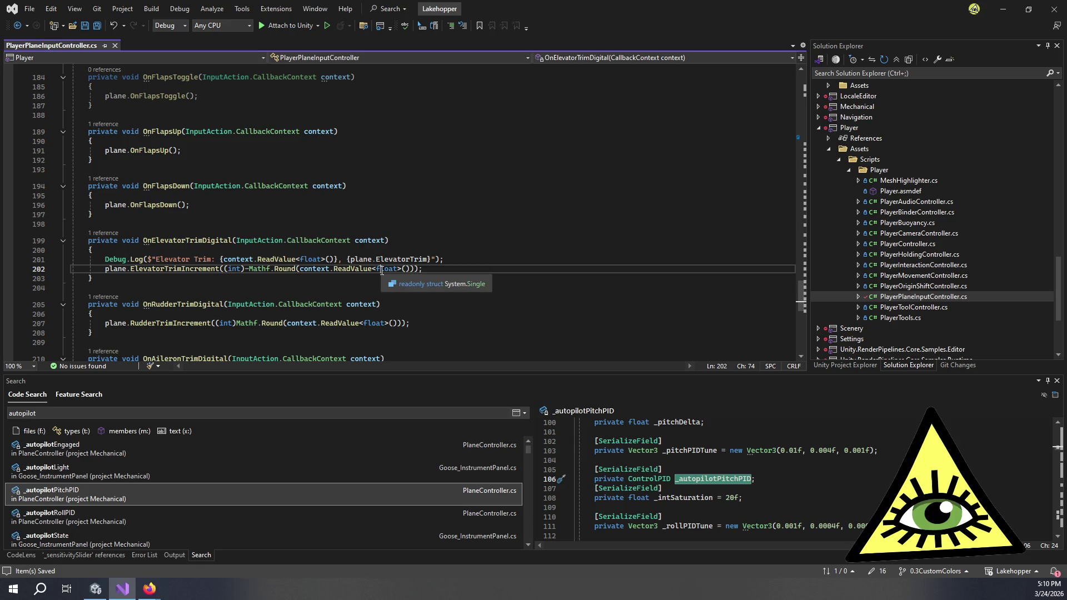
pyautogui.click(409, 269)
pyautogui.doubleClick(323, 269)
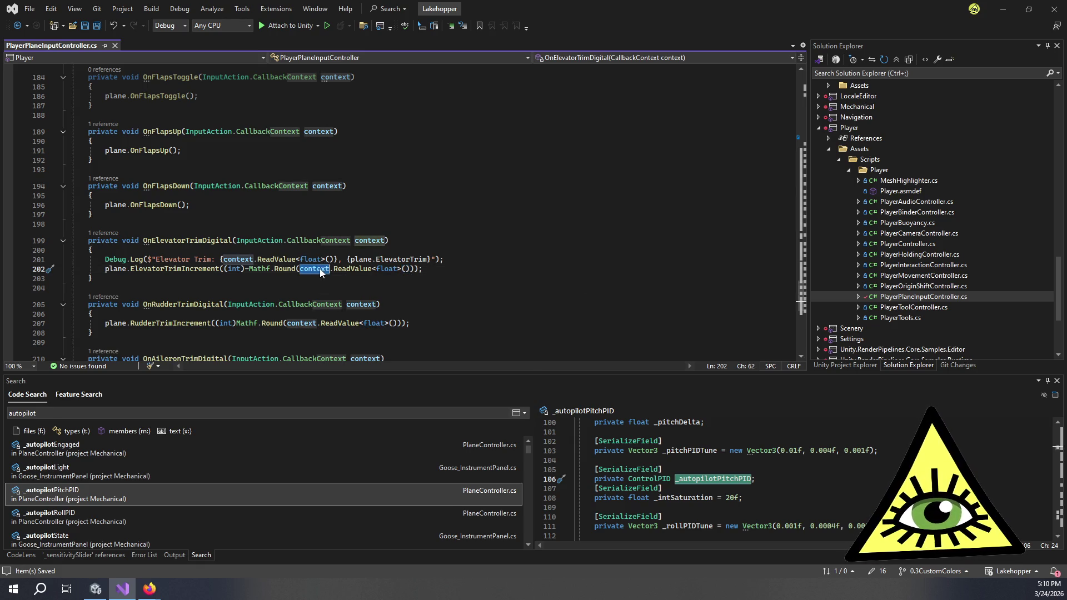
pyautogui.click(439, 260)
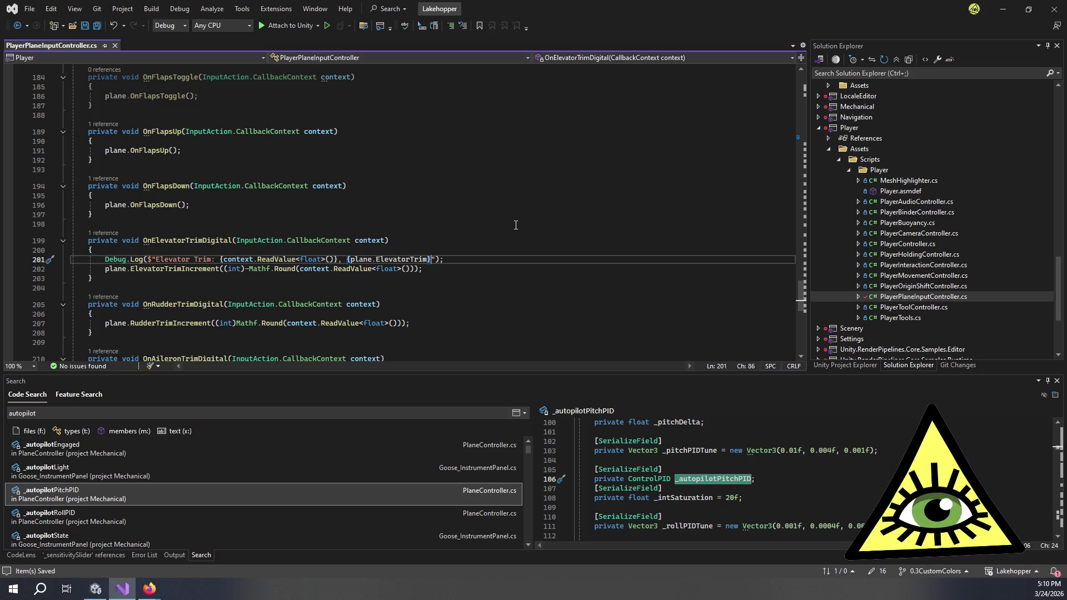
# Start a new Debug.Log line beneath the existing log, beginning with $"Context.
pyautogui.press('End')
pyautogui.press('Return')
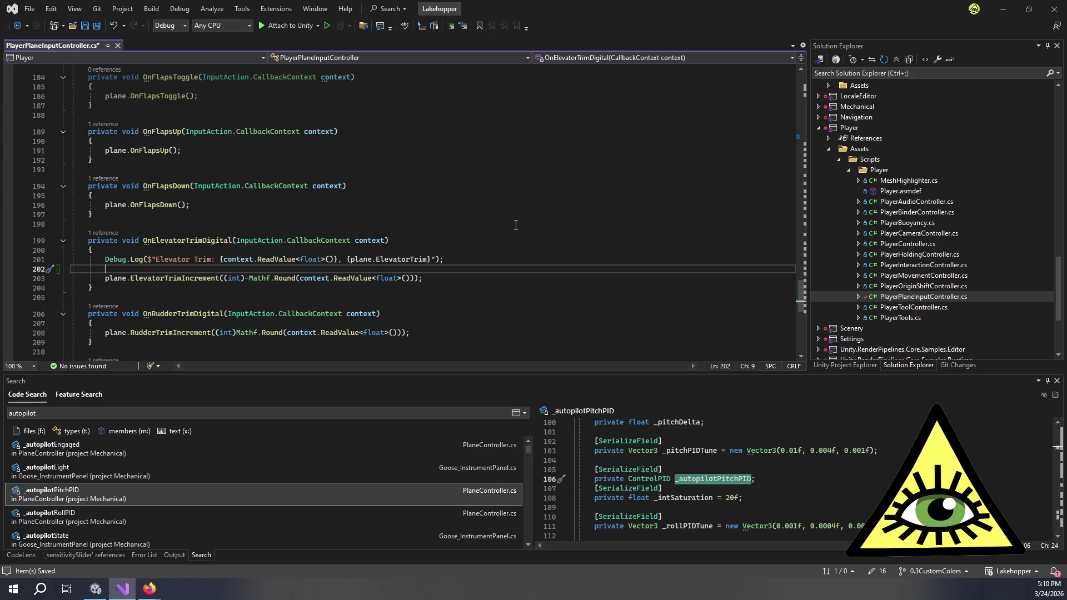
pyautogui.write('De')
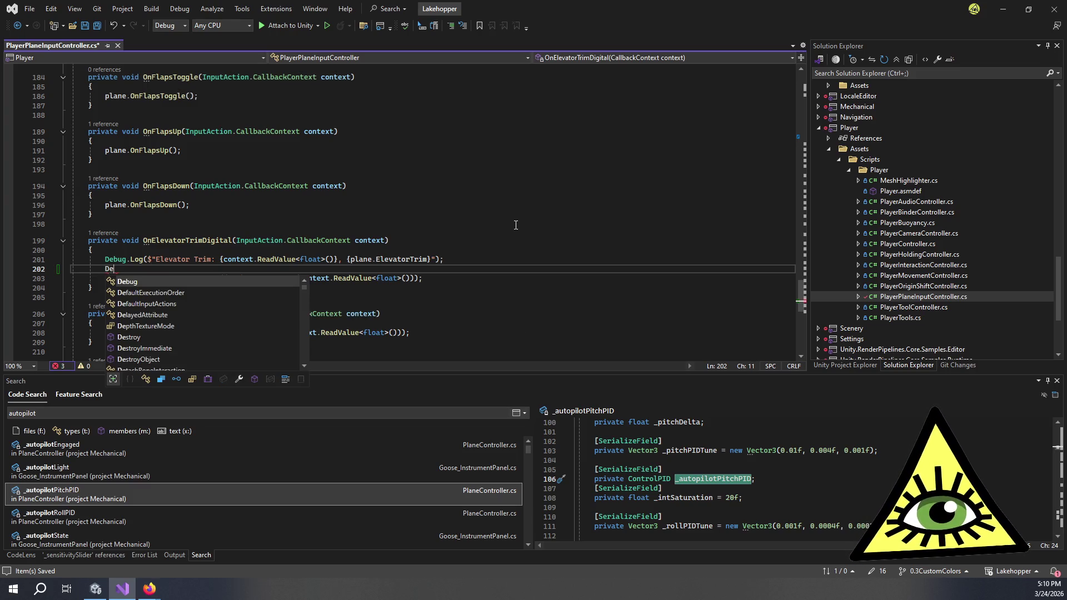
pyautogui.write('bug.Log')
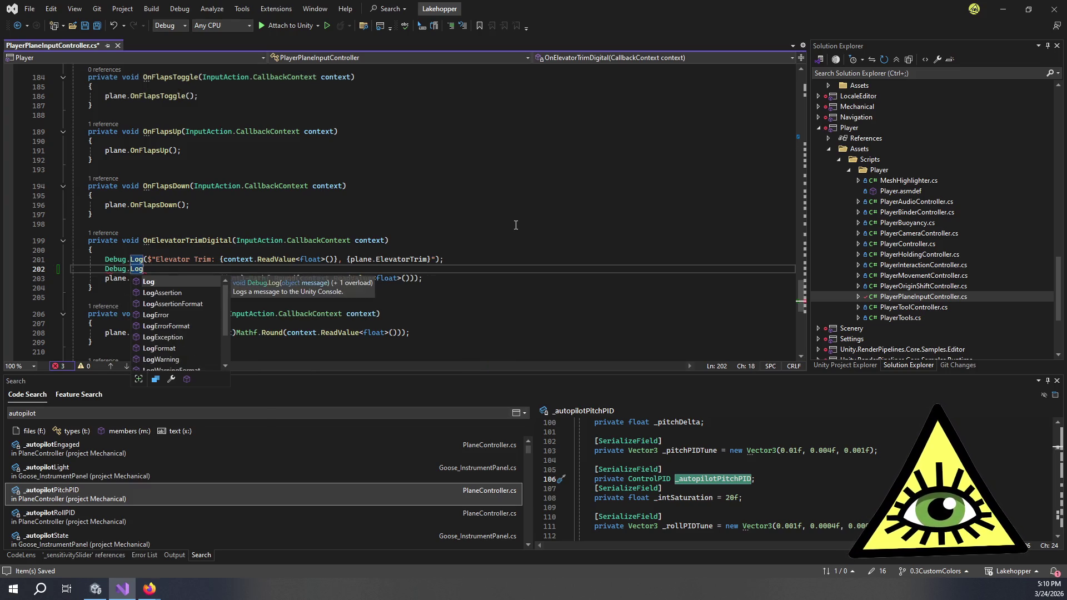
pyautogui.write('($')
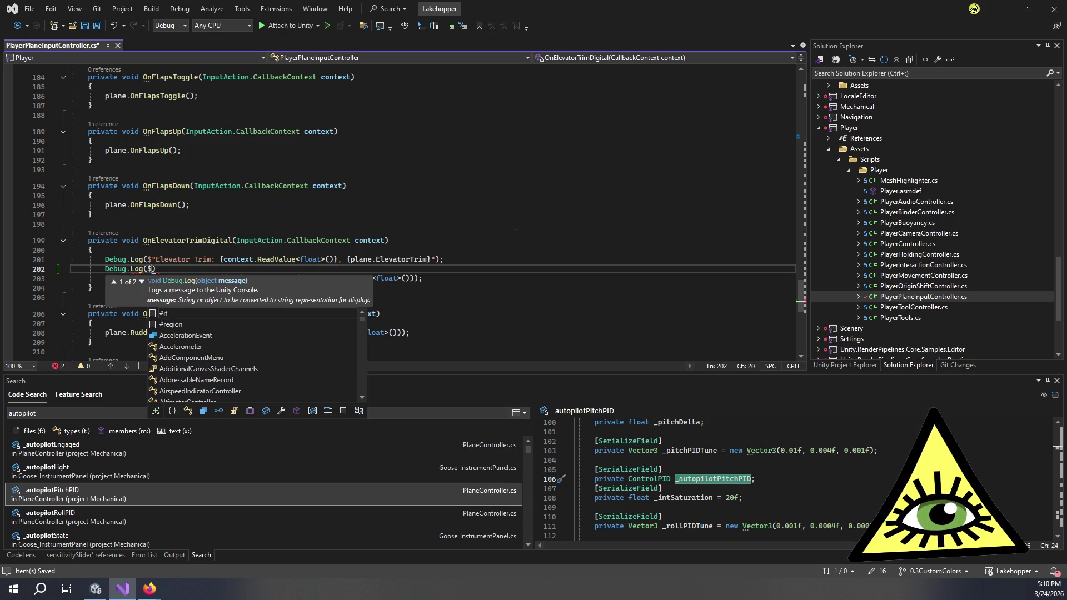
pyautogui.write('"')
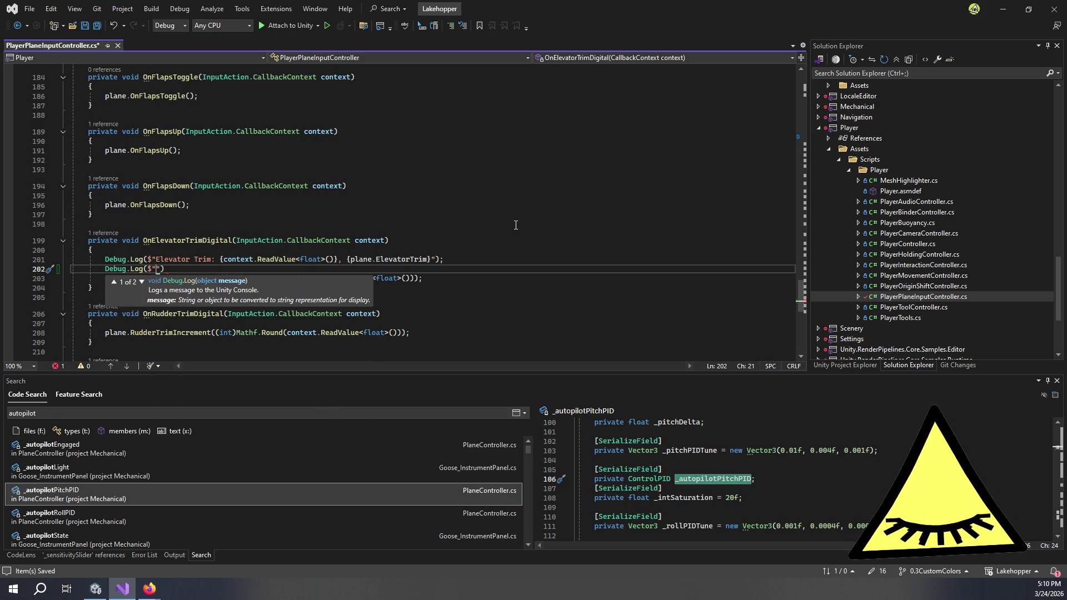
pyautogui.write('Cont')
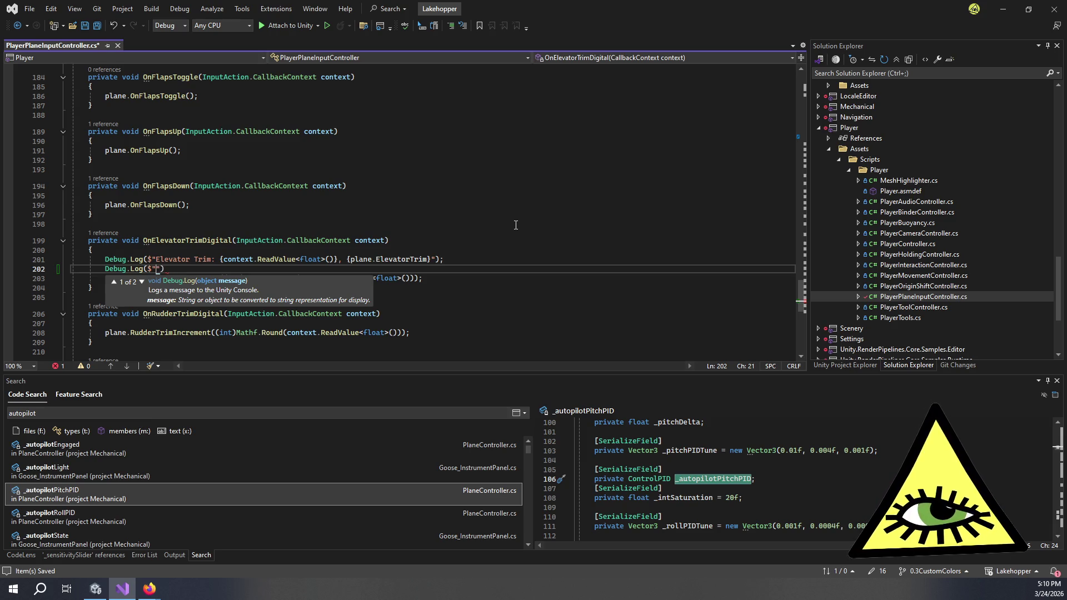
pyautogui.write('ext')
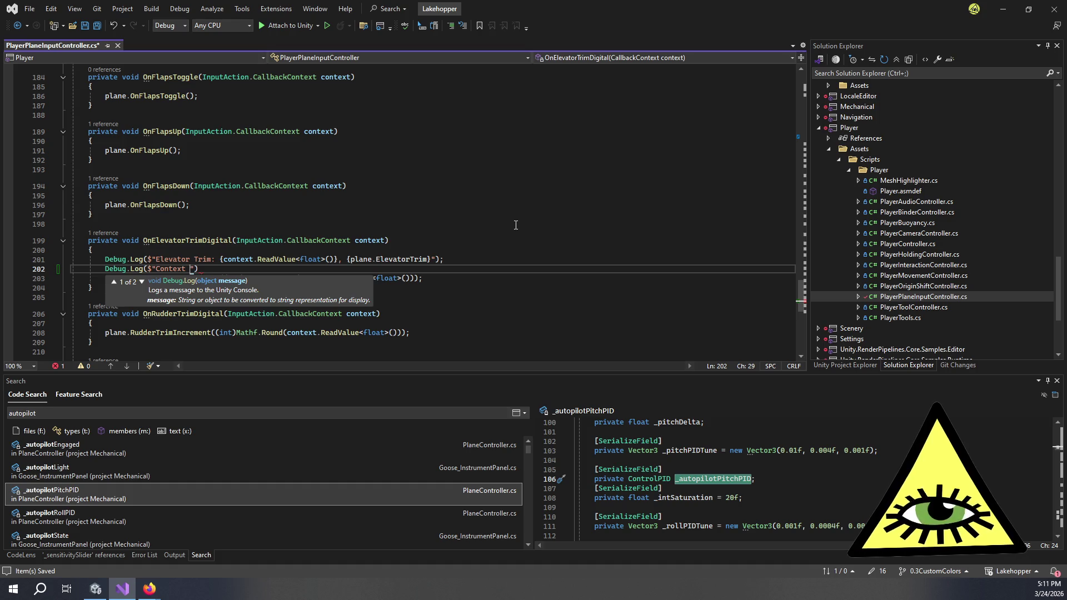
pyautogui.write('context.in')
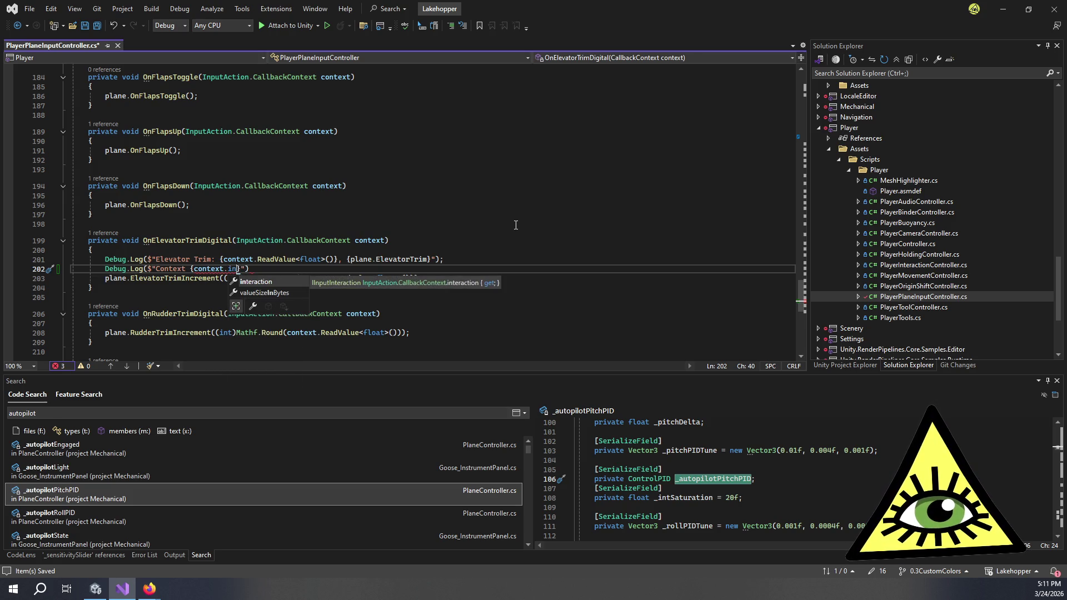
pyautogui.press('BackSpace')
pyautogui.press('BackSpace')
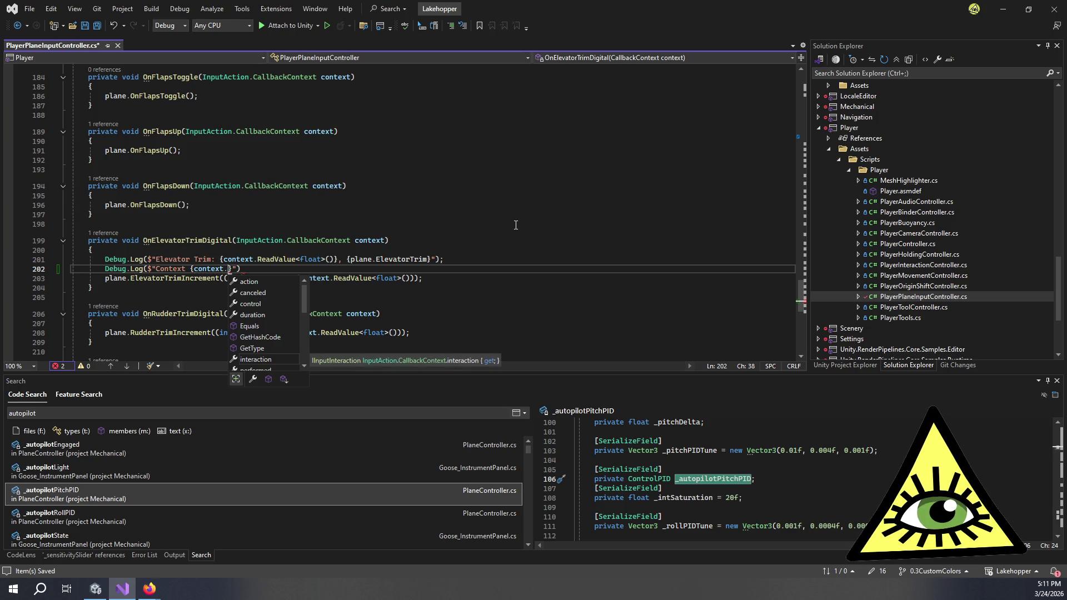
# Browse the available context members in the suggestion list, checking the duration description.
pyautogui.press('Up')
pyautogui.press('Up')
pyautogui.press('Down')
pyautogui.press('Down')
pyautogui.press('Up')
pyautogui.press('Up')
pyautogui.press('Up')
pyautogui.press('Up')
pyautogui.press('Up')
pyautogui.press('Down')
pyautogui.press('Down')
pyautogui.press('Down')
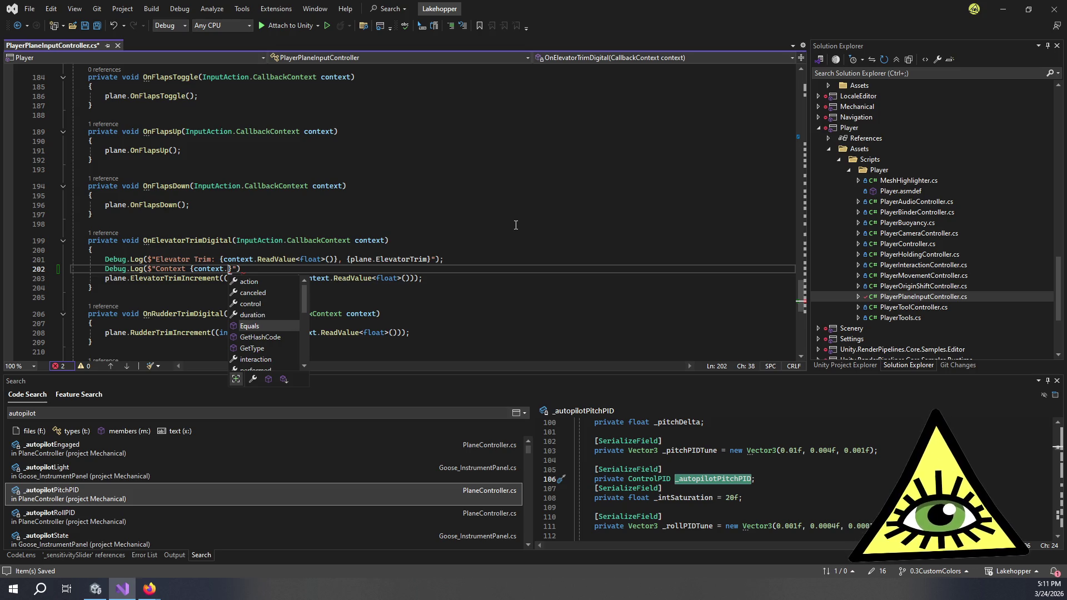
pyautogui.press('Up')
pyautogui.press('Up')
pyautogui.press('Up')
pyautogui.press('Down')
pyautogui.press('Down')
pyautogui.press('Down')
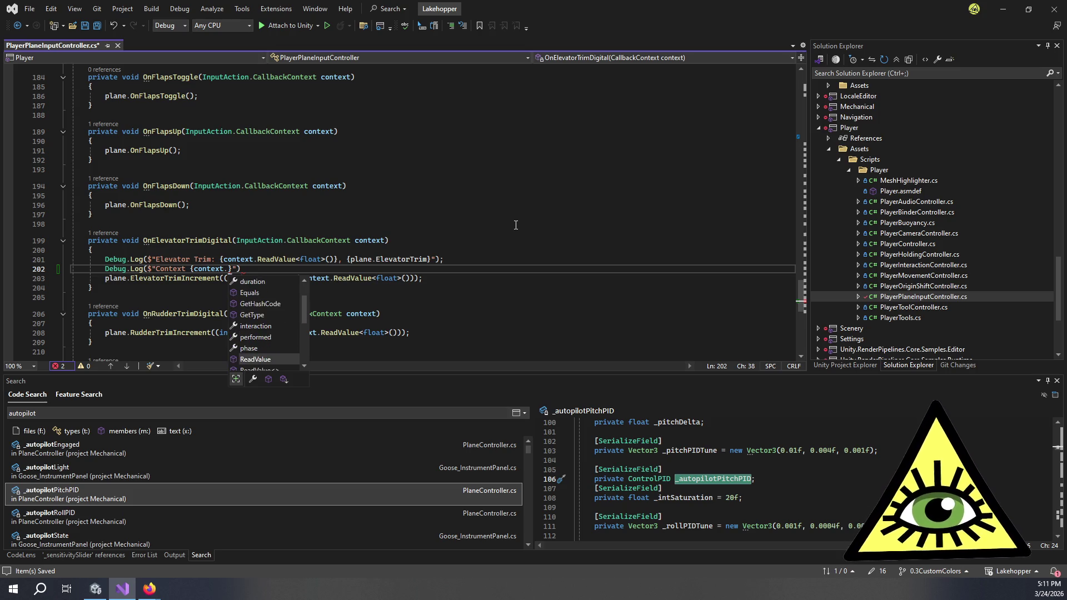
pyautogui.press('Down')
pyautogui.press('Down')
pyautogui.press('Down')
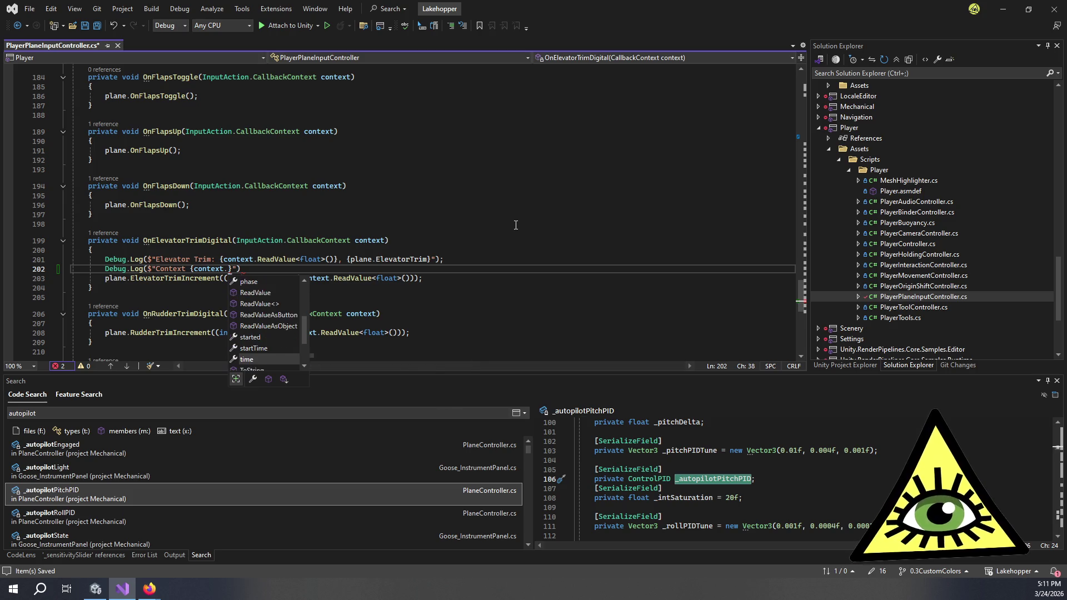
pyautogui.press('Down')
pyautogui.press('Down')
pyautogui.press('Down')
pyautogui.press('Up')
pyautogui.press('Up')
pyautogui.press('Up')
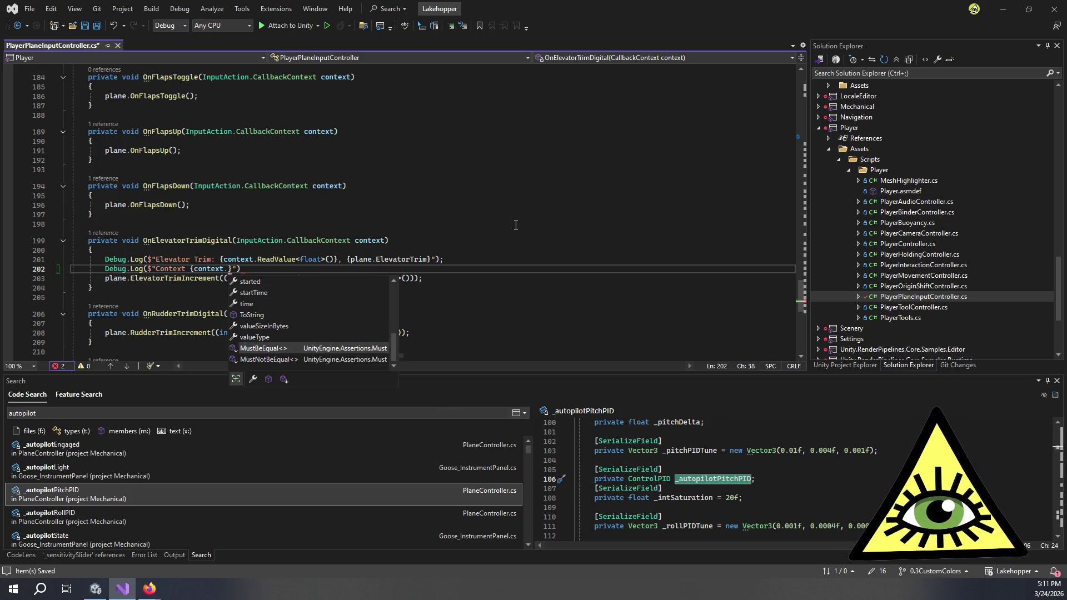
pyautogui.press('Up')
pyautogui.press('Up')
pyautogui.press('Up')
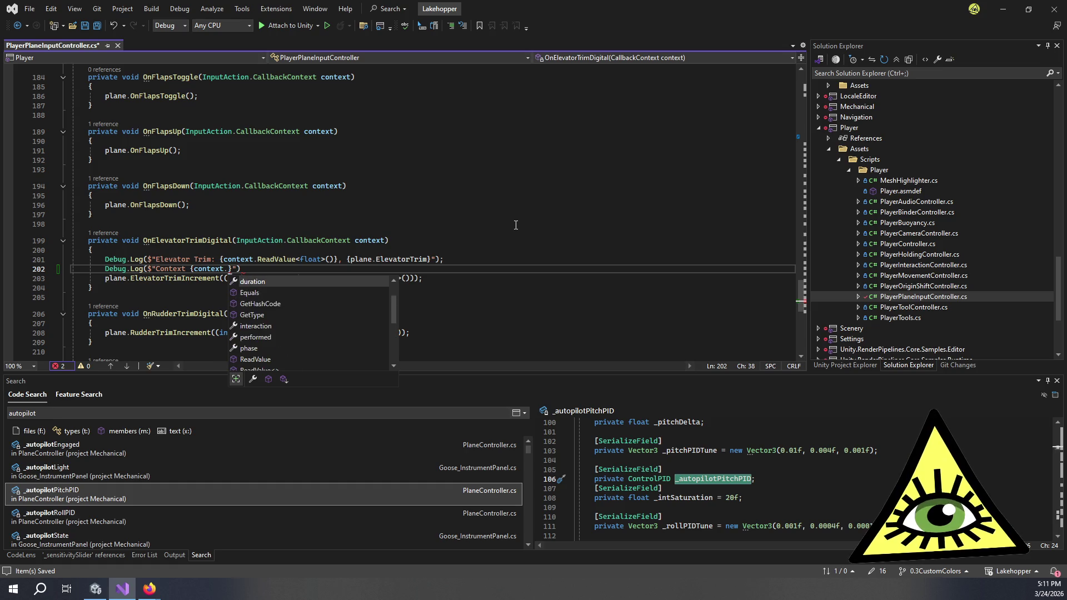
pyautogui.press('Down')
pyautogui.press('Down')
pyautogui.press('Down')
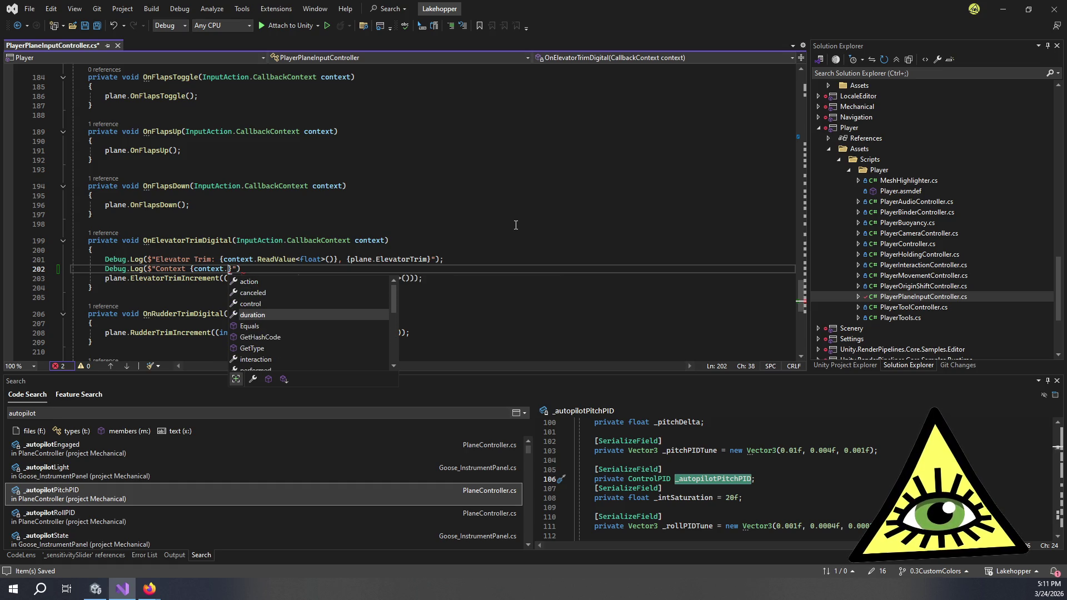
# Finish the log as "Context Interaction and Phase: {context.interaction}" and open the interaction documentation.
pyautogui.press('Escape')
pyautogui.press('Left')
pyautogui.press('Left')
pyautogui.press('Left')
pyautogui.write('Interaction and Phase')
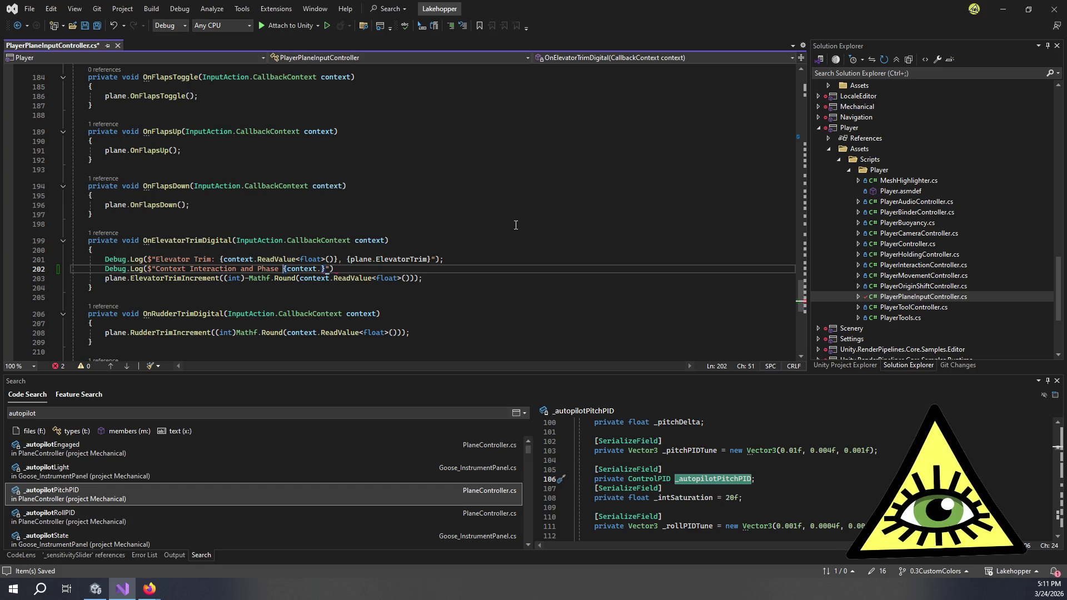
pyautogui.write(': {context.')
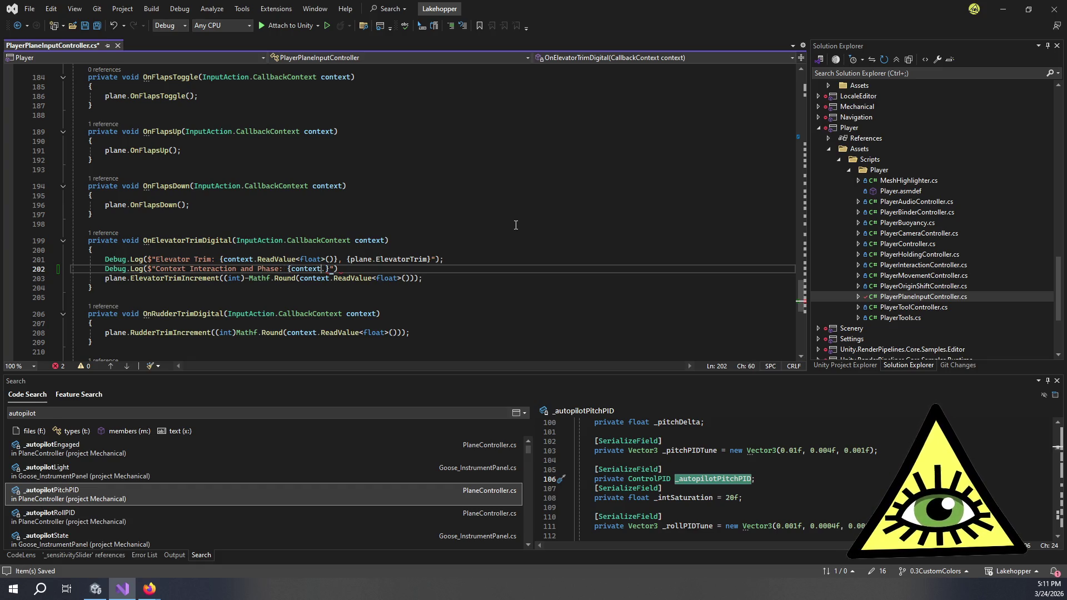
pyautogui.write('interaction')
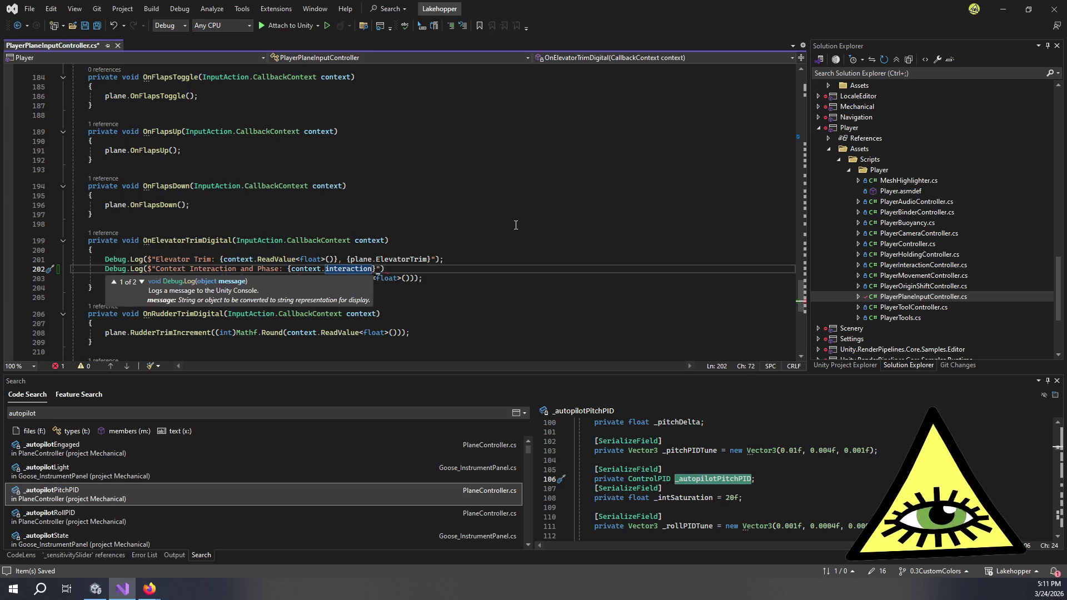
pyautogui.press('Escape')
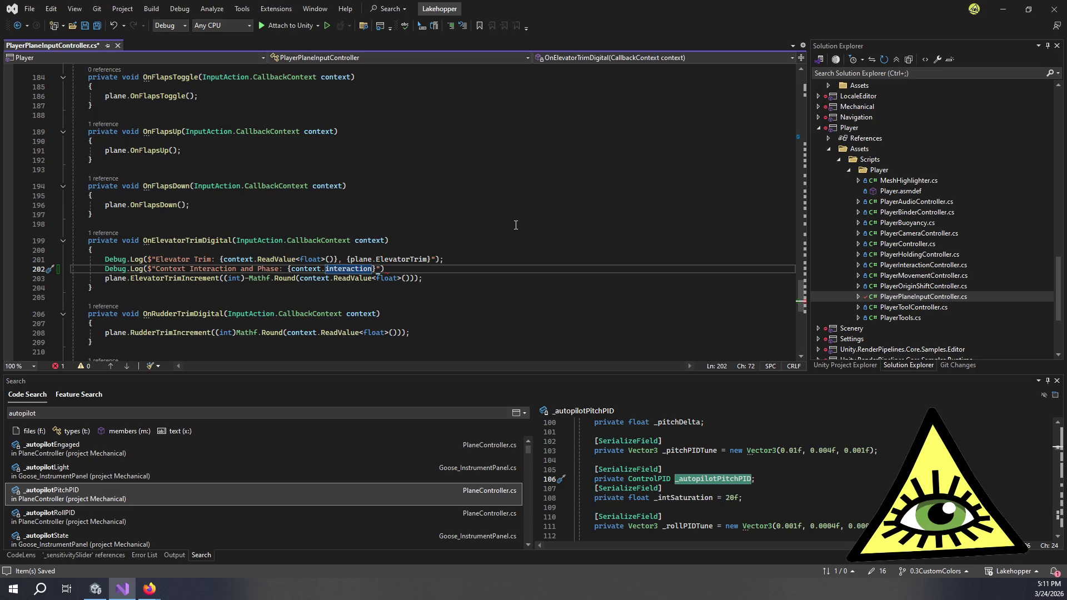
pyautogui.moveTo(351, 273)
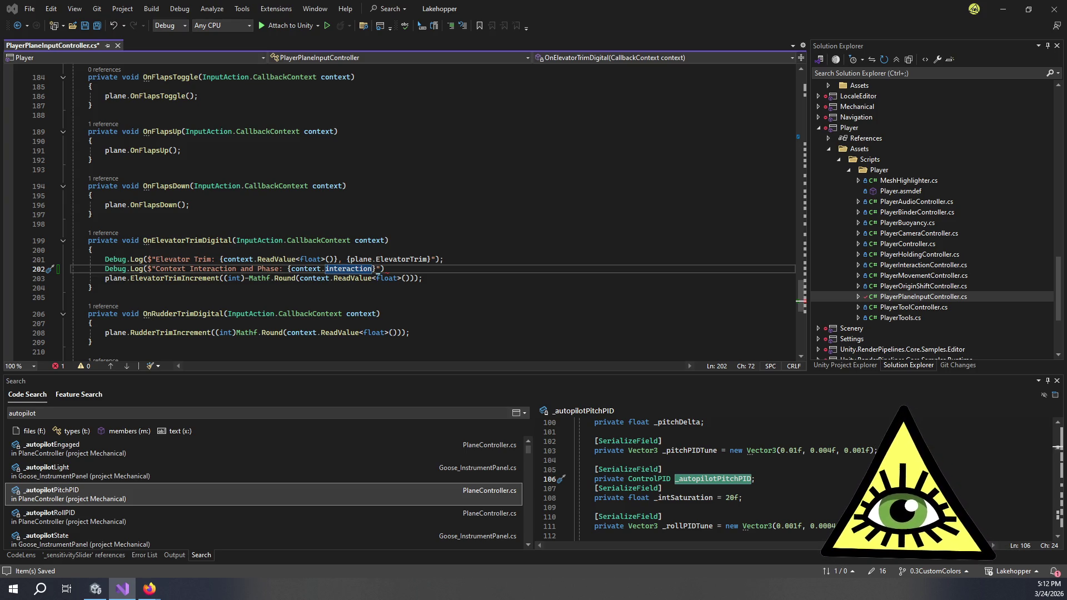
pyautogui.press('F1')
# Scroll into the IInputInteraction Remarks and highlight the paragraph on defining interaction parameters.
pyautogui.scroll(-4, 481, 345)
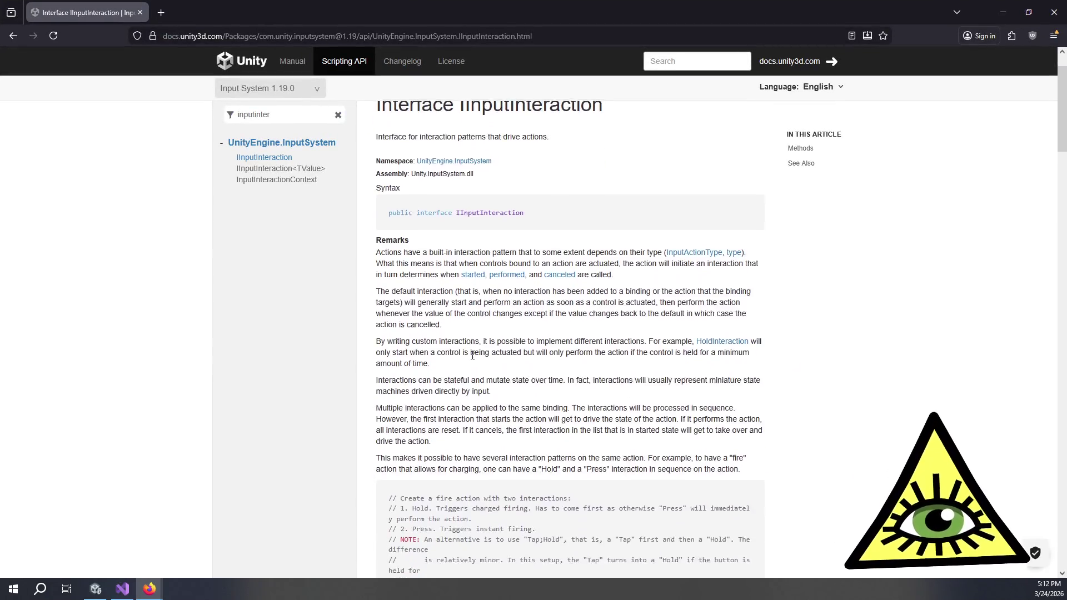
pyautogui.scroll(-3, 483, 339)
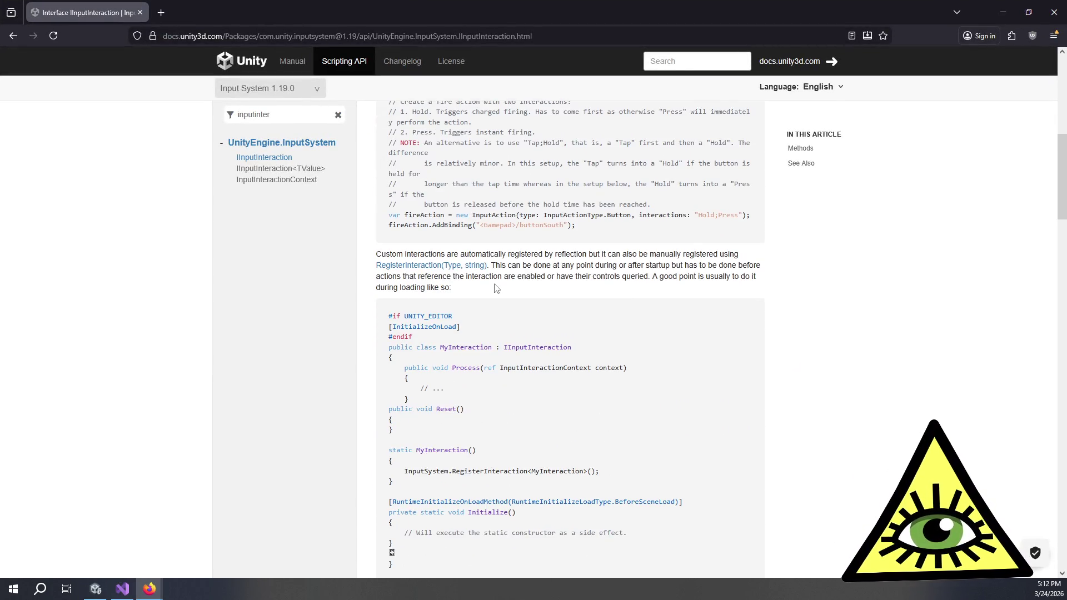
pyautogui.scroll(-4, 496, 287)
pyautogui.moveTo(533, 269)
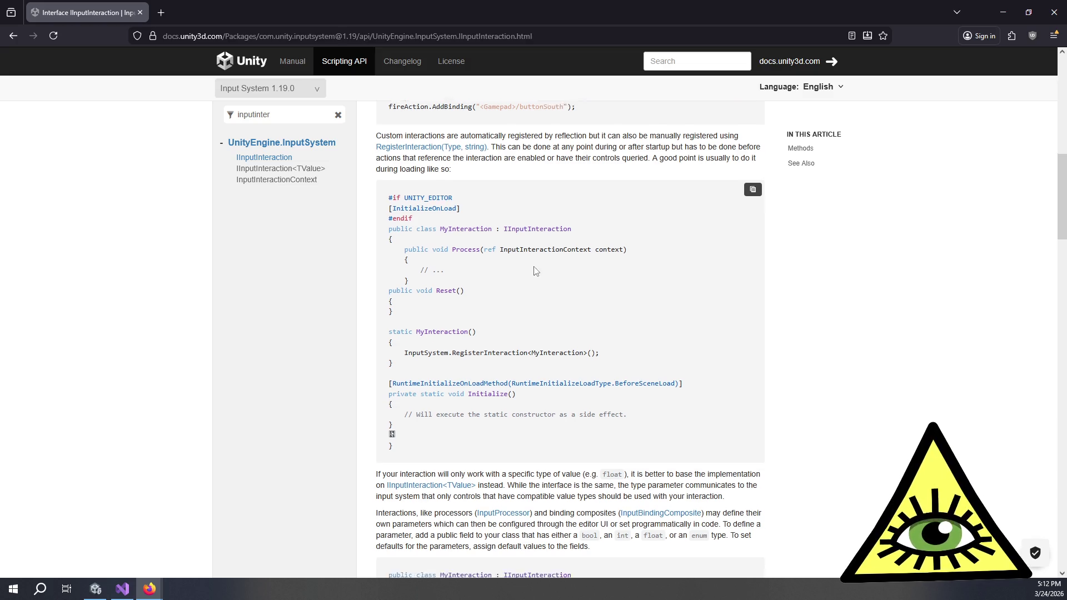
pyautogui.scroll(-4, 534, 269)
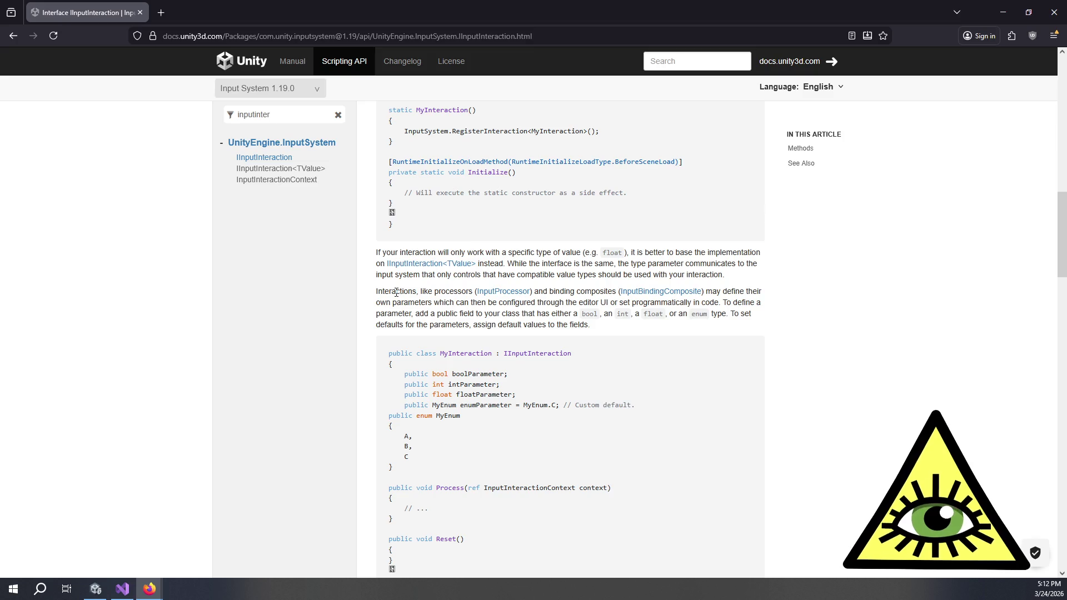
pyautogui.moveTo(396, 292)
pyautogui.mouseDown()
pyautogui.moveTo(695, 303)
pyautogui.moveTo(541, 325)
pyautogui.moveTo(419, 290)
pyautogui.moveTo(612, 302)
pyautogui.moveTo(524, 326)
pyautogui.moveTo(555, 327)
pyautogui.moveTo(437, 314)
pyautogui.moveTo(420, 292)
pyautogui.moveTo(453, 324)
pyautogui.moveTo(708, 314)
pyautogui.moveTo(451, 290)
pyautogui.mouseUp()
pyautogui.click(544, 324)
pyautogui.click(425, 289)
pyautogui.click(556, 327)
pyautogui.click(423, 292)
pyautogui.click(452, 324)
pyautogui.click(450, 290)
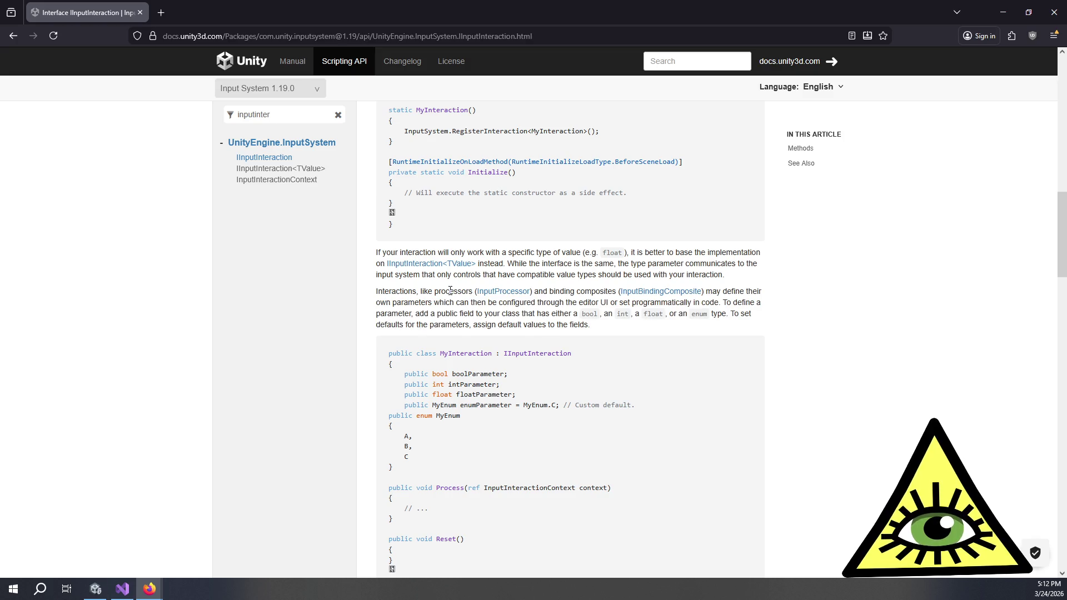
pyautogui.moveTo(454, 291)
pyautogui.mouseDown()
pyautogui.moveTo(461, 314)
pyautogui.moveTo(450, 325)
pyautogui.mouseUp()
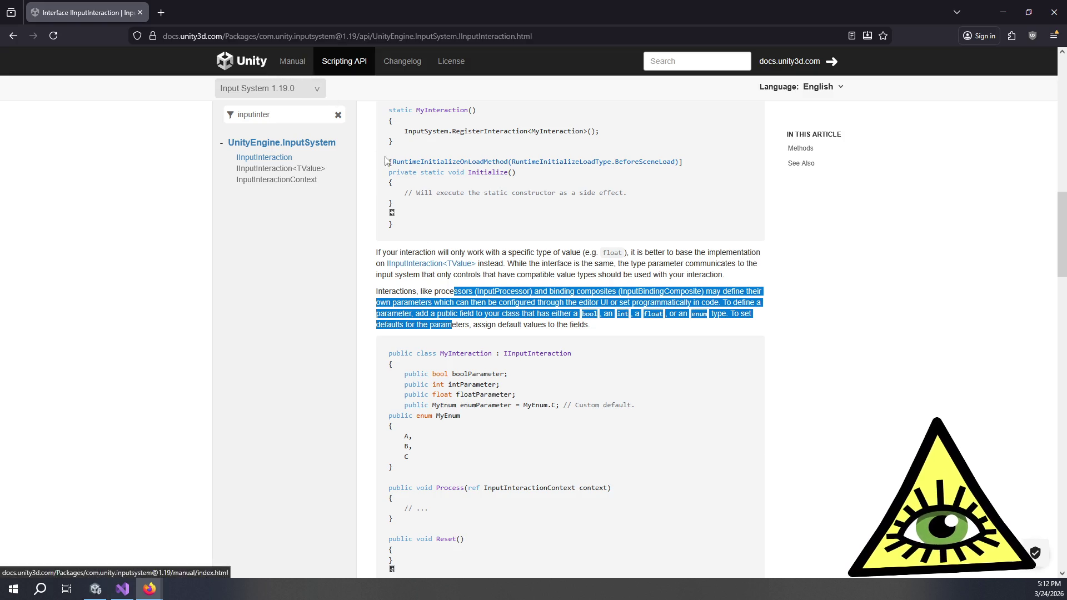
# Highlight the code example's enum lines and the paragraph about the default parameter UI.
pyautogui.scroll(-2, 388, 161)
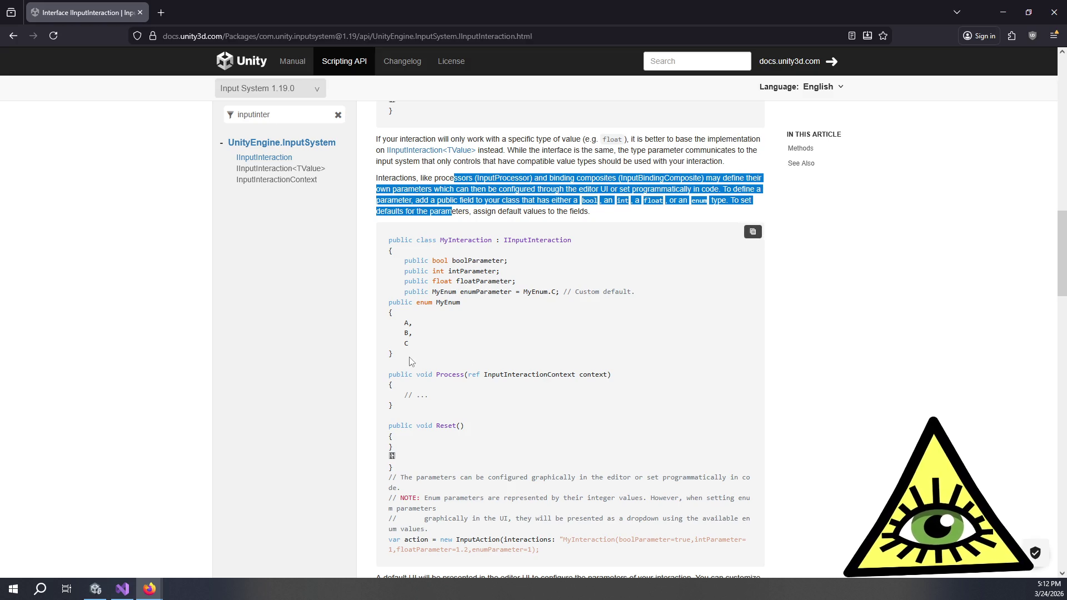
pyautogui.moveTo(411, 362)
pyautogui.mouseDown()
pyautogui.moveTo(384, 305)
pyautogui.moveTo(443, 362)
pyautogui.mouseUp()
pyautogui.click(384, 307)
pyautogui.click(443, 362)
pyautogui.scroll(-3, 444, 361)
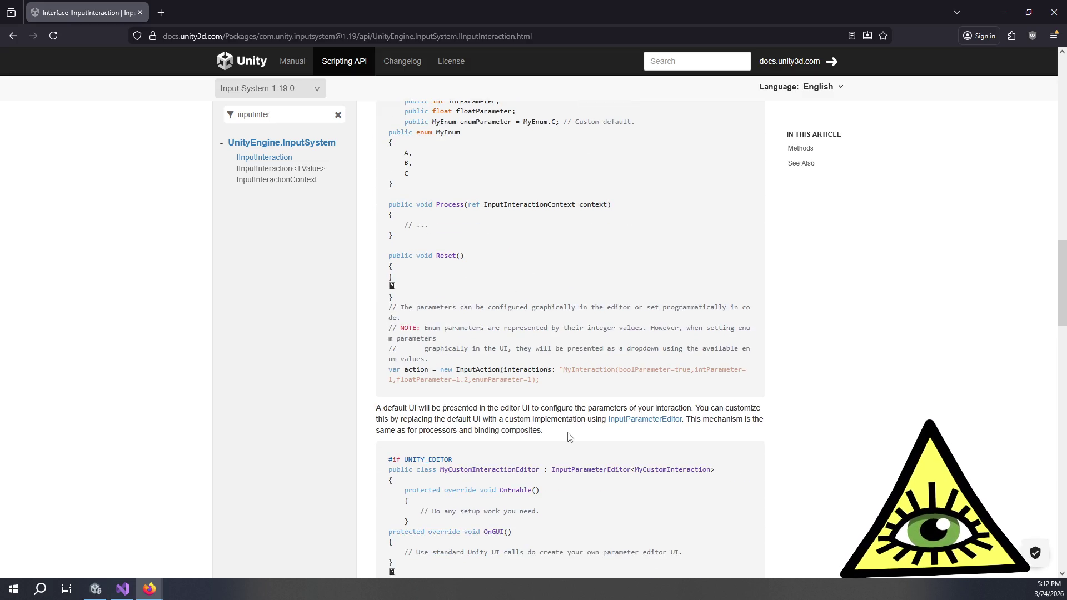
pyautogui.moveTo(549, 430); pyautogui.dragTo(439, 409)
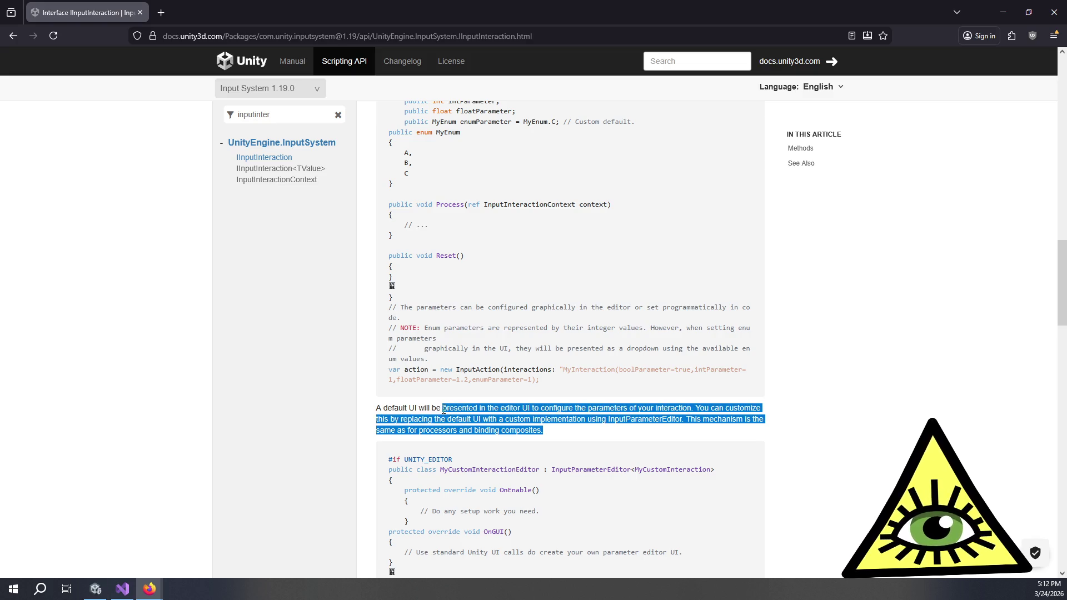
pyautogui.click(440, 410)
pyautogui.tripleClick(432, 408)
pyautogui.click(515, 428)
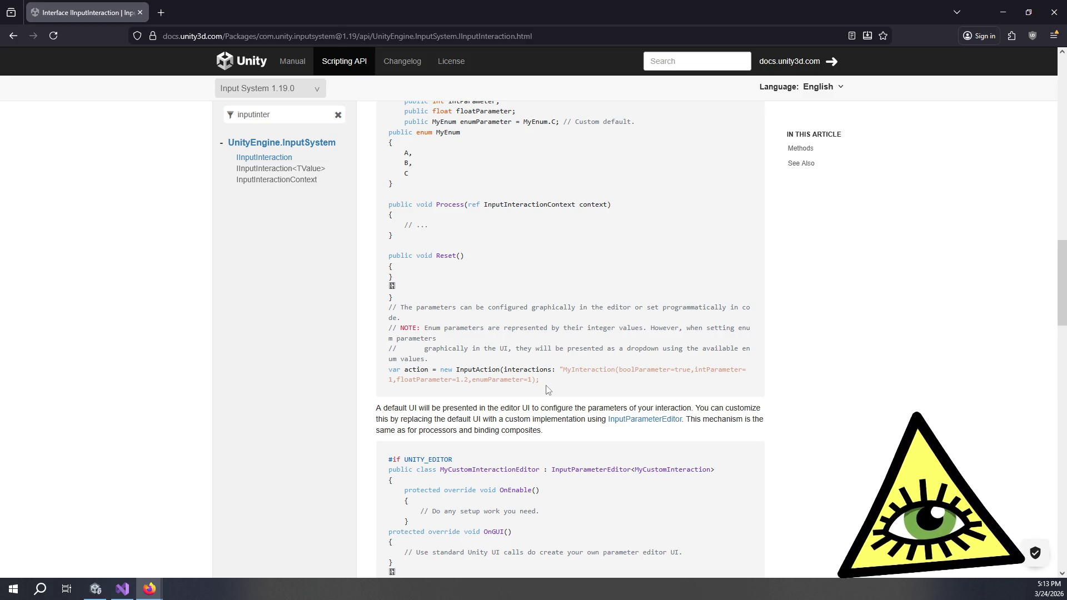
# Scroll through the remaining custom interaction examples and back up the page.
pyautogui.scroll(-4, 483, 411)
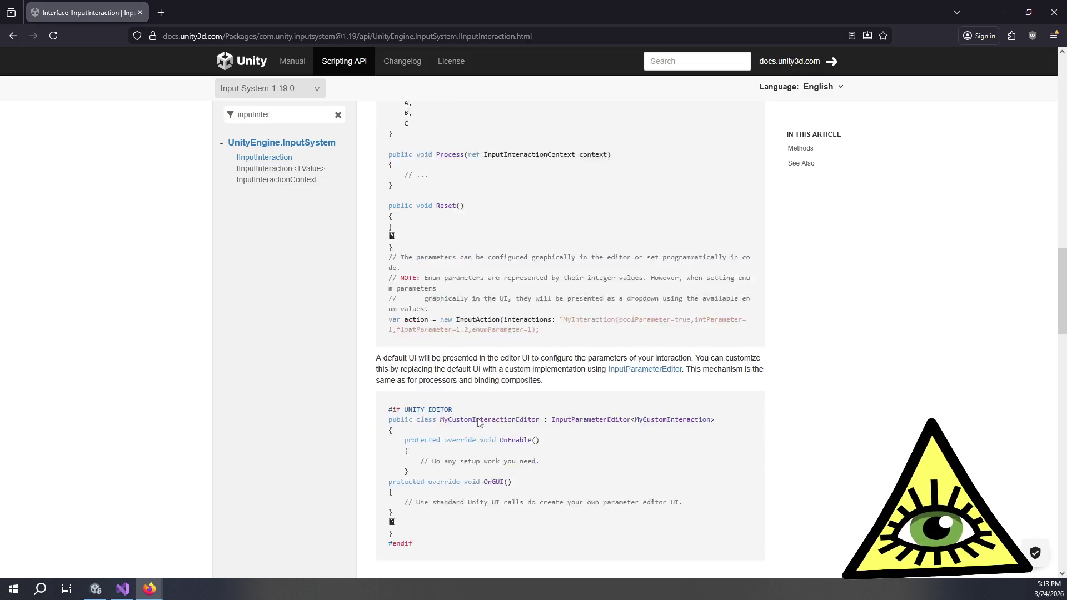
pyautogui.scroll(-1, 495, 403)
pyautogui.scroll(4, 496, 401)
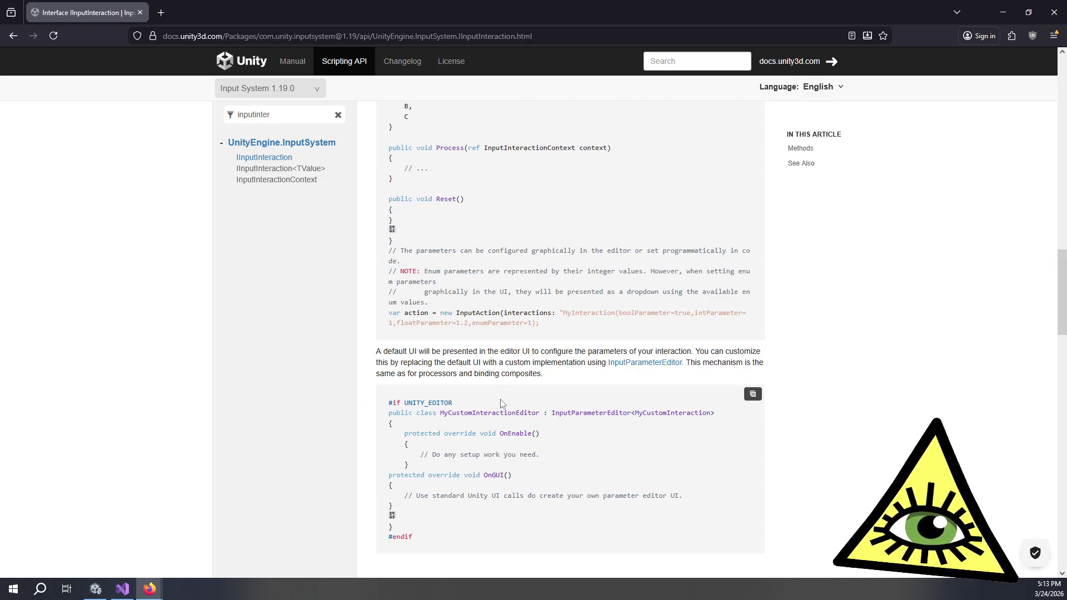
pyautogui.scroll(-4, 497, 403)
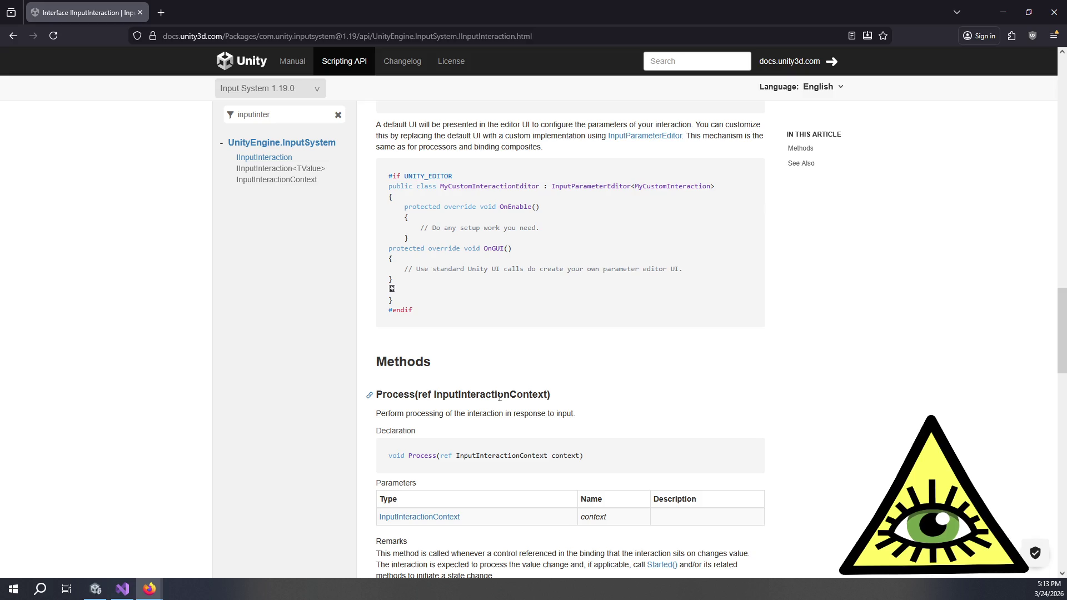
pyautogui.scroll(-2, 521, 378)
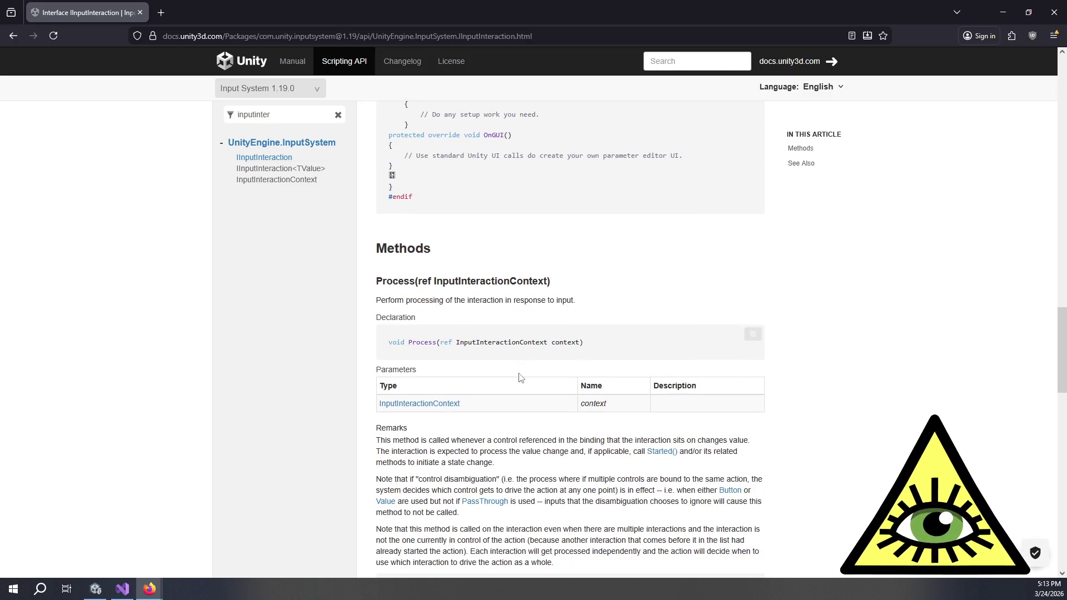
pyautogui.scroll(10, 520, 378)
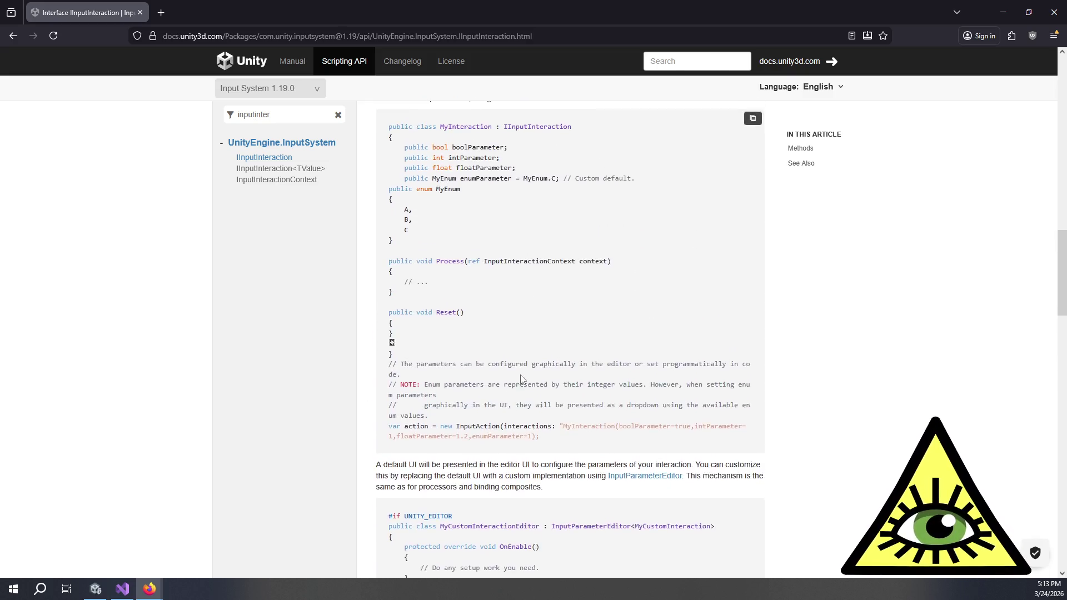
pyautogui.scroll(4, 522, 379)
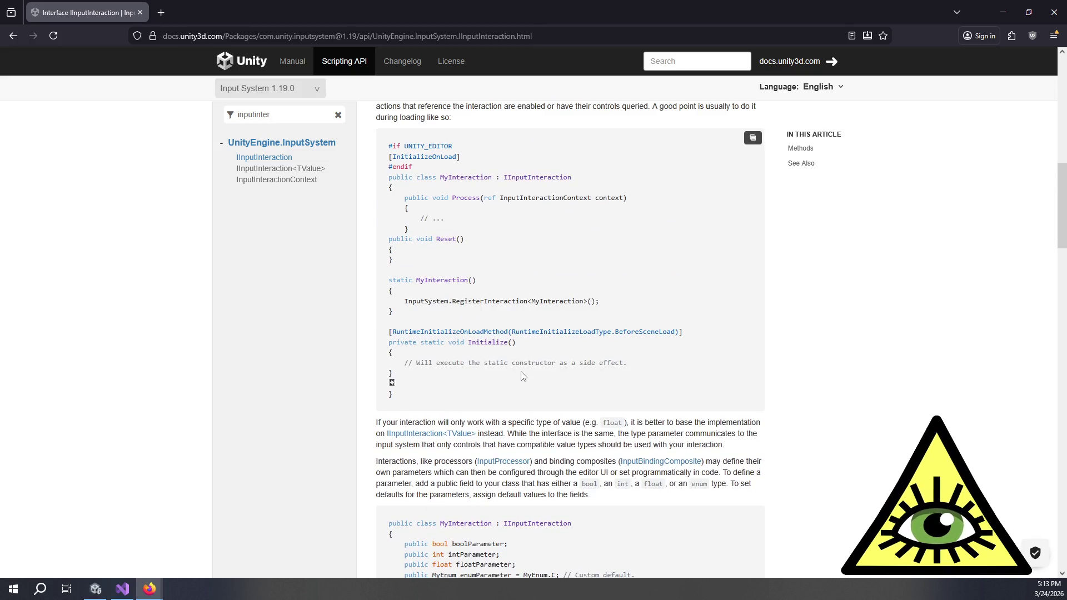
pyautogui.scroll(11, 522, 372)
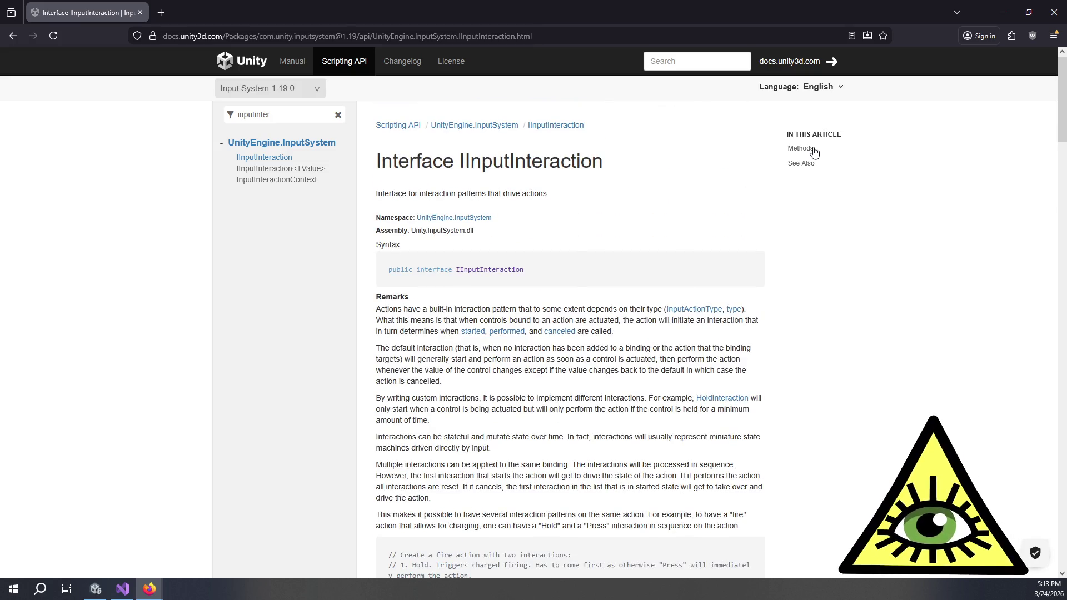
# Jump to Methods and study the Process() example, highlighting 'context' in context.Started().
pyautogui.click(801, 148)
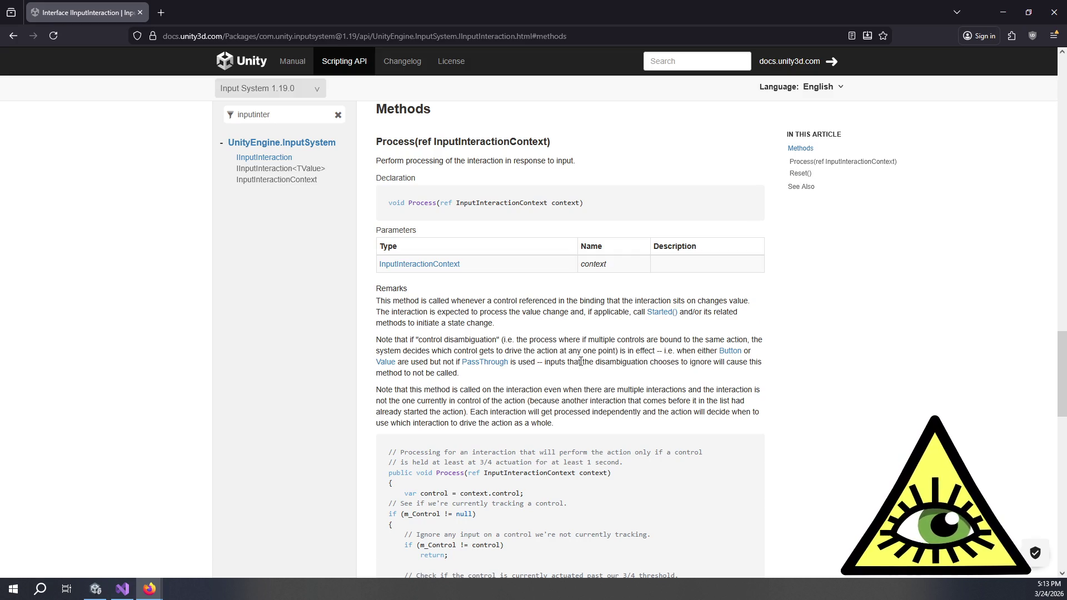
pyautogui.scroll(-10, 526, 284)
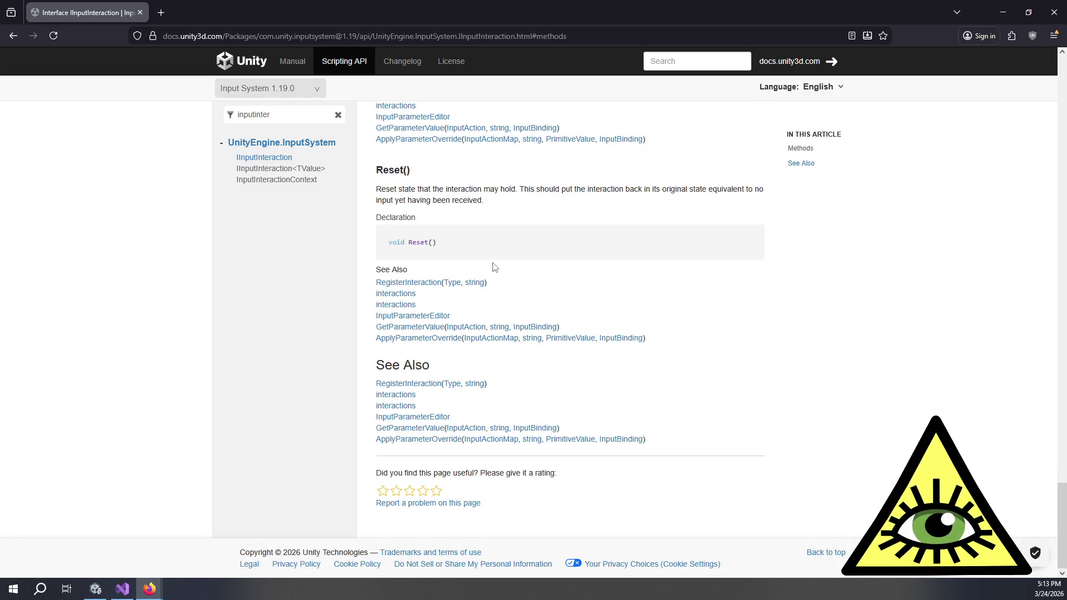
pyautogui.scroll(4, 495, 268)
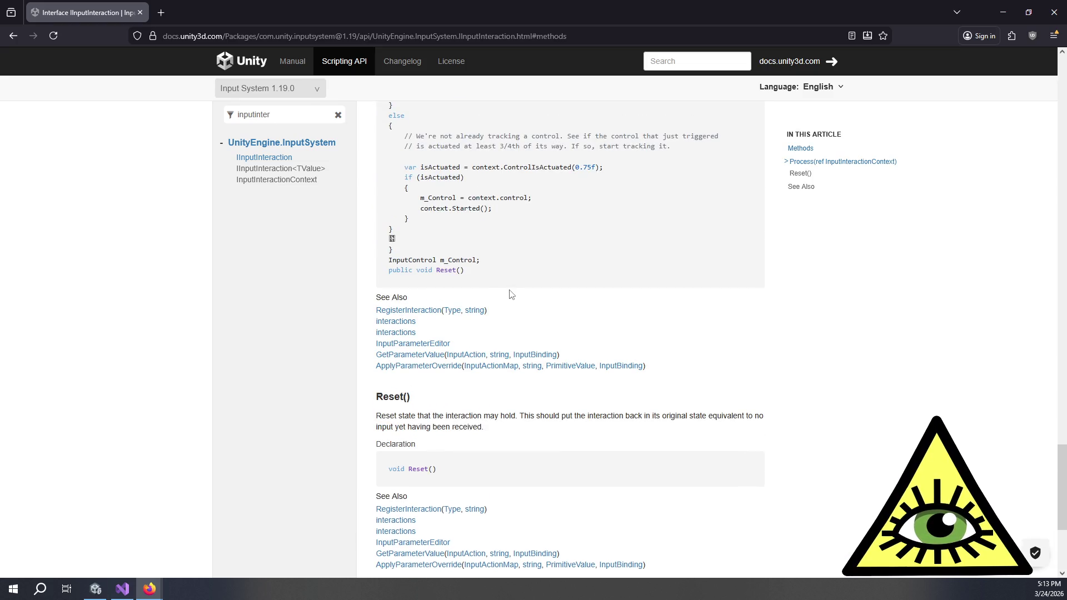
pyautogui.scroll(3, 512, 294)
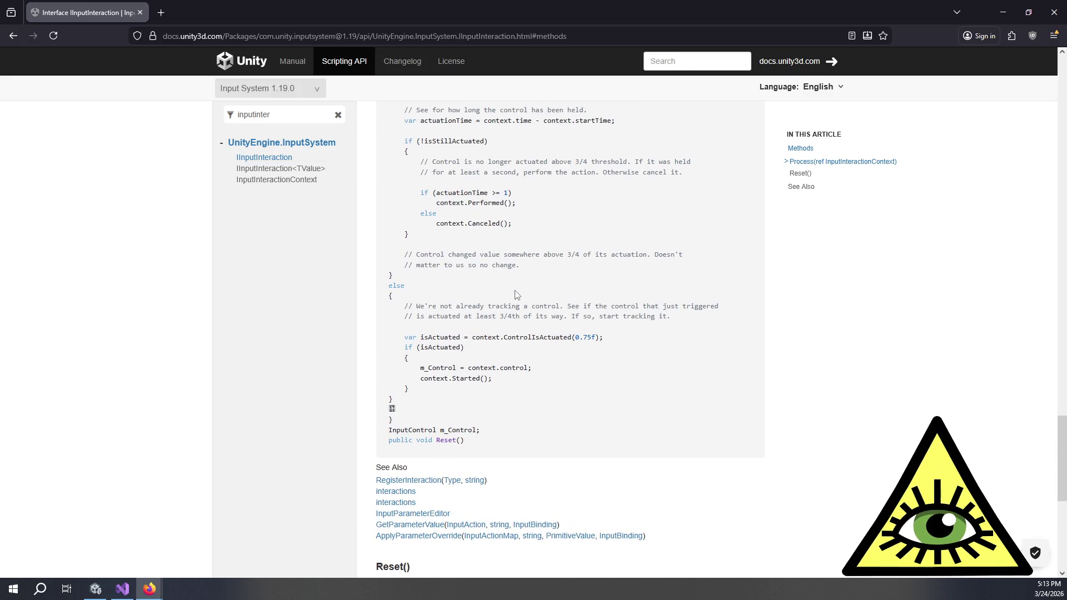
pyautogui.doubleClick(445, 379)
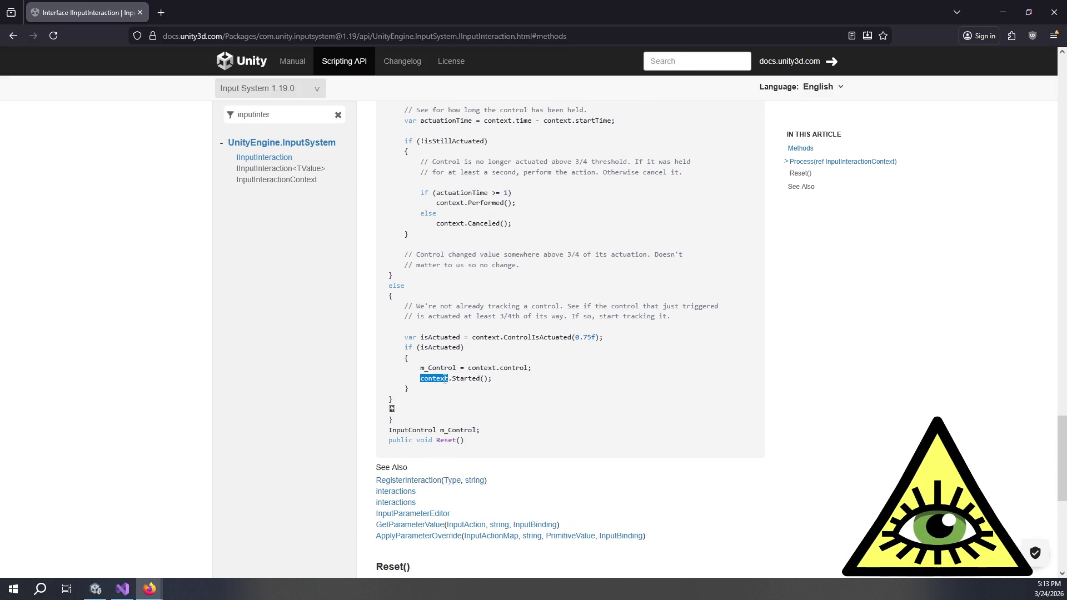
pyautogui.scroll(5, 494, 365)
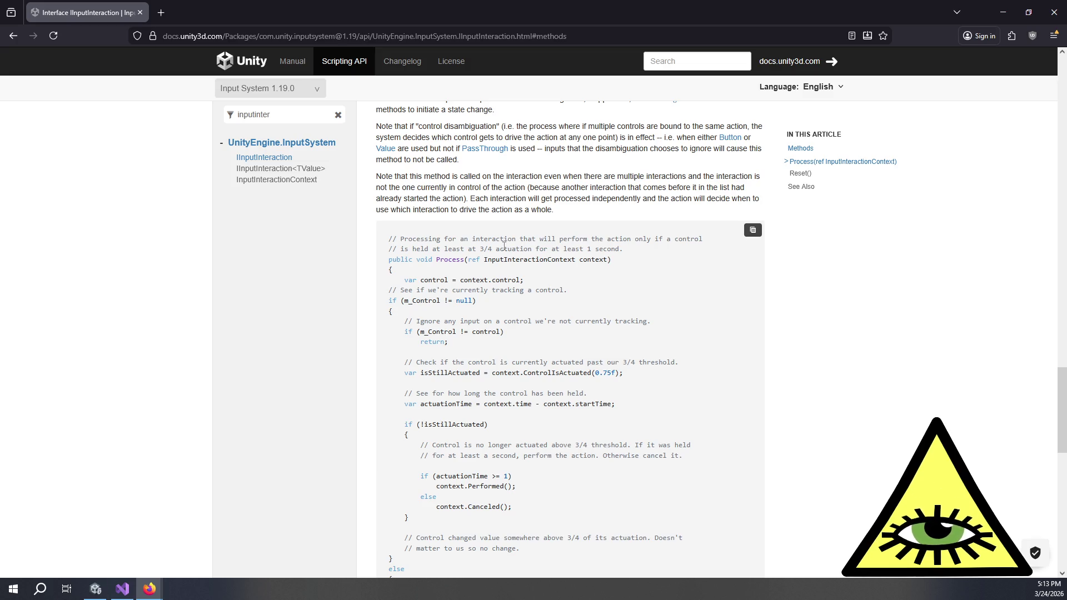
pyautogui.scroll(-2, 492, 277)
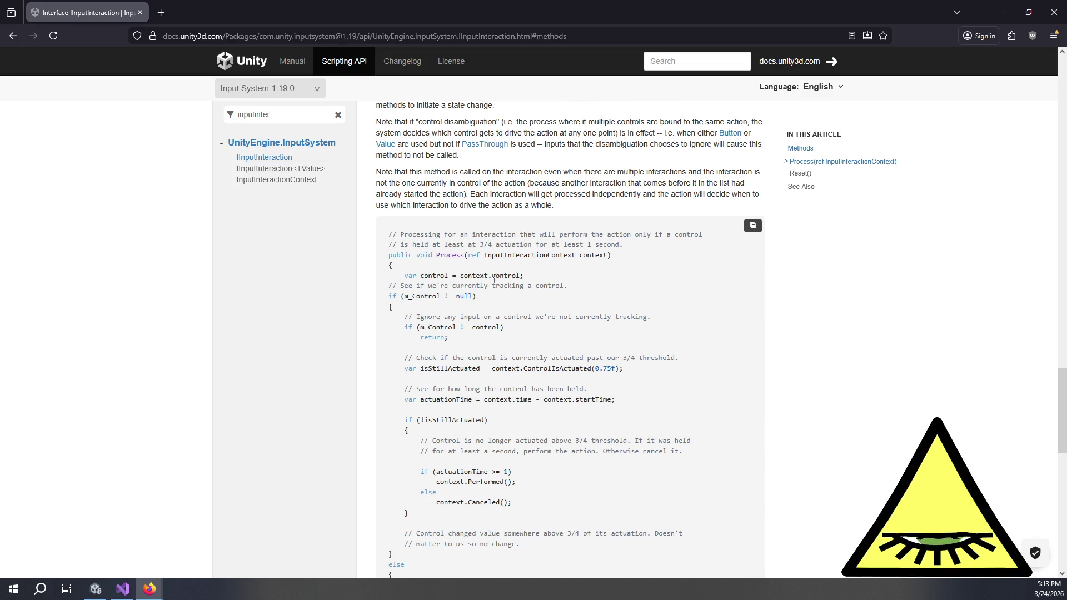
# Glance at the script in Visual Studio, then keep reading further down the page.
pyautogui.click(122, 589)
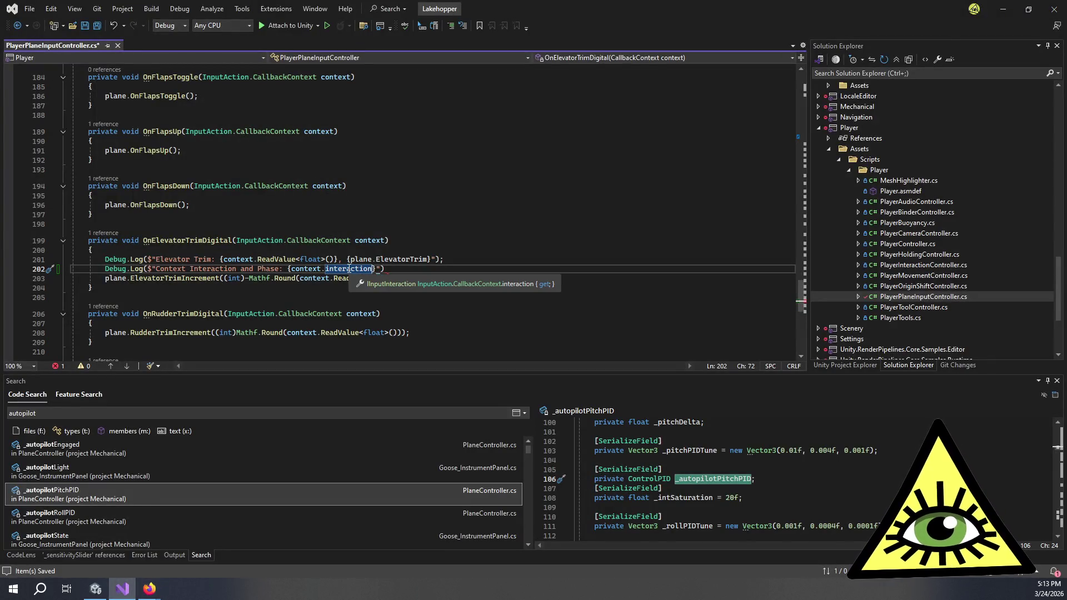
pyautogui.hotkey('alt', 'Tab')
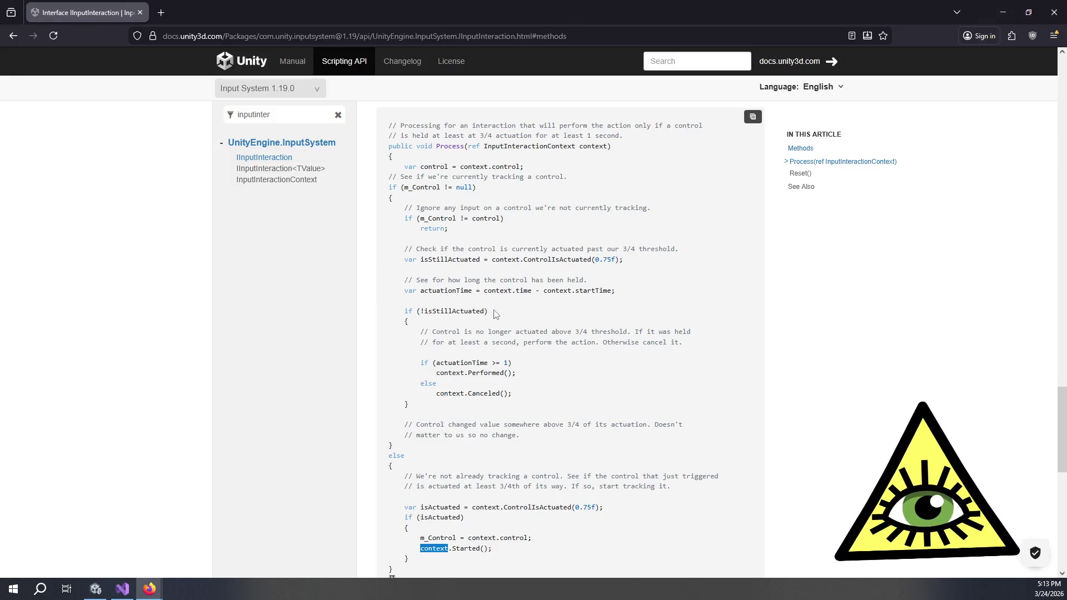
pyautogui.scroll(-3, 453, 303)
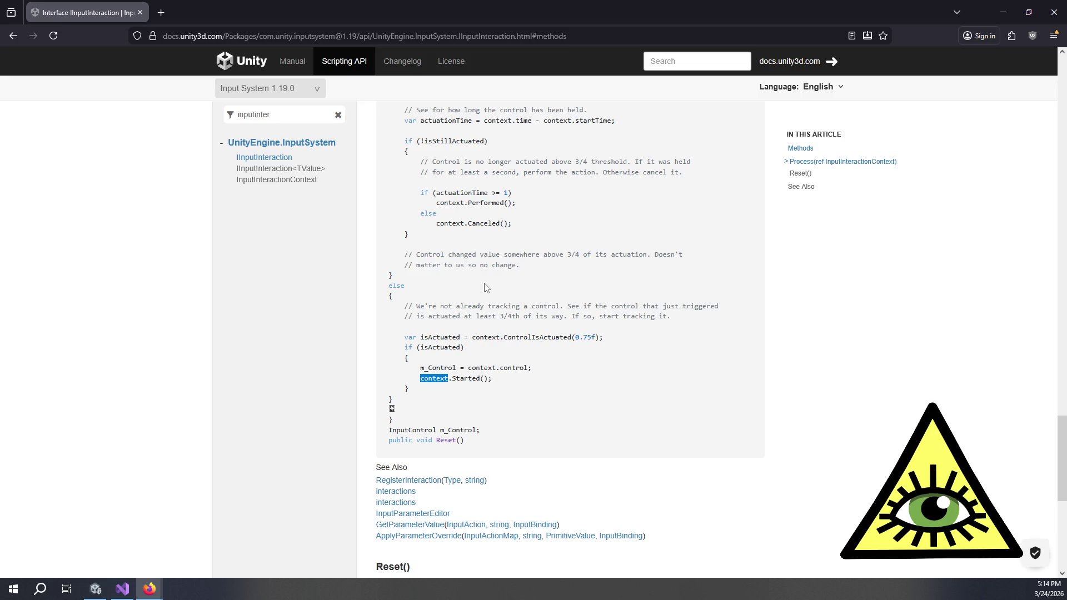
pyautogui.scroll(-2, 486, 287)
# Filter the documentation tree to 'intera' and open the HoldInteraction class page.
pyautogui.click(262, 115)
pyautogui.hotkey('ctrl', 'a')
pyautogui.write('intera')
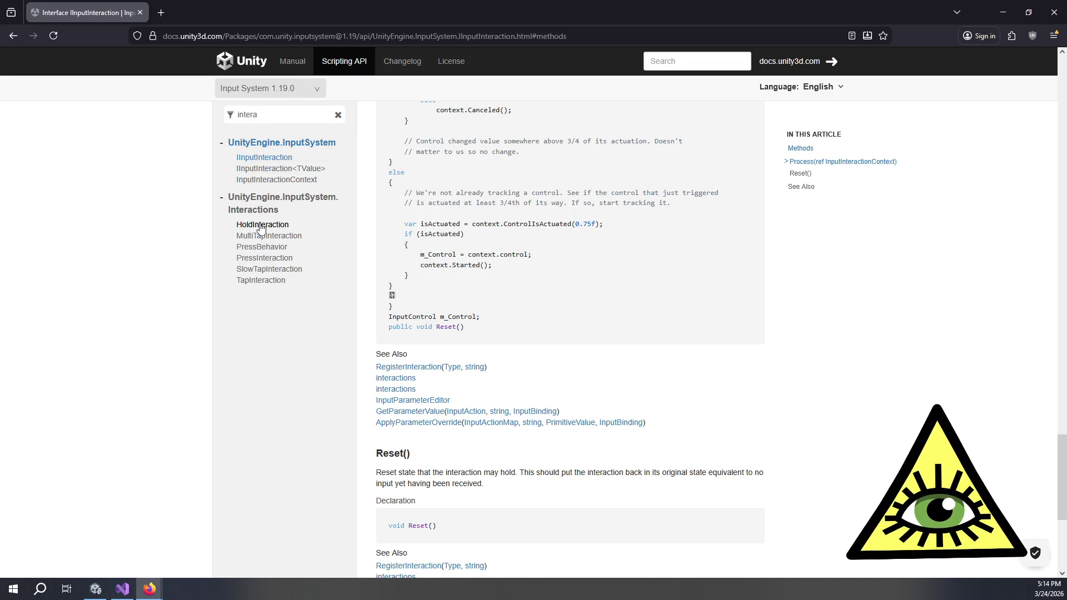
pyautogui.click(262, 224)
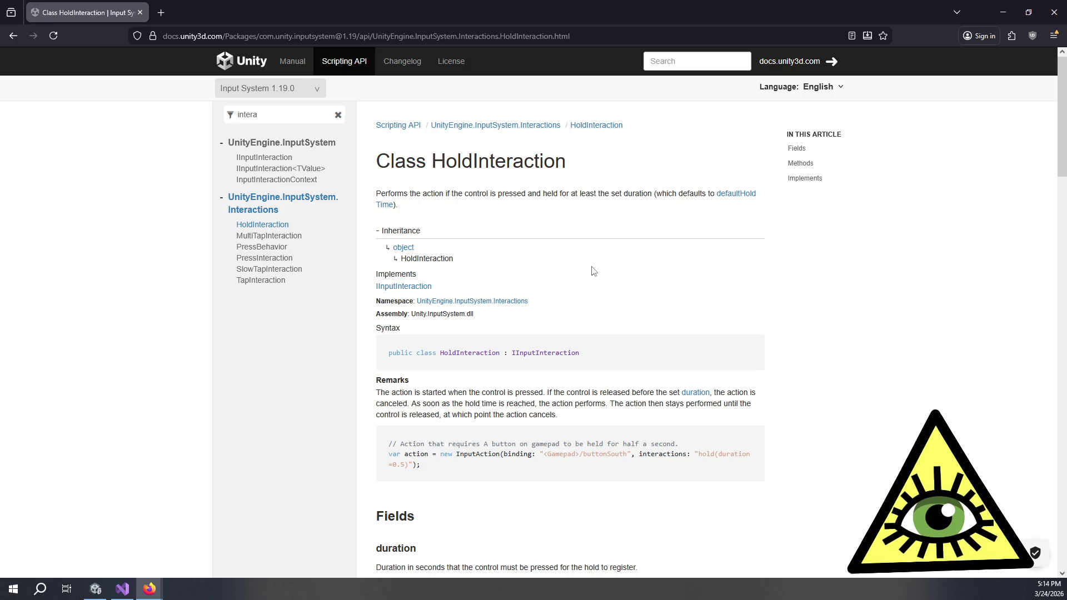
pyautogui.scroll(-2, 594, 272)
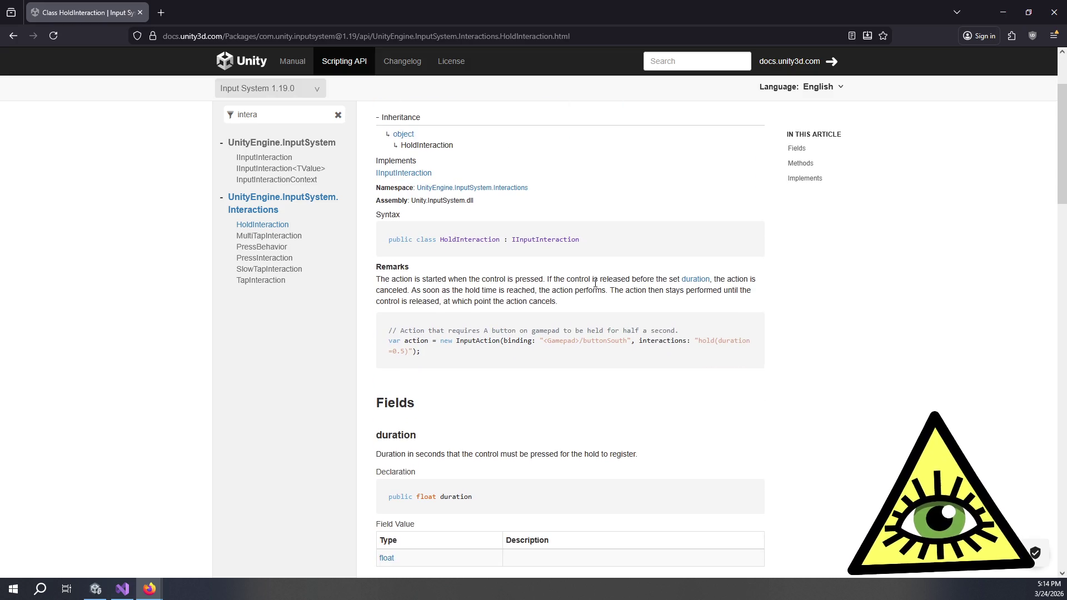
pyautogui.scroll(-1, 589, 321)
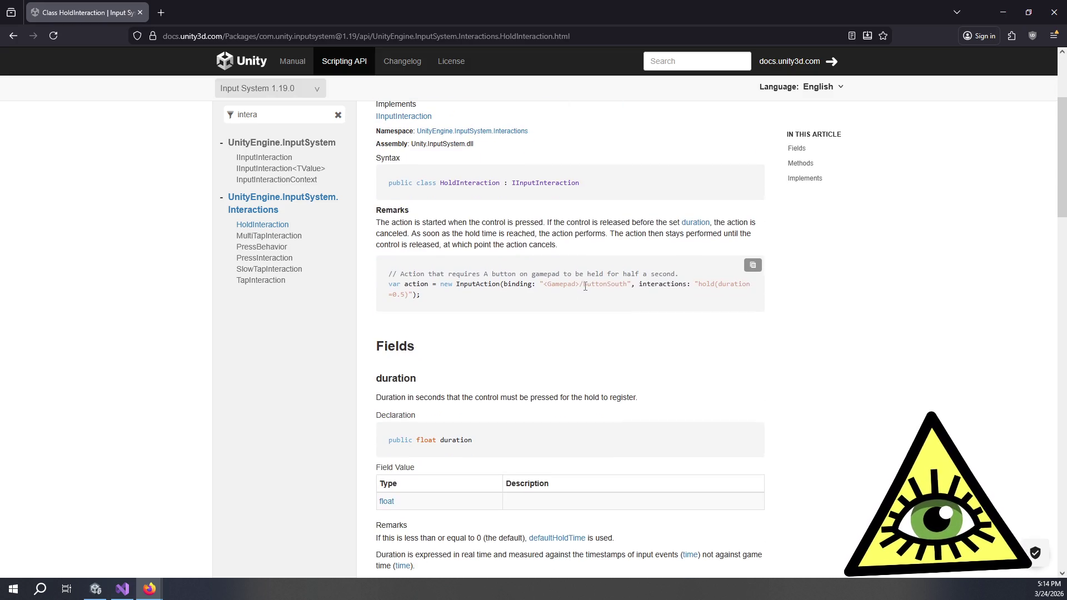
pyautogui.scroll(-2, 603, 324)
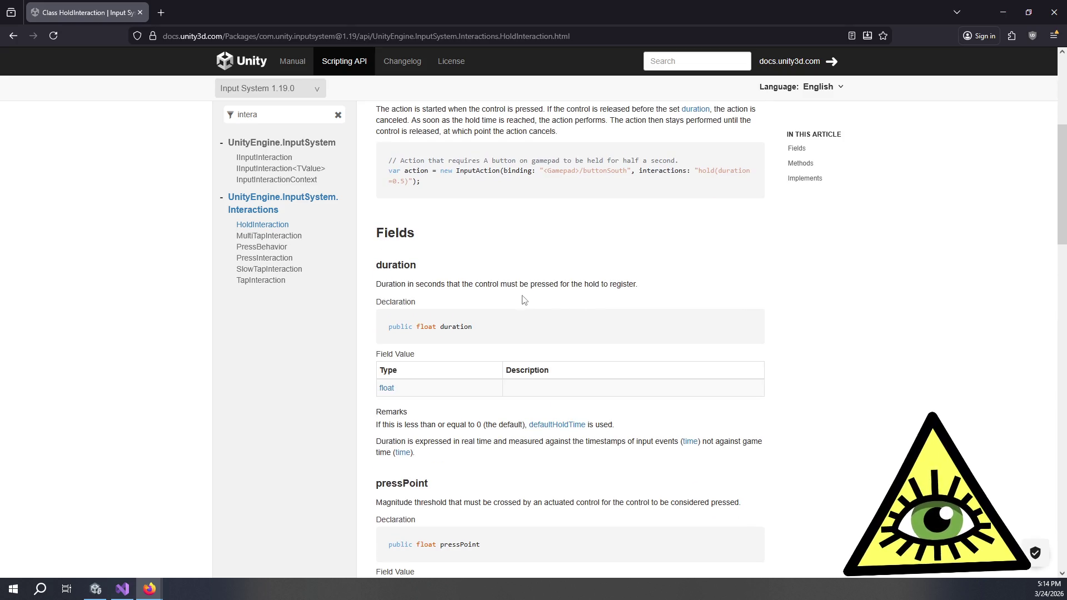
# Open IInputInteraction in a new tab and view its Methods section.
pyautogui.middleClick(264, 157)
pyautogui.hotkey('ctrl', 'Tab')
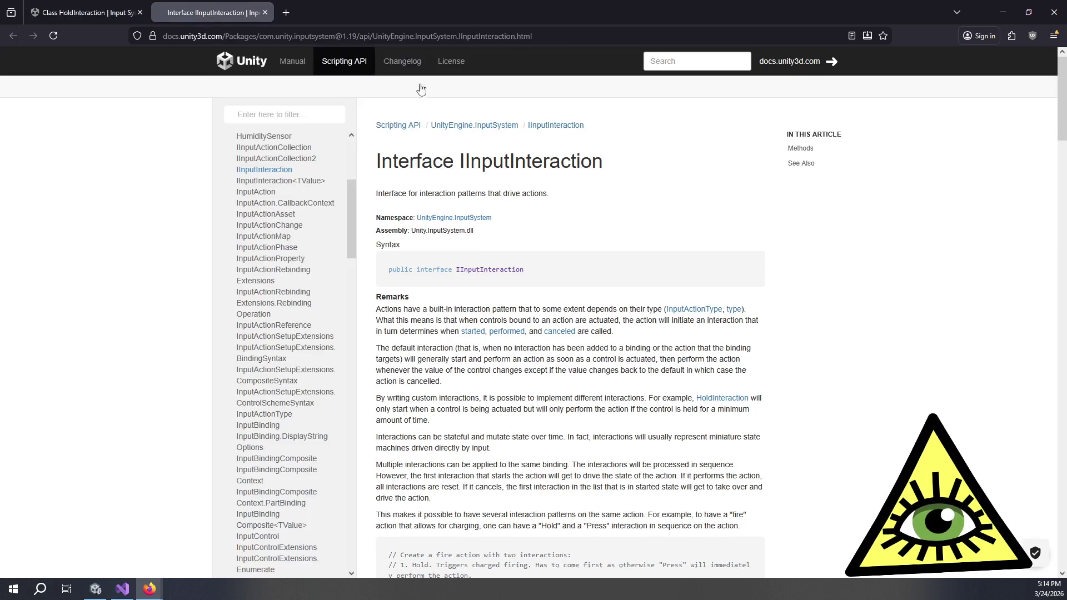
pyautogui.click(800, 148)
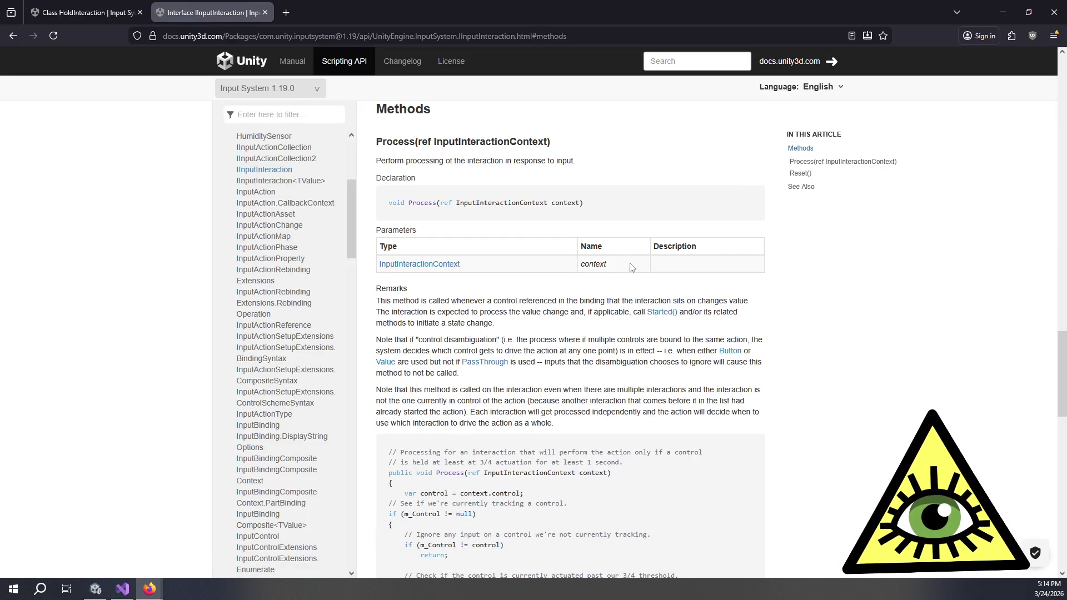
pyautogui.scroll(-15, 631, 267)
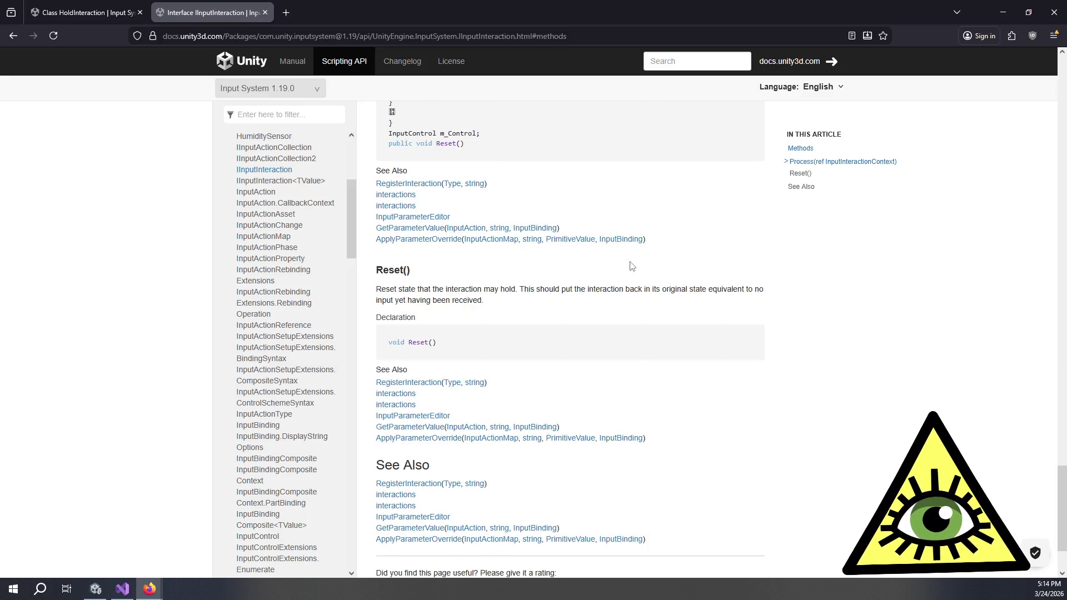
# Return to the HoldInteraction page and scroll through its fields.
pyautogui.click(146, 7)
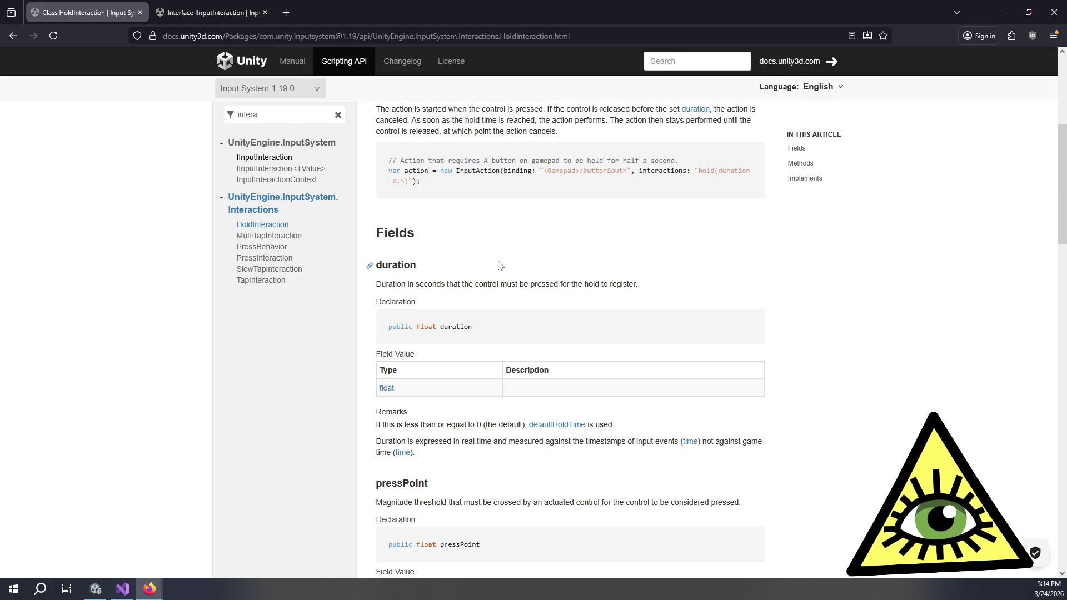
pyautogui.click(277, 225)
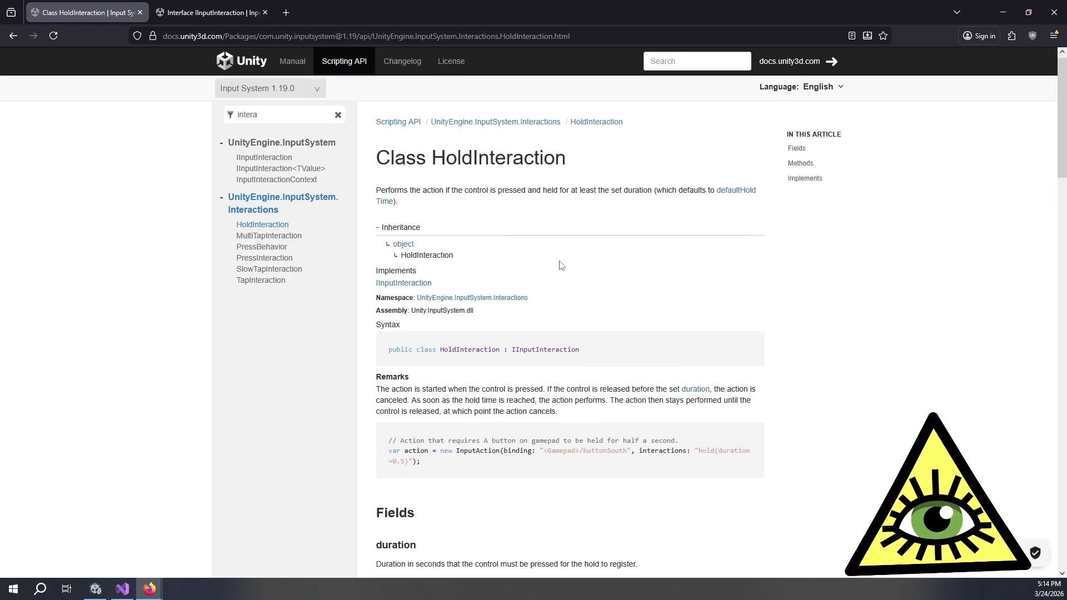
pyautogui.scroll(-5, 559, 262)
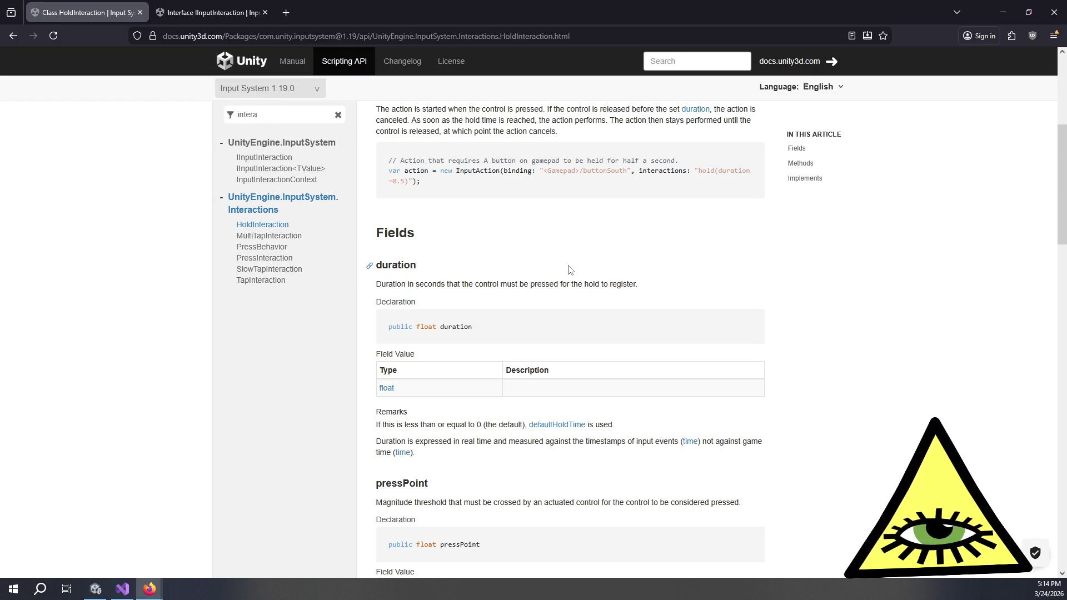
pyautogui.scroll(2, 666, 284)
pyautogui.scroll(-4, 670, 288)
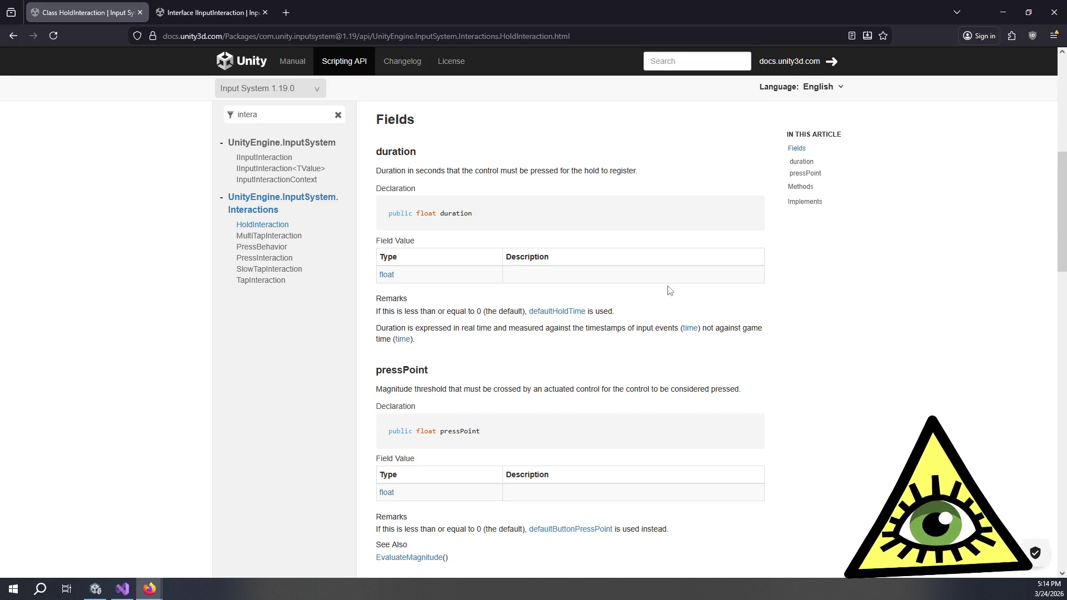
# Read HoldInteraction's Process method, highlighting its summary and remarks text.
pyautogui.click(808, 190)
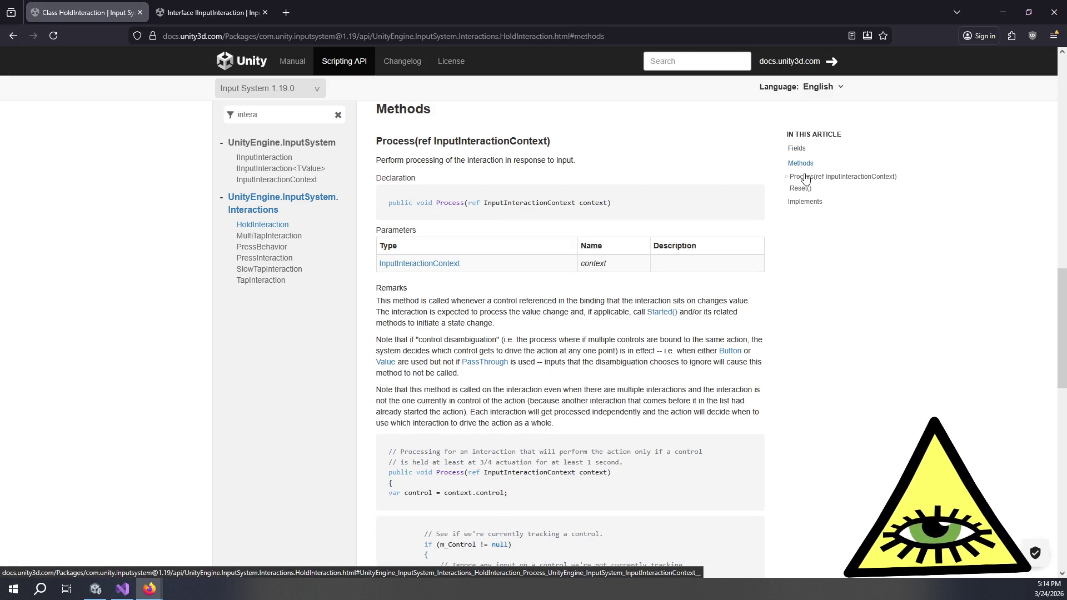
pyautogui.click(806, 178)
pyautogui.moveTo(396, 125)
pyautogui.mouseDown()
pyautogui.moveTo(585, 129)
pyautogui.moveTo(562, 126)
pyautogui.mouseUp()
pyautogui.click(512, 182)
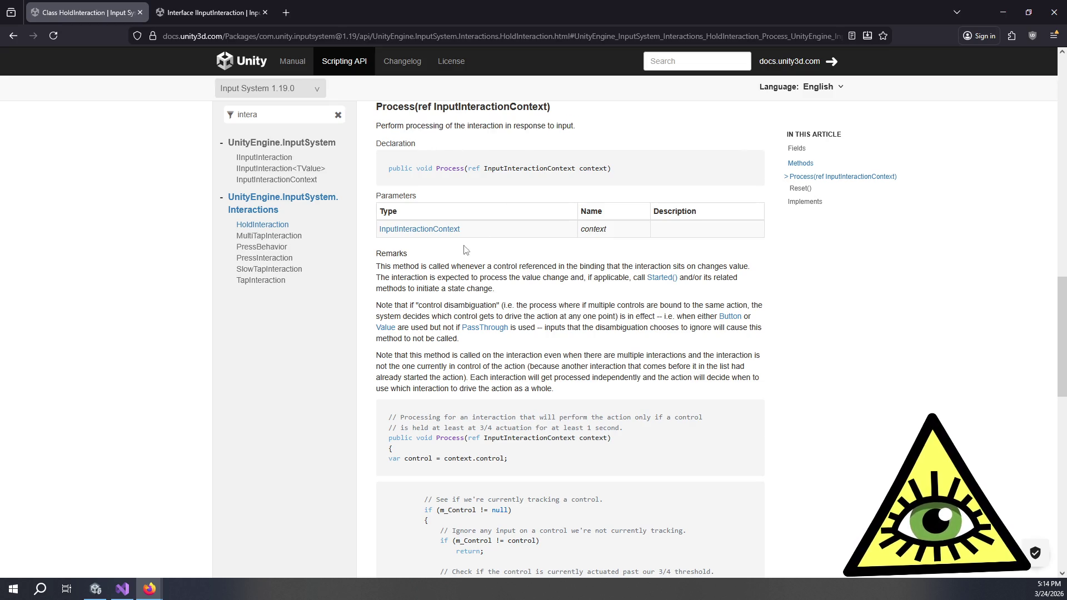
pyautogui.moveTo(393, 266); pyautogui.dragTo(459, 288)
pyautogui.click(798, 150)
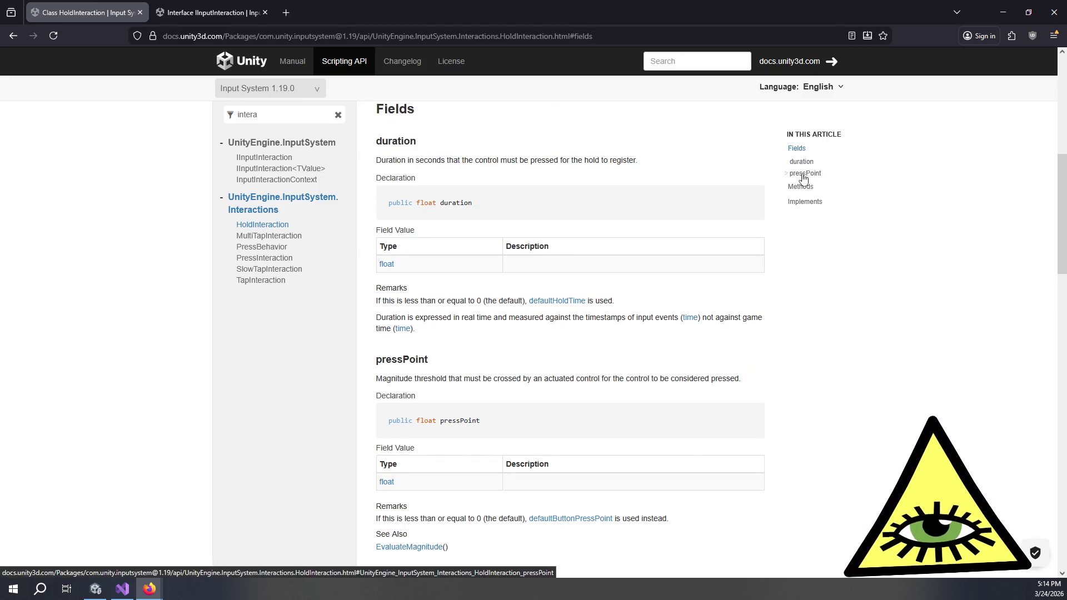
pyautogui.hotkey('alt', 'Tab')
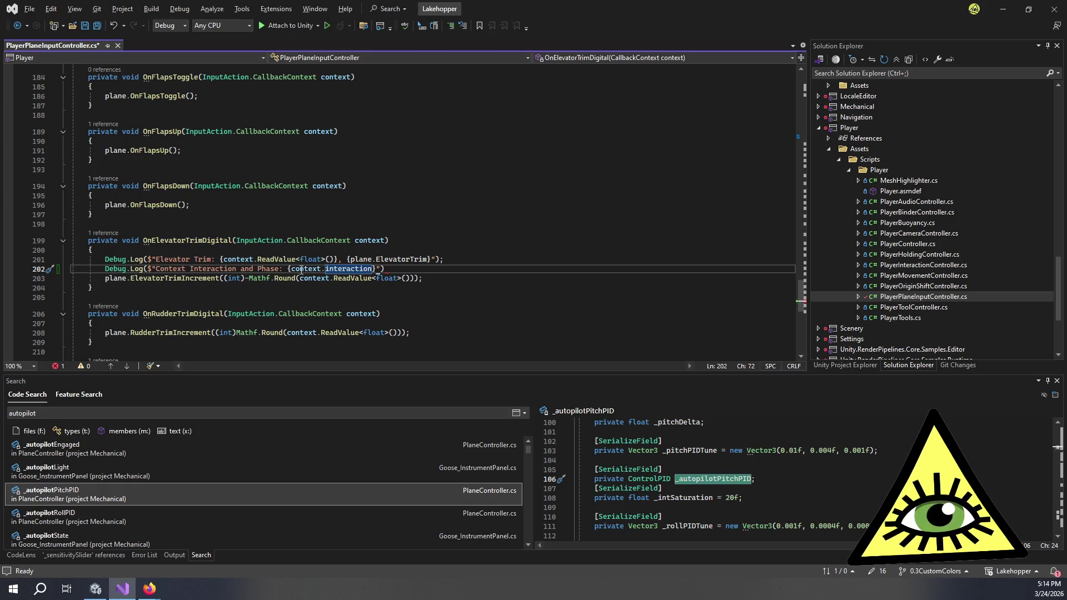
# Wrap context.interaction in typeof() in the line 202 debug log.
pyautogui.hotkey('ctrl', 'Left')
pyautogui.hotkey('ctrl', 'Left')
pyautogui.hotkey('ctrl', 'Left')
pyautogui.write('typeof(')
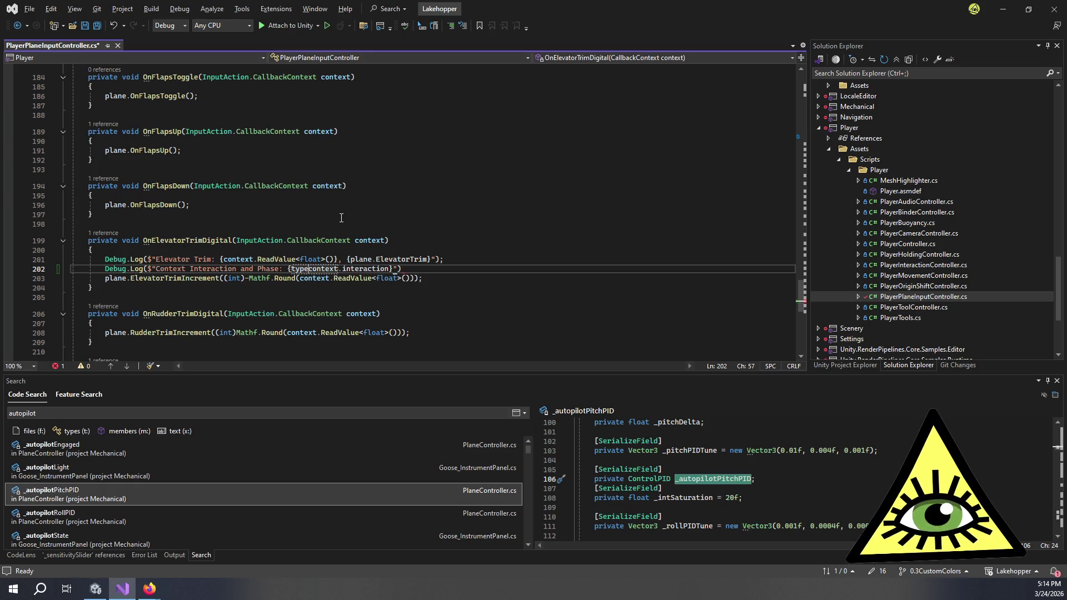
pyautogui.hotkey('ctrl', 'Right')
pyautogui.hotkey('ctrl', 'Right')
pyautogui.hotkey('ctrl', 'shift', 'Right')
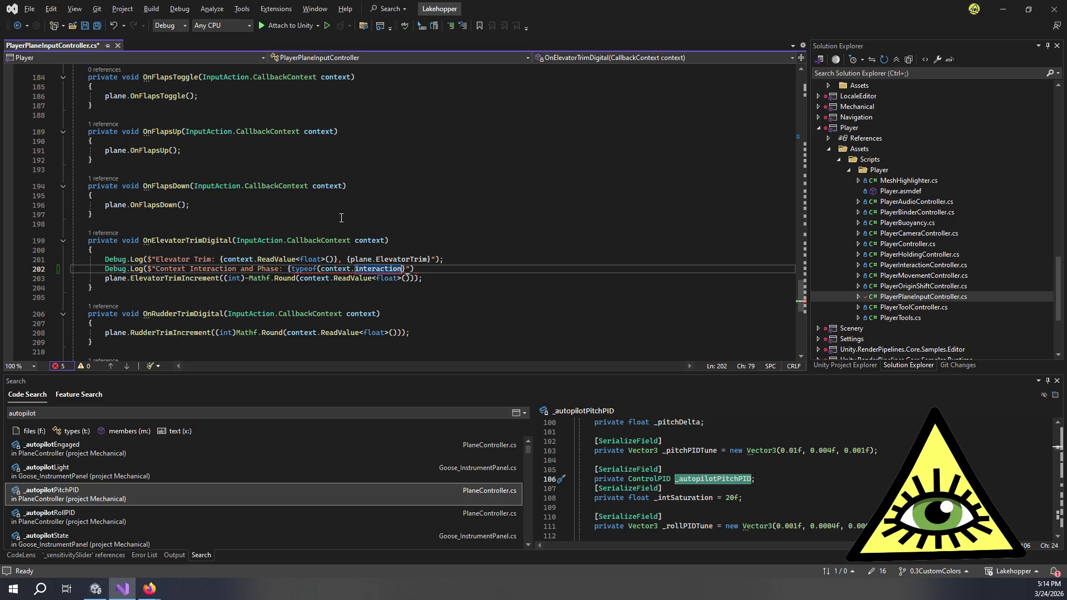
pyautogui.press('Right')
pyautogui.write(')')
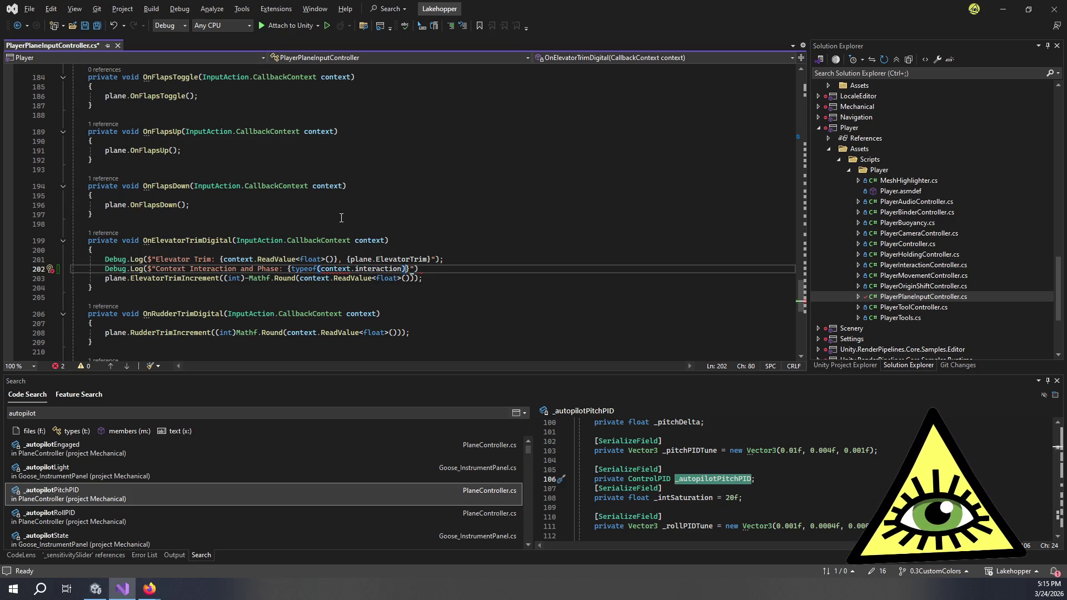
# Try extra parentheses around context.interaction, undo them, and insert a new blank line.
pyautogui.moveTo(328, 272)
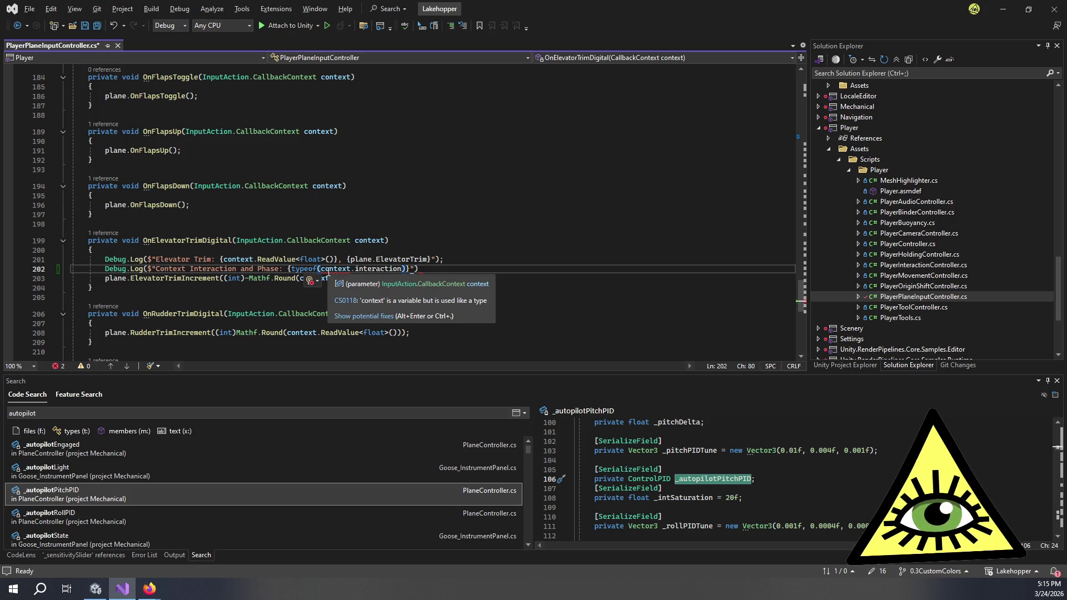
pyautogui.click(328, 271)
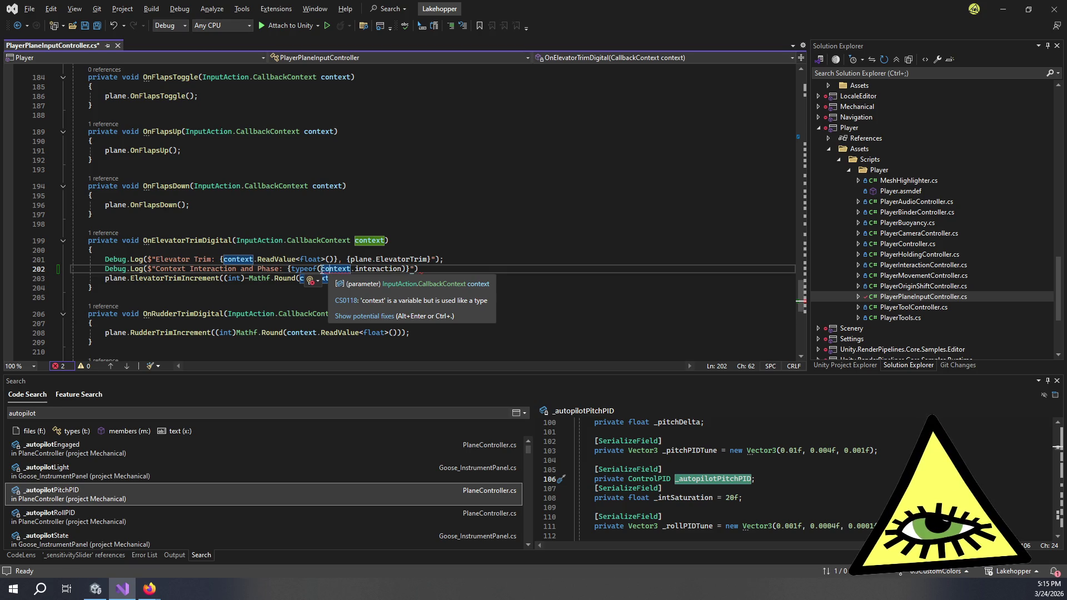
pyautogui.click(321, 271)
pyautogui.write('(')
pyautogui.hotkey('ctrl', 'Right')
pyautogui.hotkey('ctrl', 'Right')
pyautogui.hotkey('ctrl', 'Right')
pyautogui.write(')')
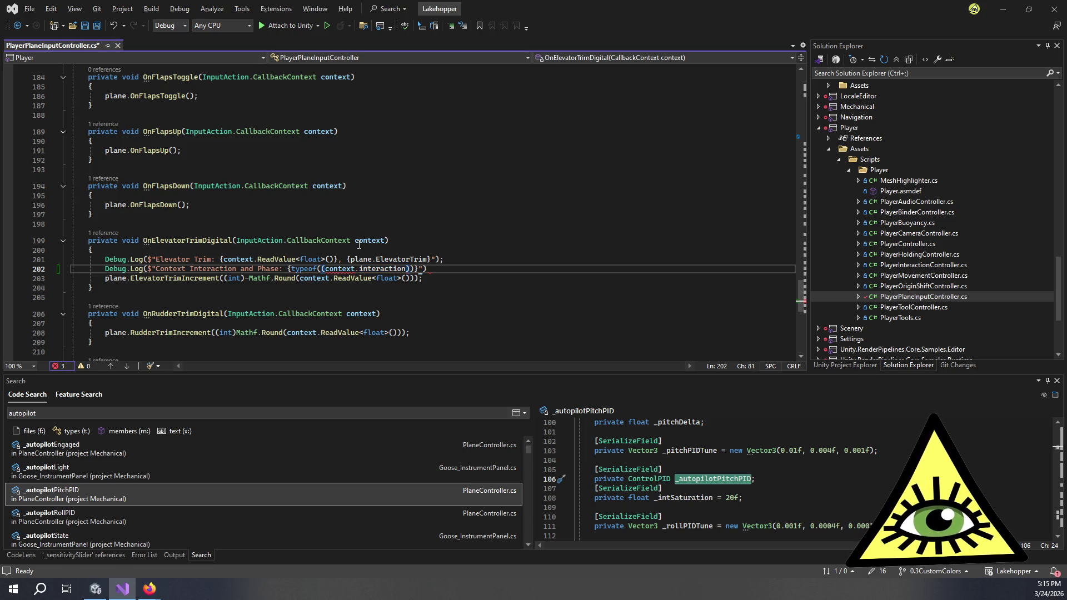
pyautogui.hotkey('ctrl', 'z')
pyautogui.hotkey('ctrl', 'z')
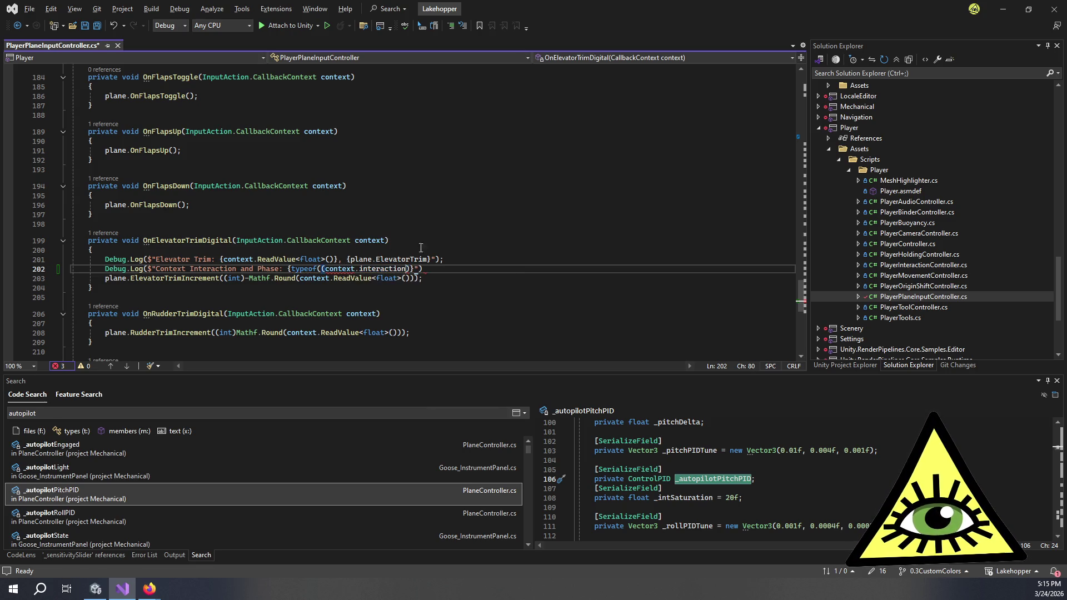
pyautogui.click(405, 269)
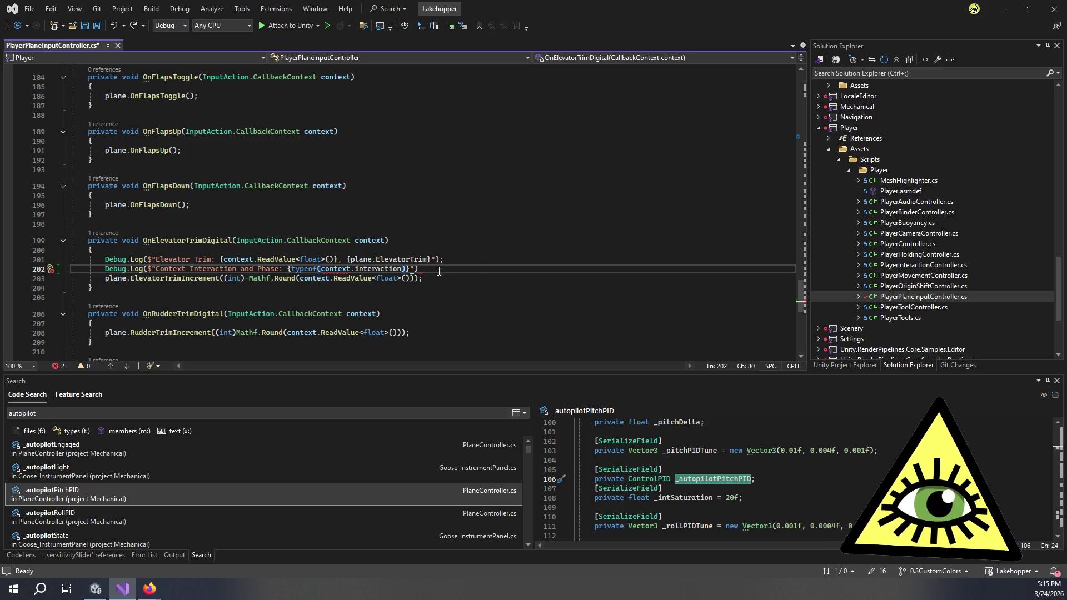
pyautogui.hotkey('ctrl', 'Return')
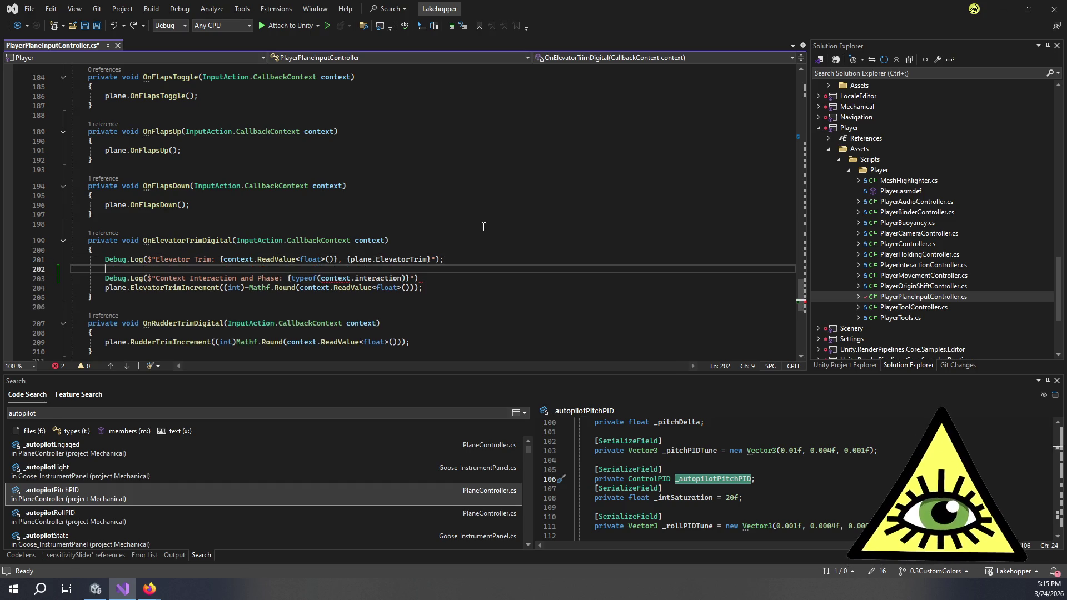
# Declare 'IInputInteraction interaction = context.interaction;' and make the log use typeof(interaction).
pyautogui.write('IInputI')
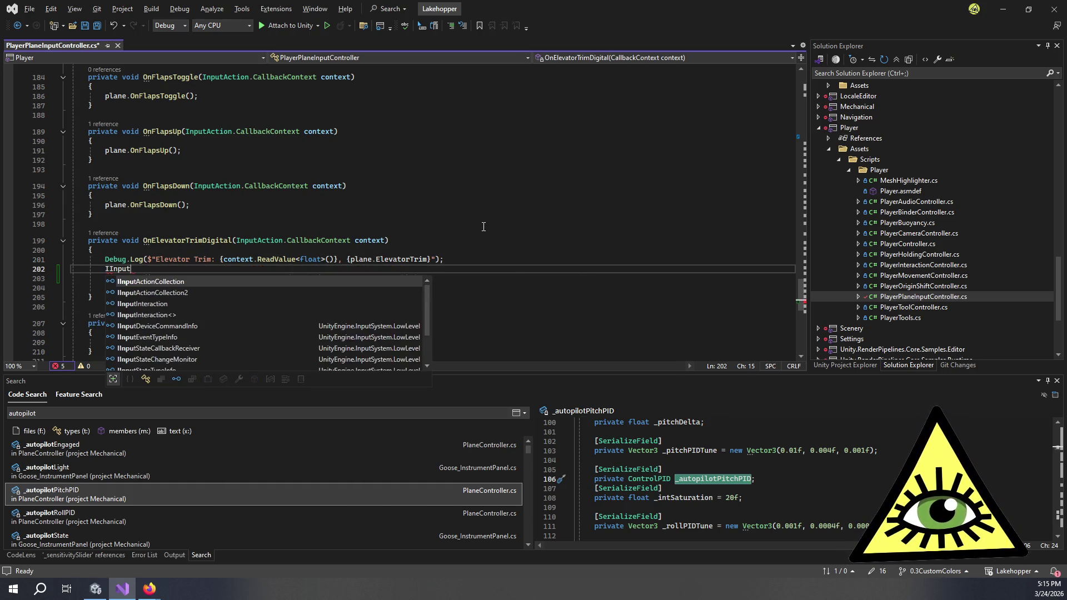
pyautogui.press('Tab')
pyautogui.write('i')
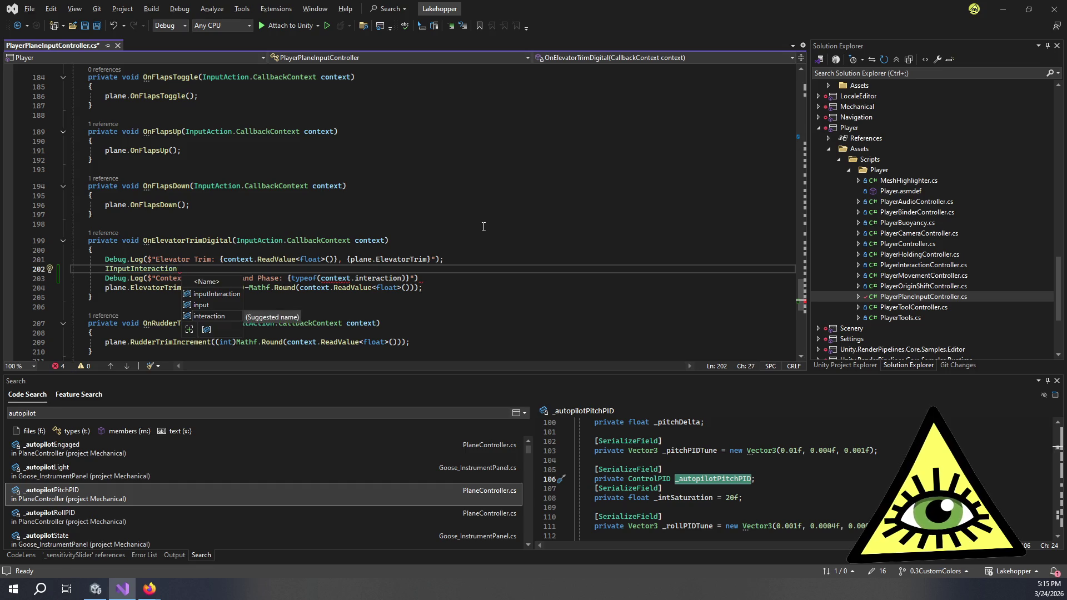
pyautogui.write('nteraction = ')
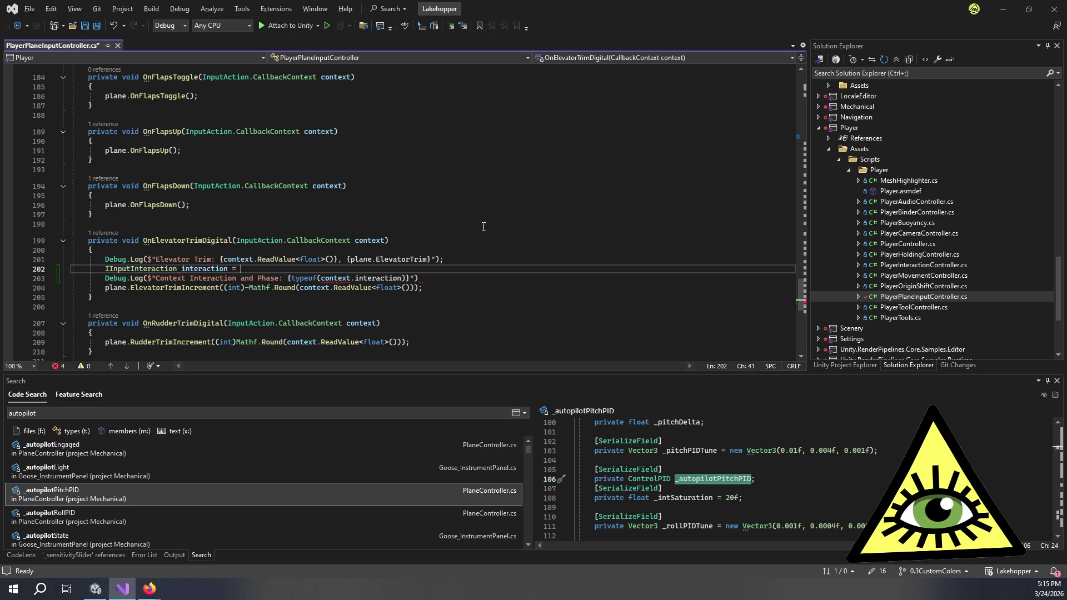
pyautogui.write('context.interaction;')
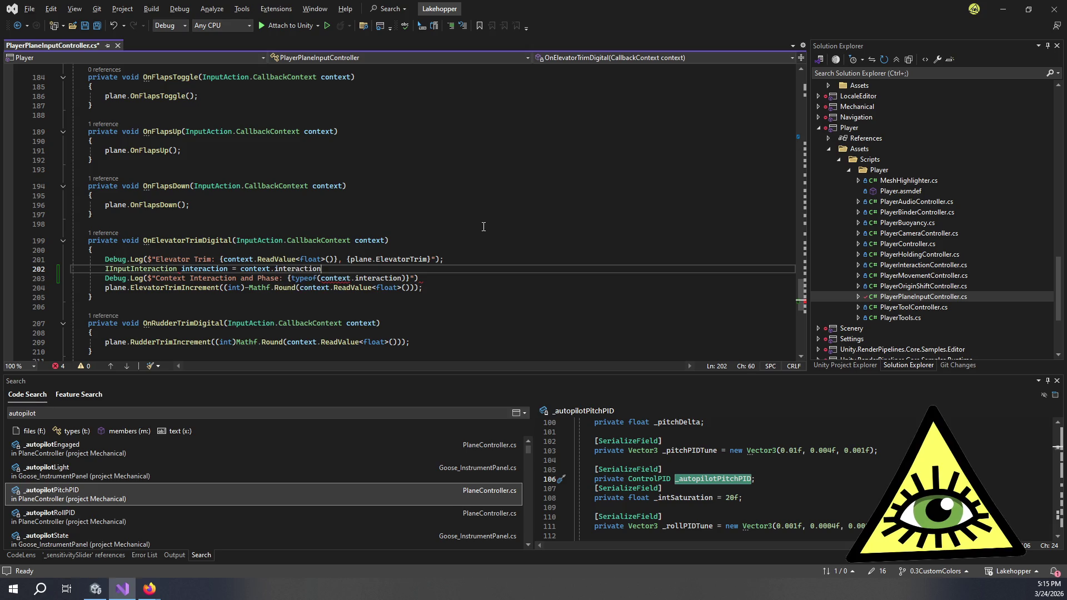
pyautogui.click(355, 278)
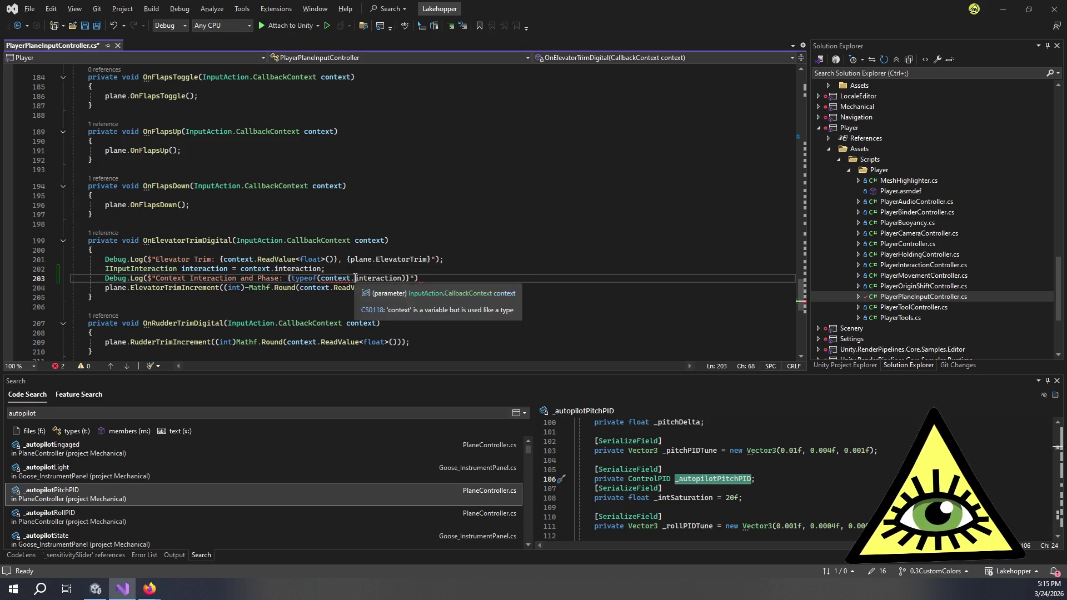
pyautogui.press('BackSpace')
pyautogui.press('BackSpace')
pyautogui.press('BackSpace')
pyautogui.write('co')
pyautogui.press('BackSpace')
pyautogui.press('BackSpace')
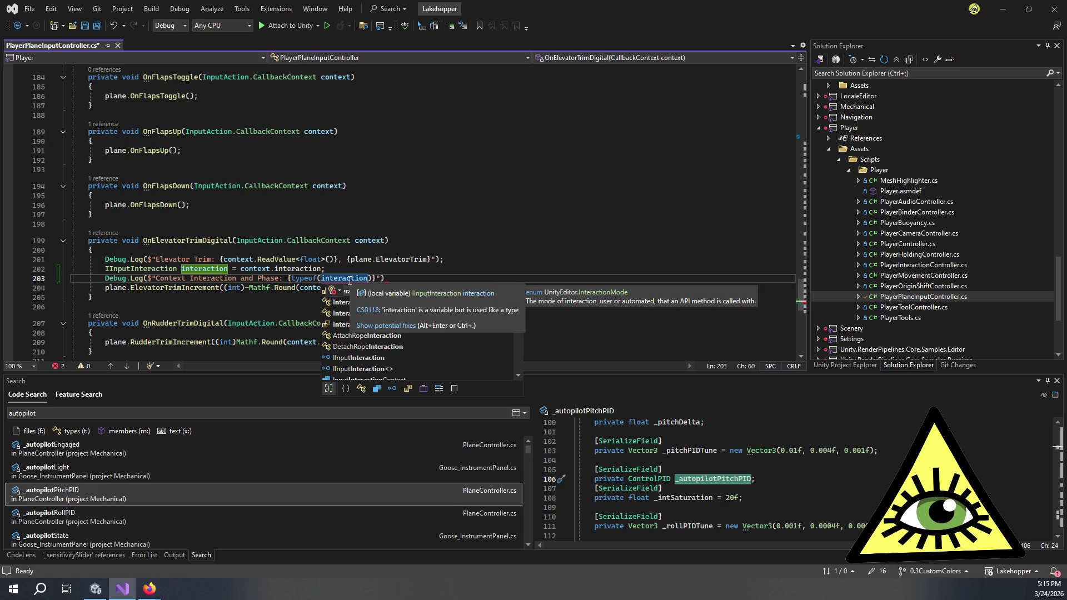
# Try appending .ToString to typeof(interaction), remove it, and delete the declaration line.
pyautogui.click(371, 278)
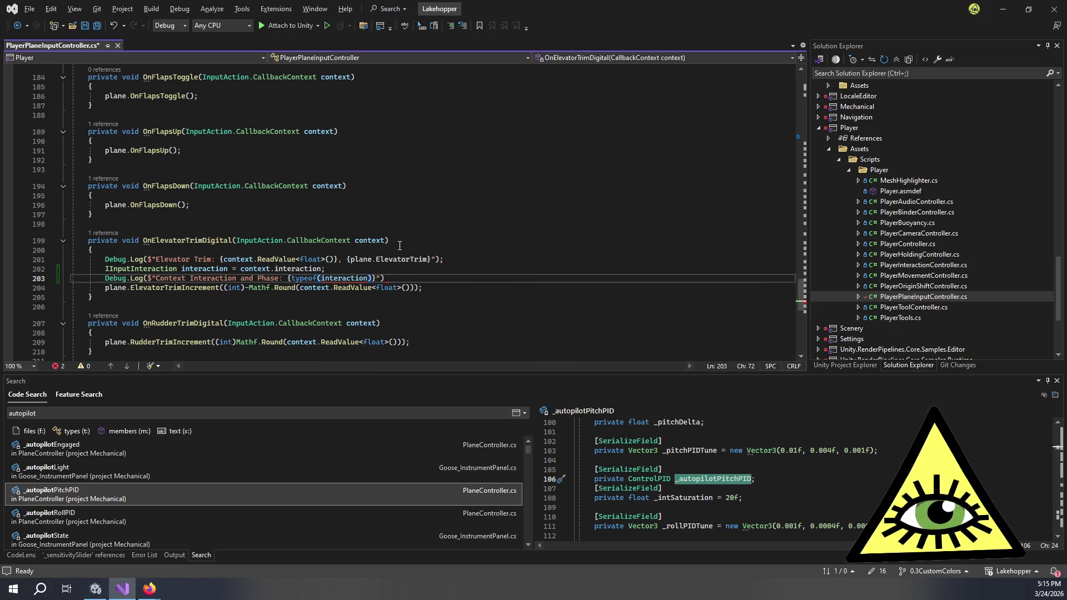
pyautogui.write('.ToString(')
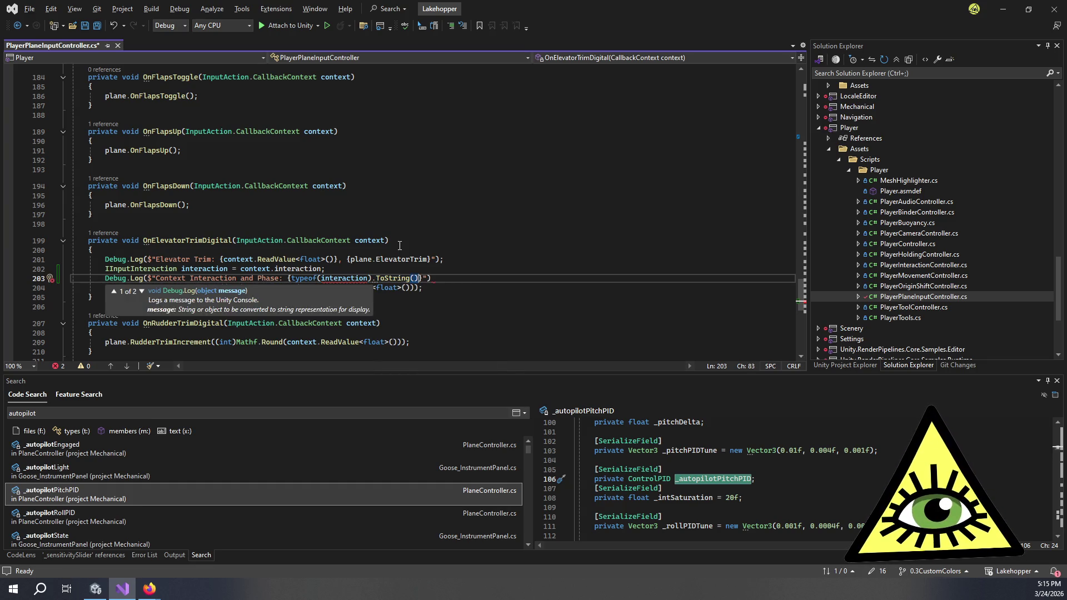
pyautogui.hotkey('ctrl', 'BackSpace')
pyautogui.press('BackSpace')
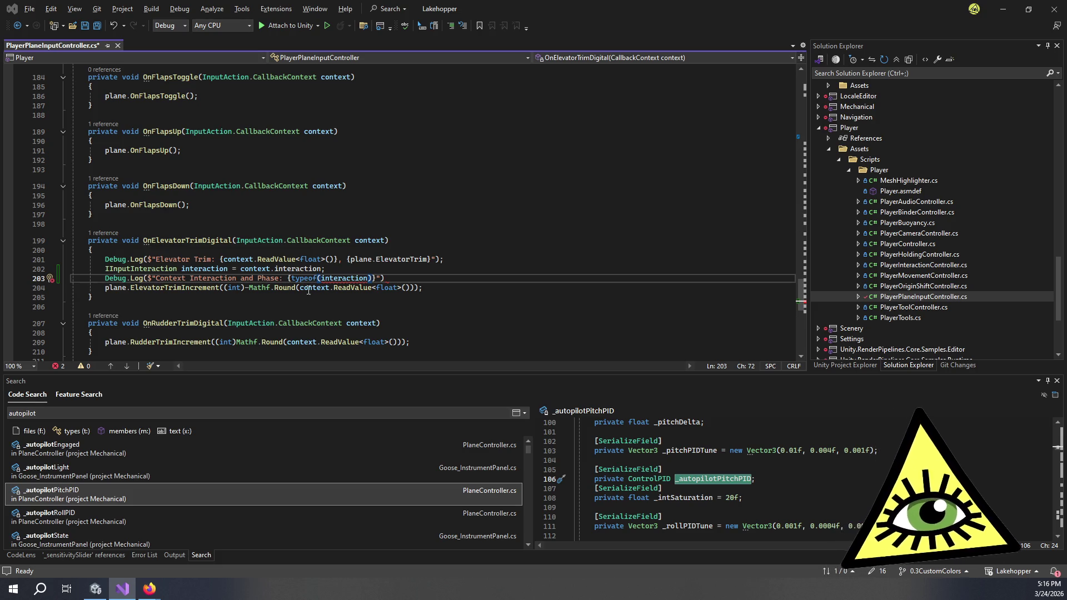
pyautogui.moveTo(327, 269); pyautogui.dragTo(106, 269)
pyautogui.press('Delete')
pyautogui.press('Delete')
pyautogui.click(325, 269)
pyautogui.press('Left')
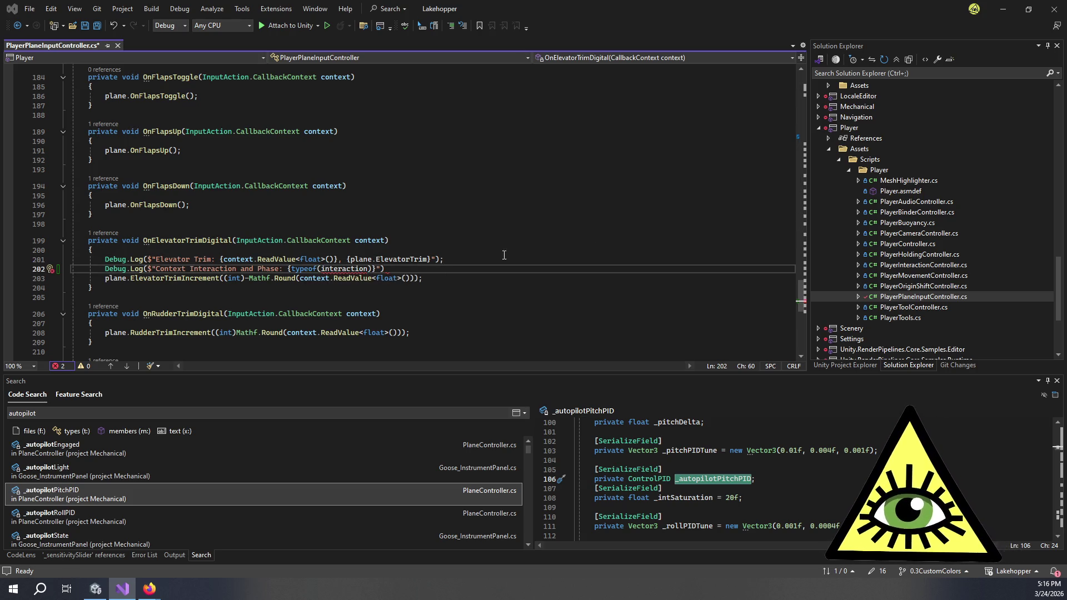
# Replace typeof(interaction) with context.interaction.GetType() in the log.
pyautogui.moveTo(334, 277)
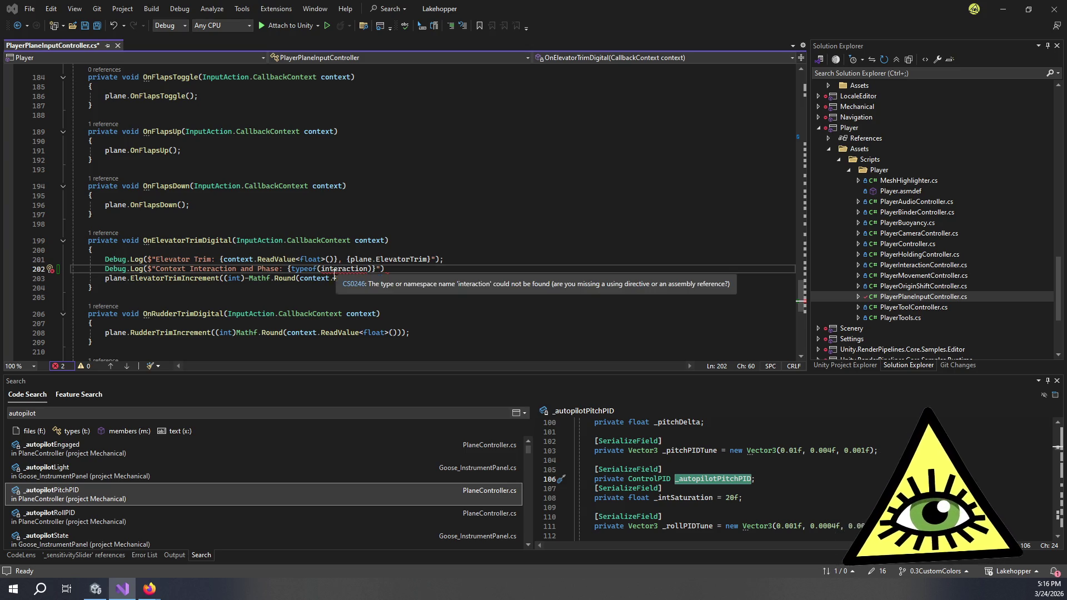
pyautogui.press('Delete')
pyautogui.write('I')
pyautogui.press('BackSpace')
pyautogui.press('BackSpace')
pyautogui.press('BackSpace')
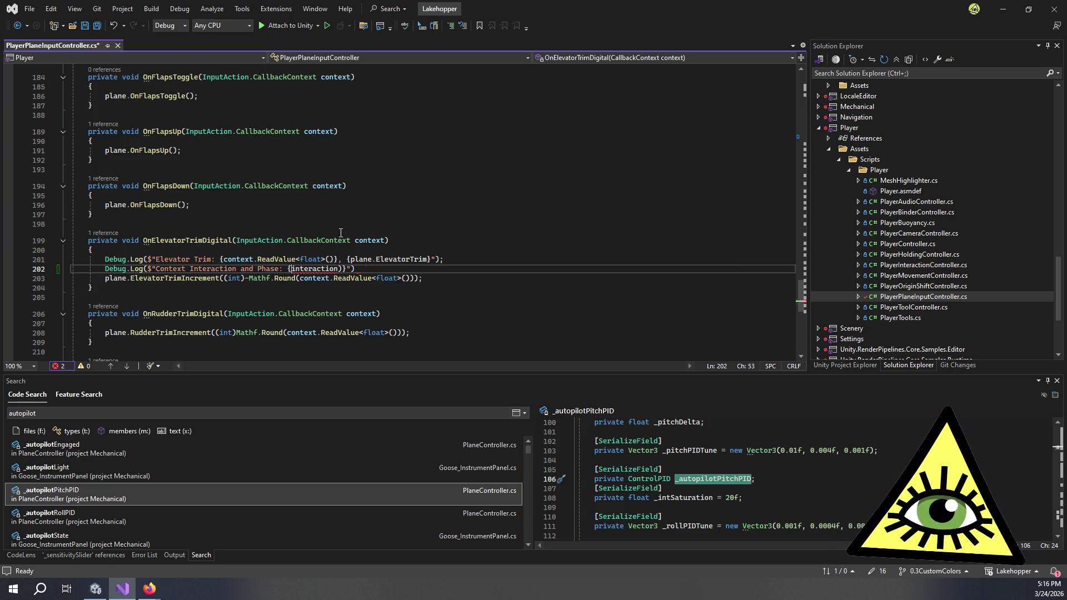
pyautogui.hotkey('ctrl', 'Left')
pyautogui.write('context.')
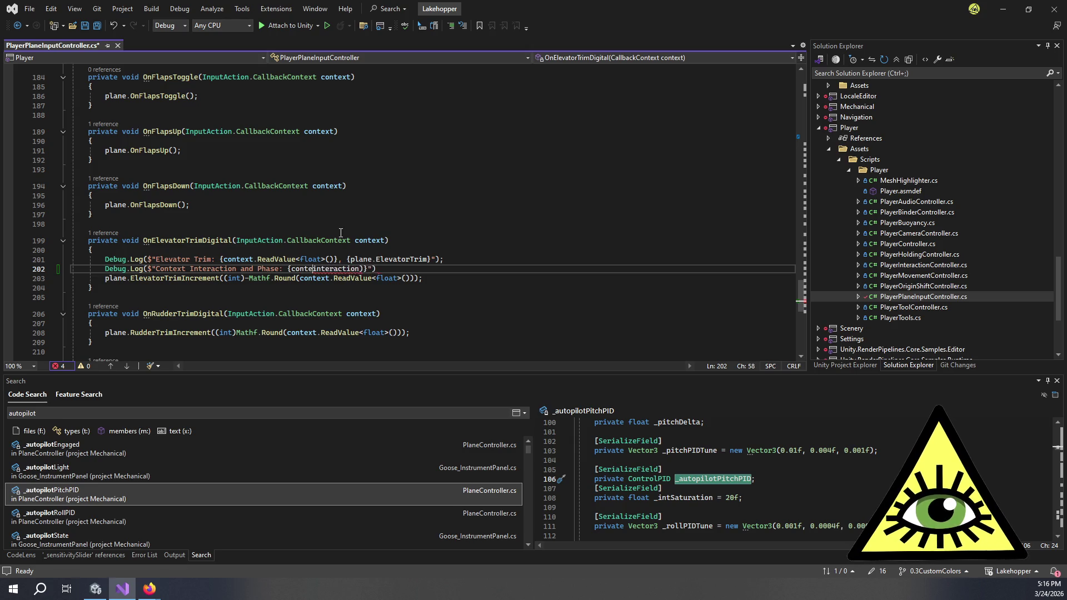
pyautogui.hotkey('ctrl', 'Right')
pyautogui.write('.GetType()')
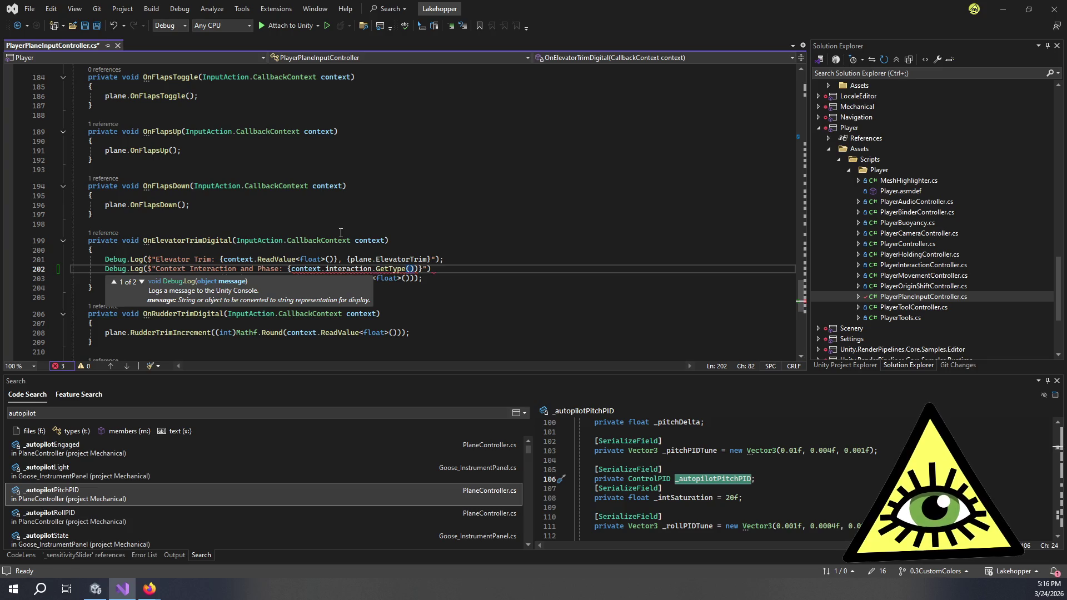
# Append {context.phase} to the log string and save the script.
pyautogui.click(439, 268)
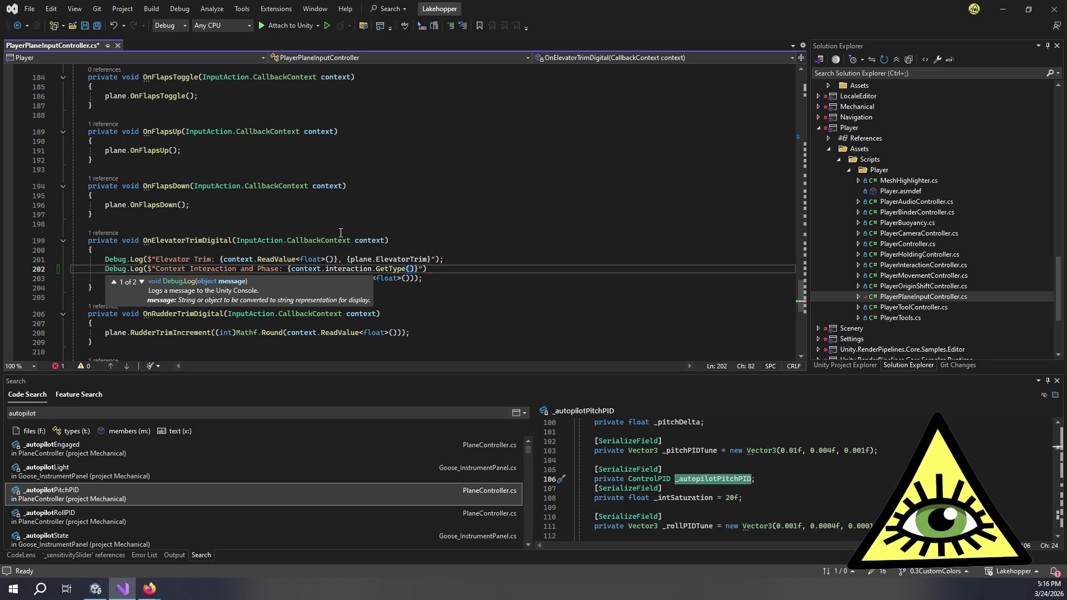
pyautogui.press('Left')
pyautogui.press('Left')
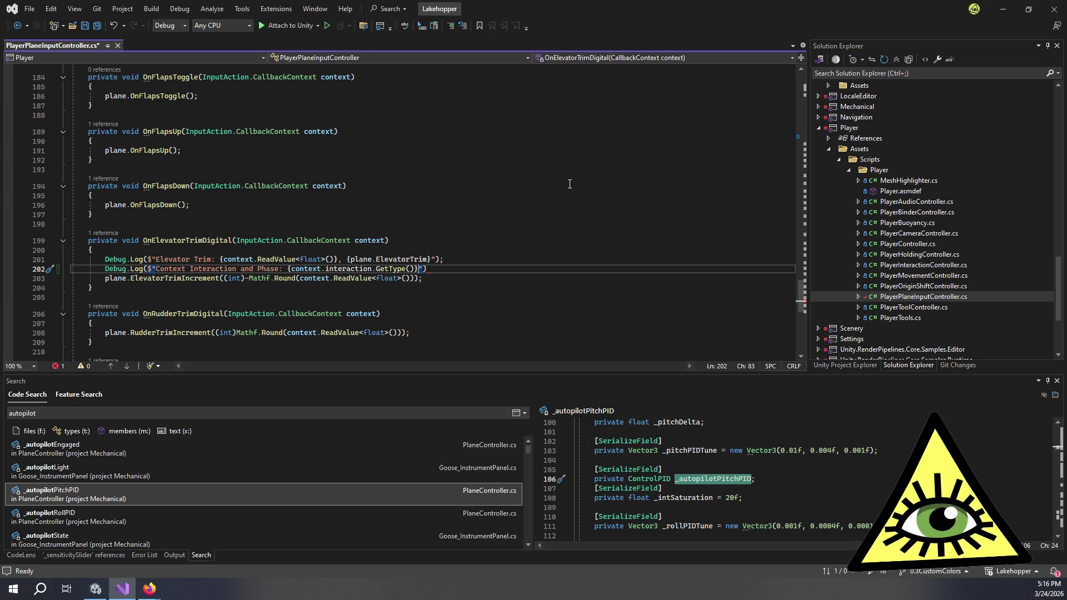
pyautogui.write(', ')
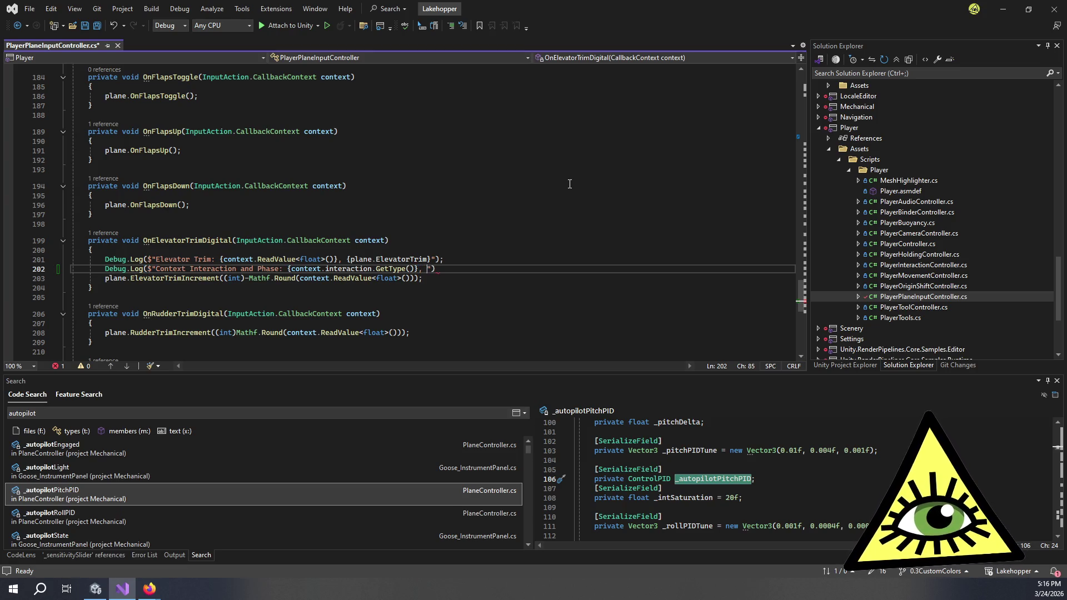
pyautogui.write('{context')
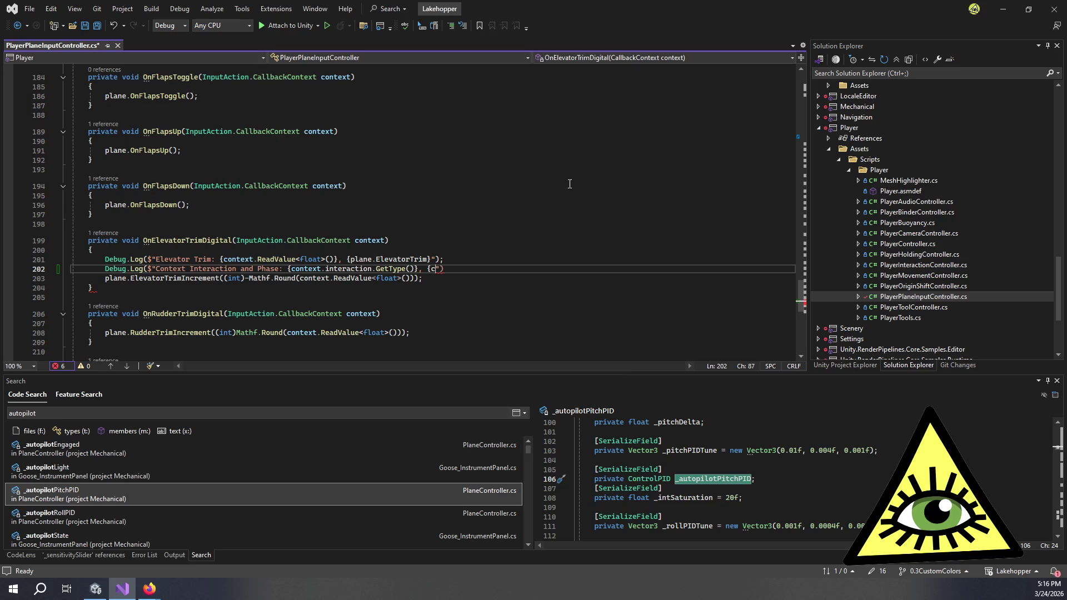
pyautogui.write('.pha')
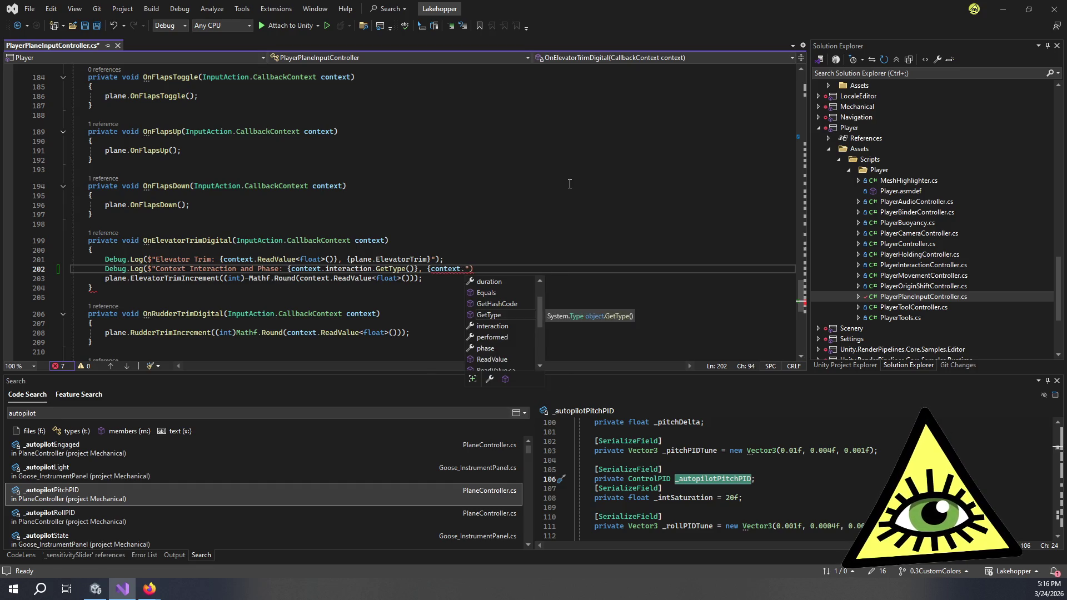
pyautogui.press('Tab')
pyautogui.write('}");')
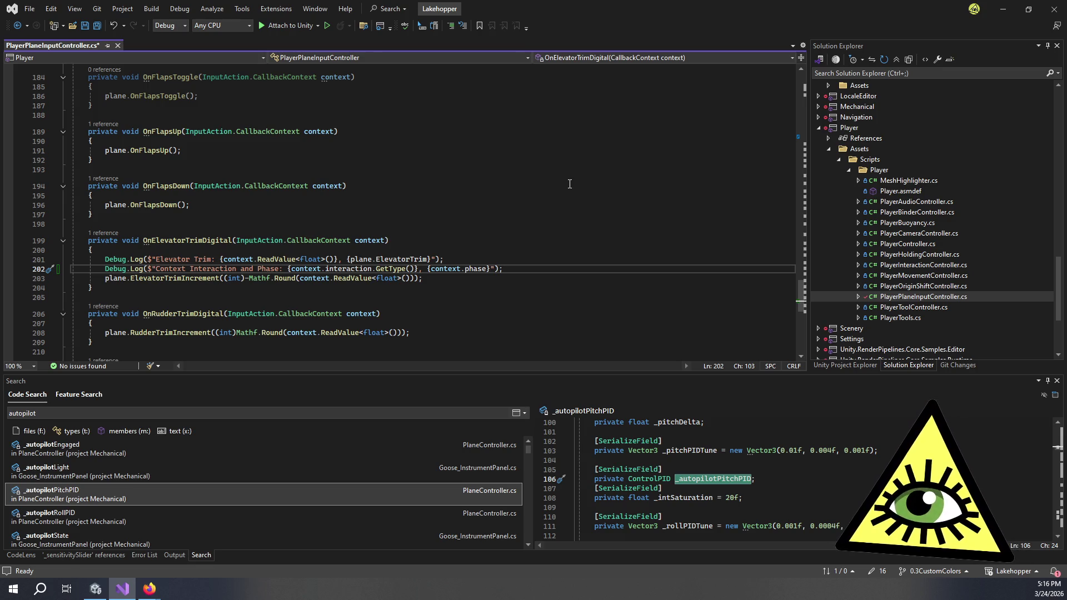
pyautogui.hotkey('ctrl', 's')
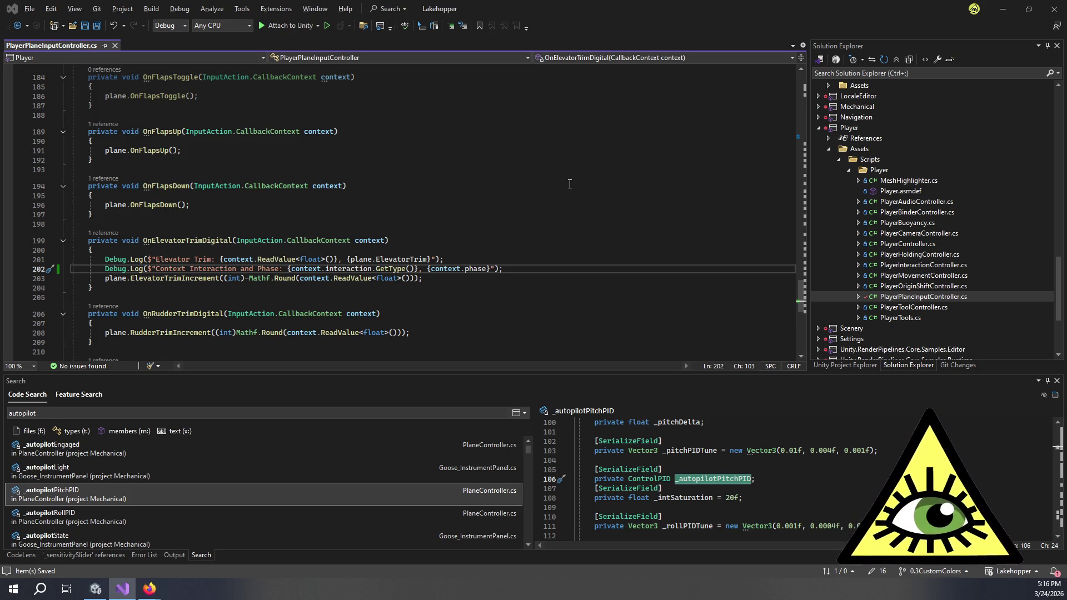
pyautogui.hotkey('alt', 'Tab')
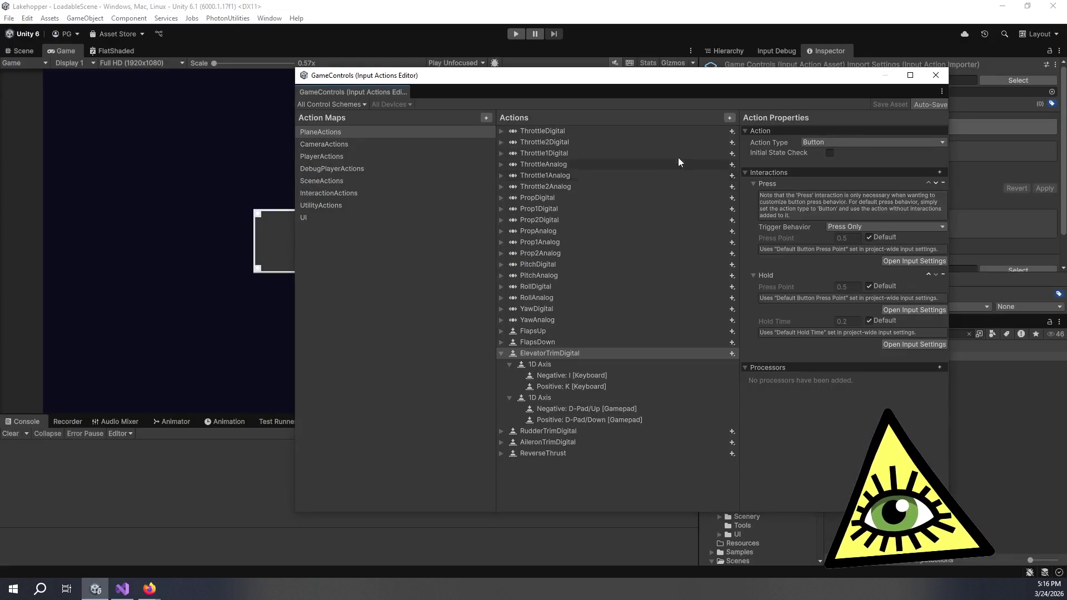
# Close the GameControls Input Actions Editor window with its X button.
pyautogui.click(943, 71)
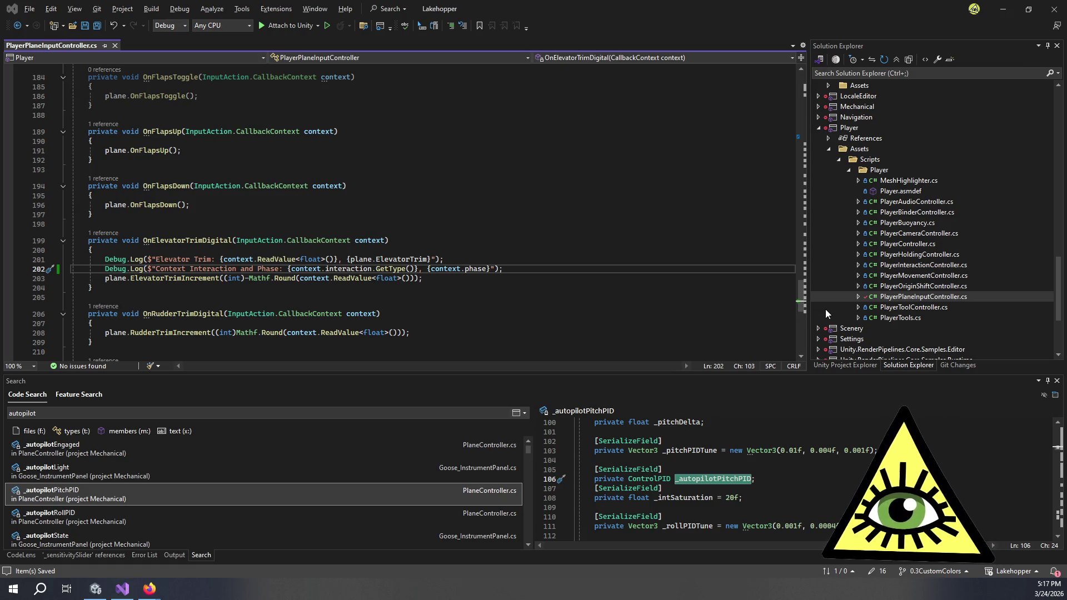
pyautogui.hotkey('alt', 'Tab')
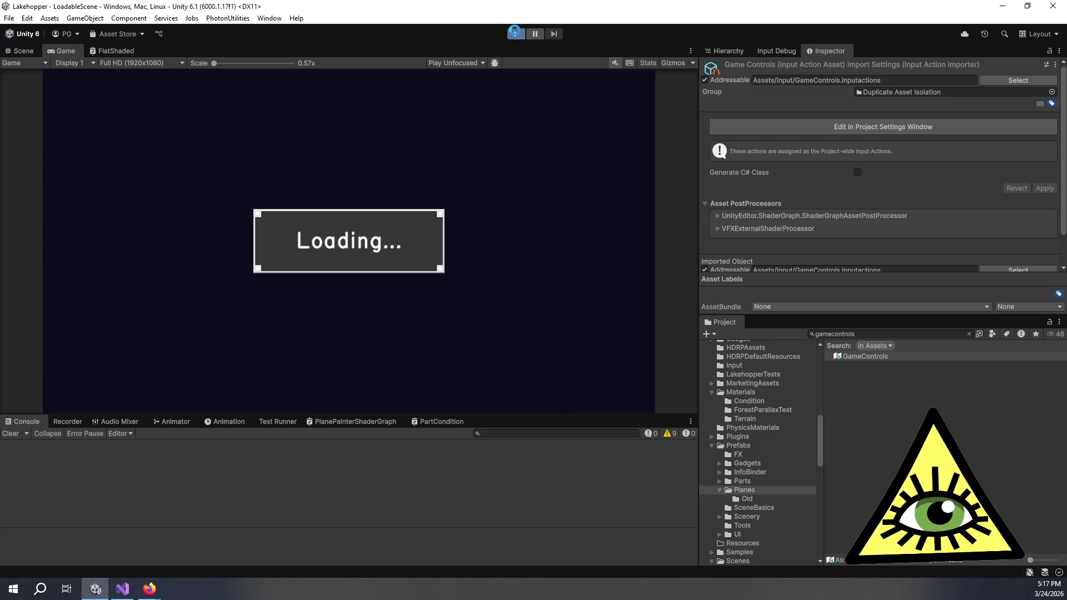
# Enter play mode and filter the Console to 'Context' logs.
pyautogui.click(515, 34)
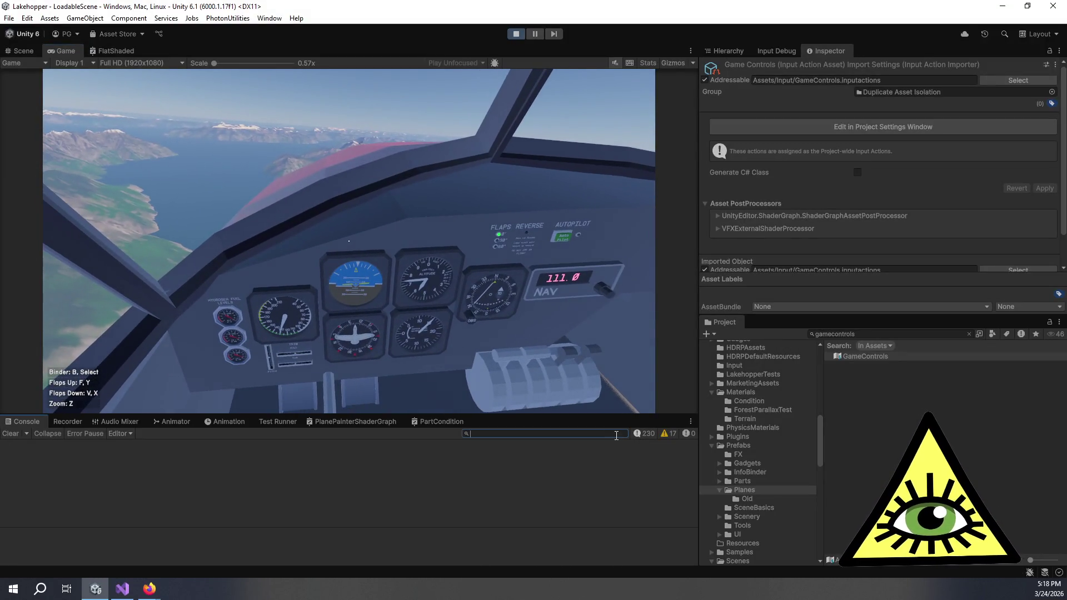
pyautogui.click(616, 433)
pyautogui.write('Context')
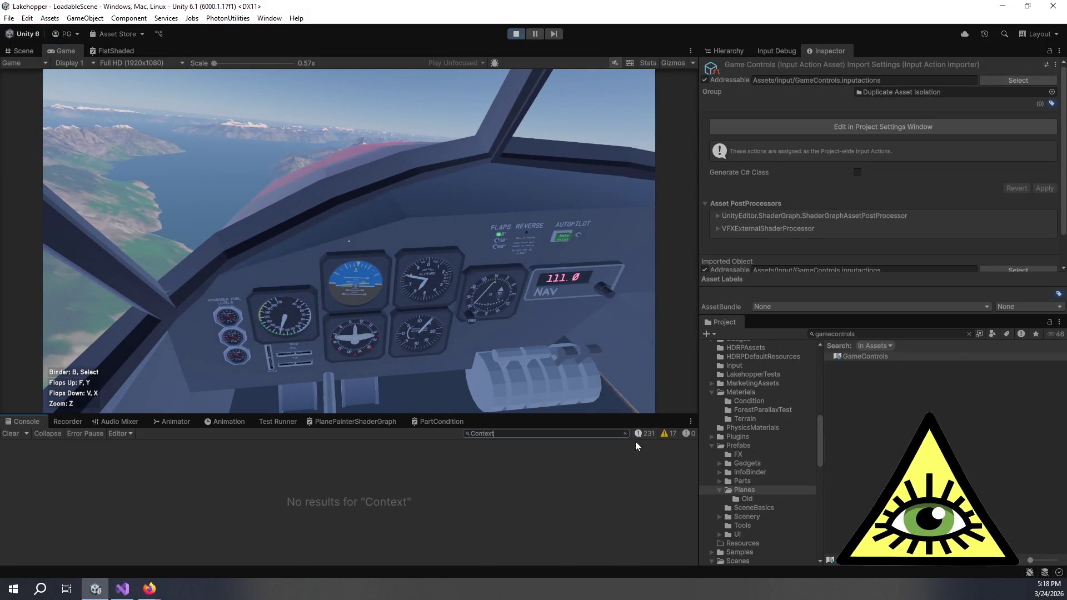
pyautogui.click(646, 434)
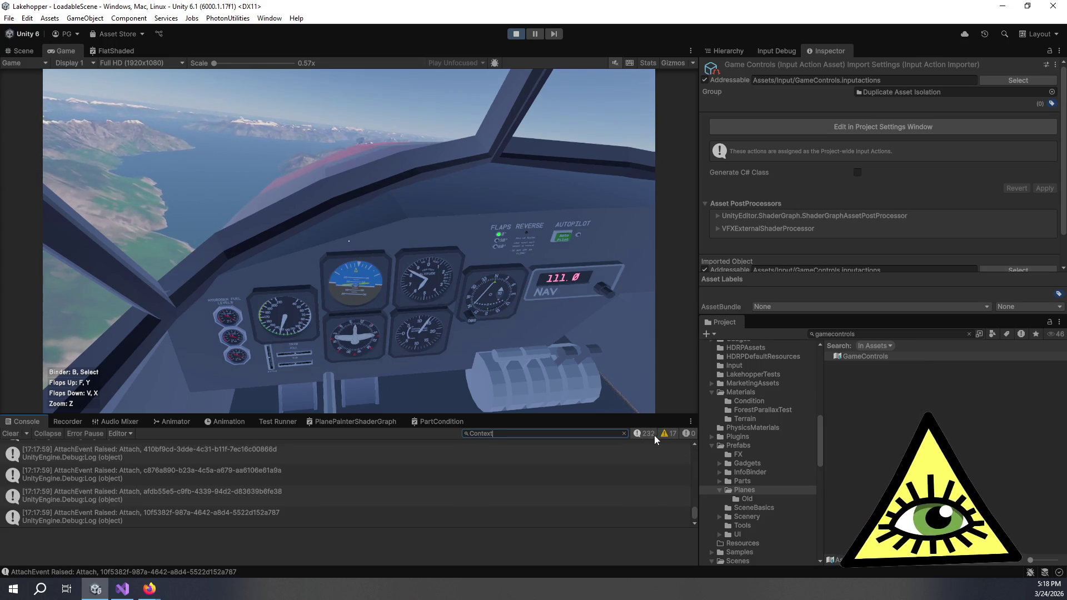
pyautogui.click(419, 328)
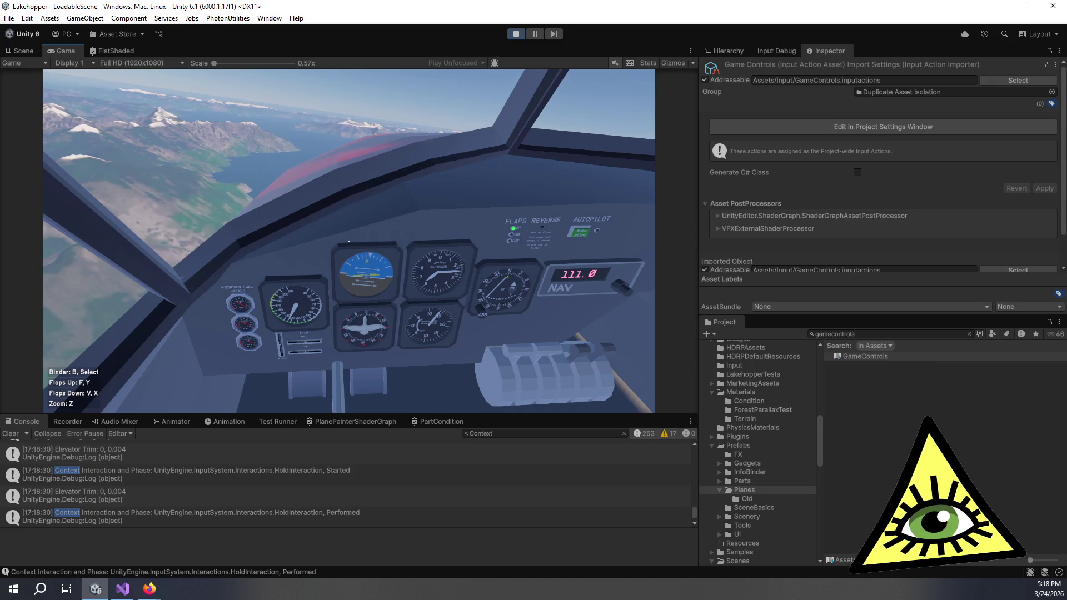
# Enlarge the Console, test the elevator trim keys, and pause the game.
pyautogui.hotkey('alt', 'Tab')
pyautogui.hotkey('alt', 'Tab')
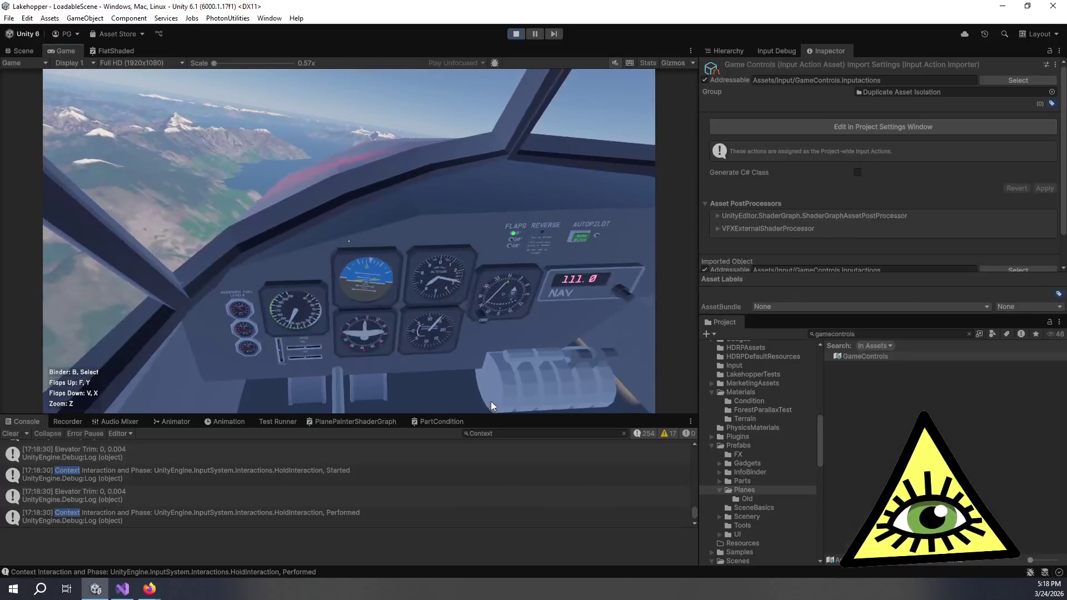
pyautogui.moveTo(503, 410); pyautogui.dragTo(496, 211)
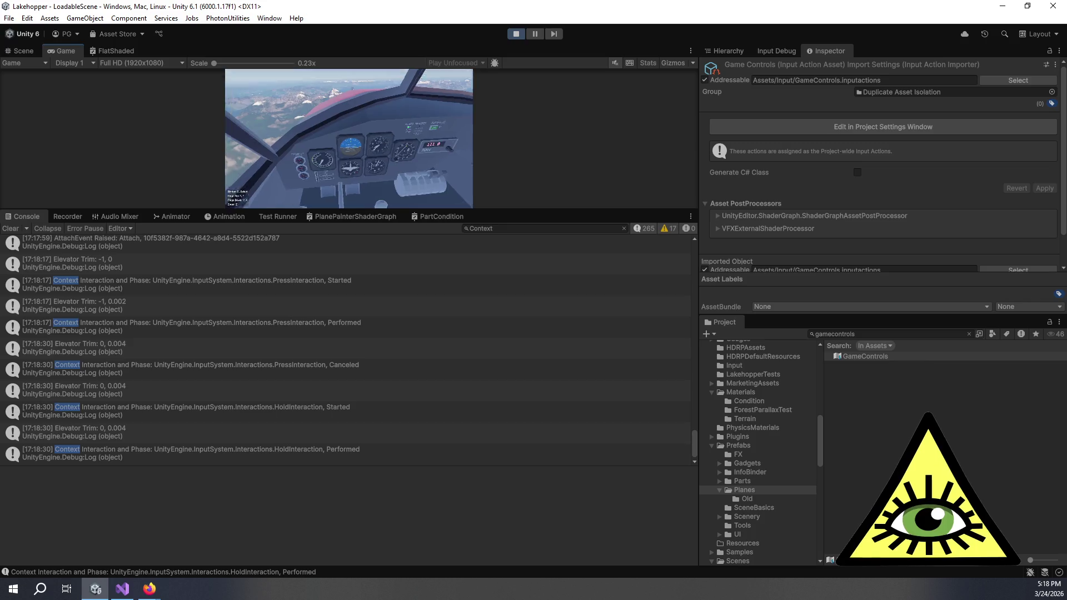
pyautogui.hotkey('alt', 'Tab')
pyautogui.hotkey('alt', 'Tab')
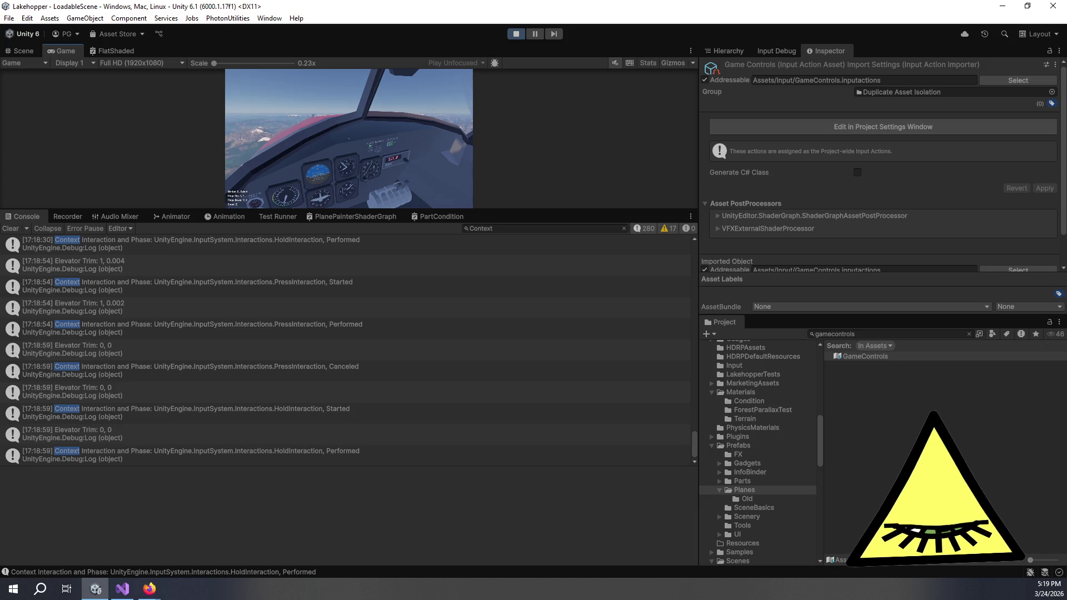
pyautogui.click(534, 33)
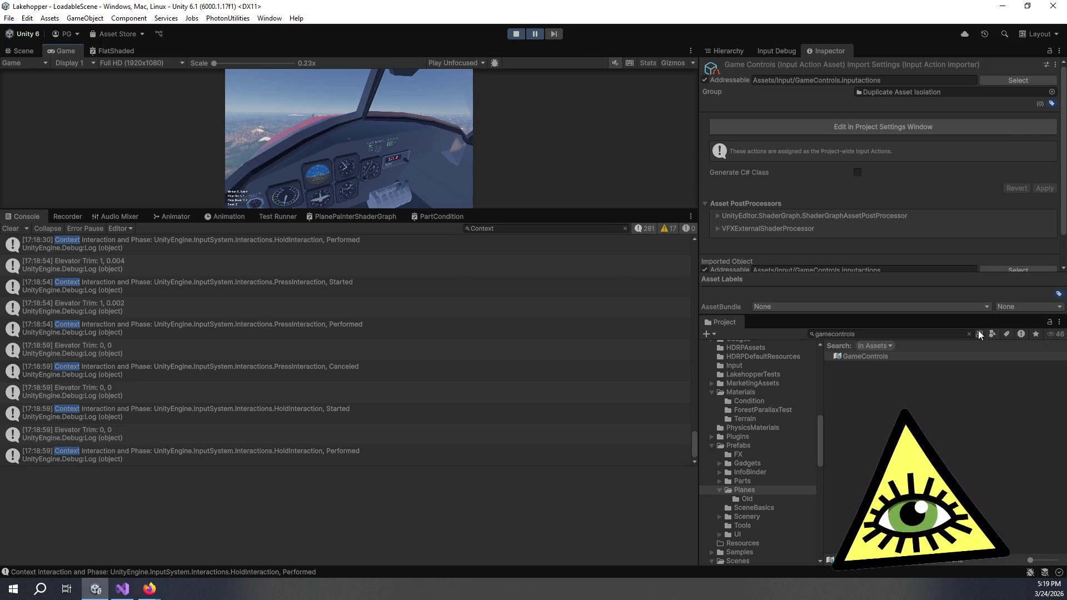
# Set ElevatorTrimDigital's Press Trigger Behavior to Press And Release and move Hold above Press.
pyautogui.doubleClick(908, 353)
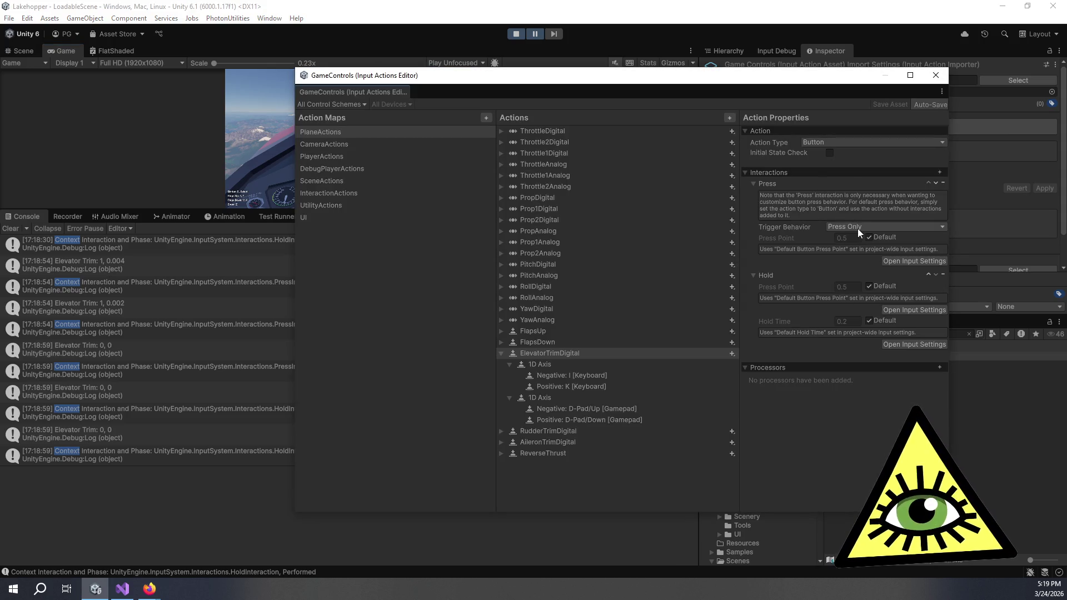
pyautogui.click(854, 227)
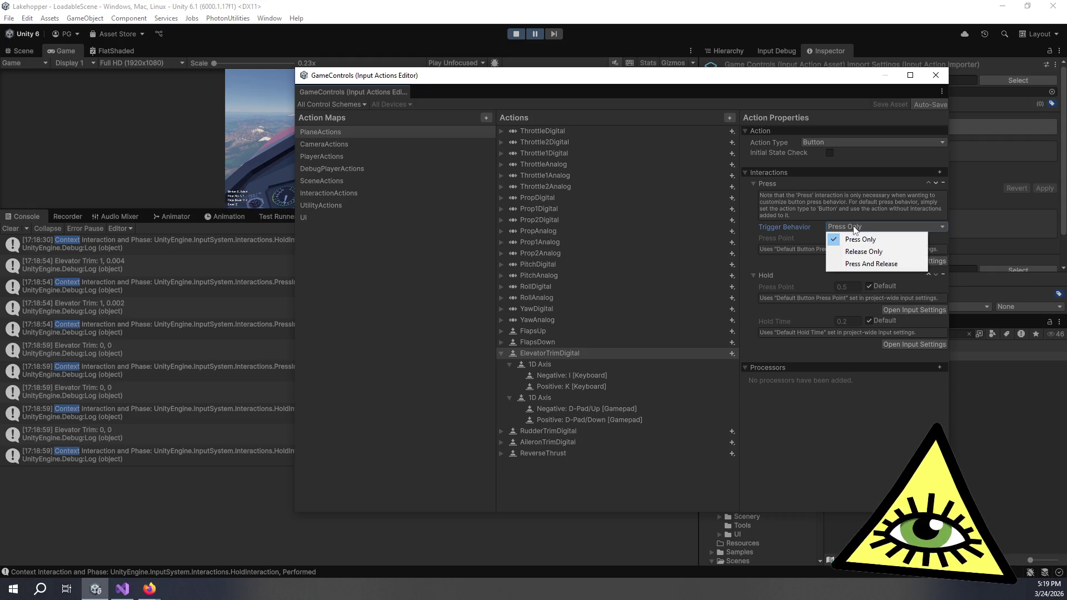
pyautogui.click(870, 264)
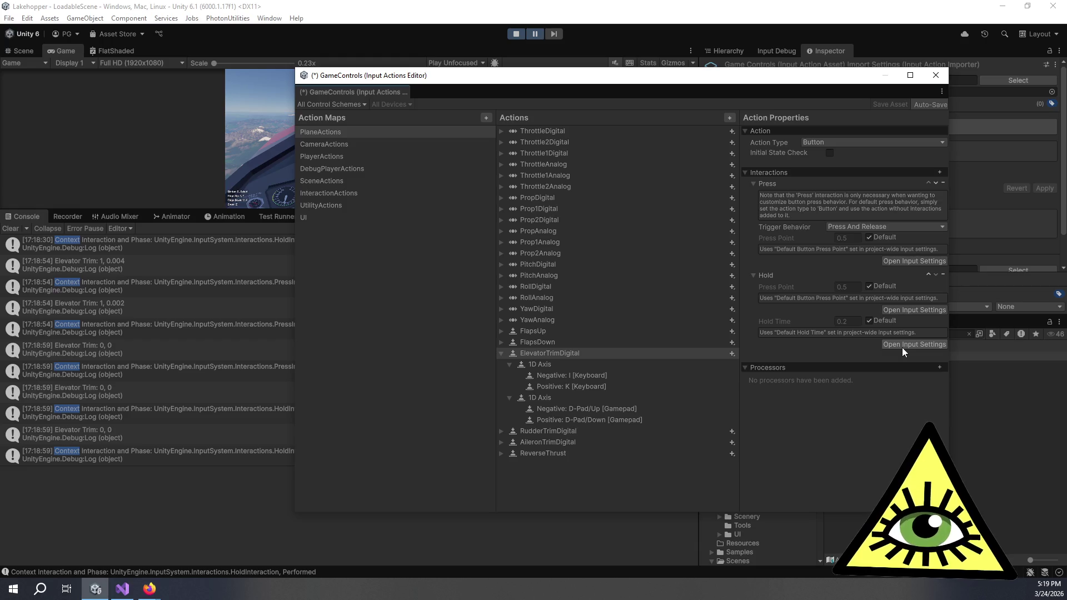
pyautogui.click(928, 275)
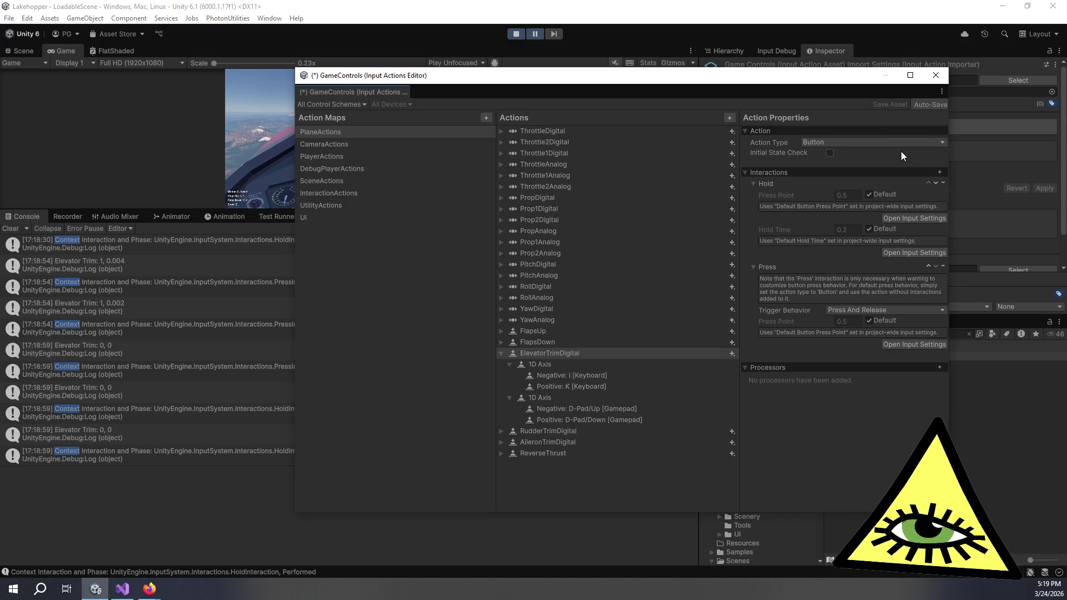
pyautogui.click(936, 76)
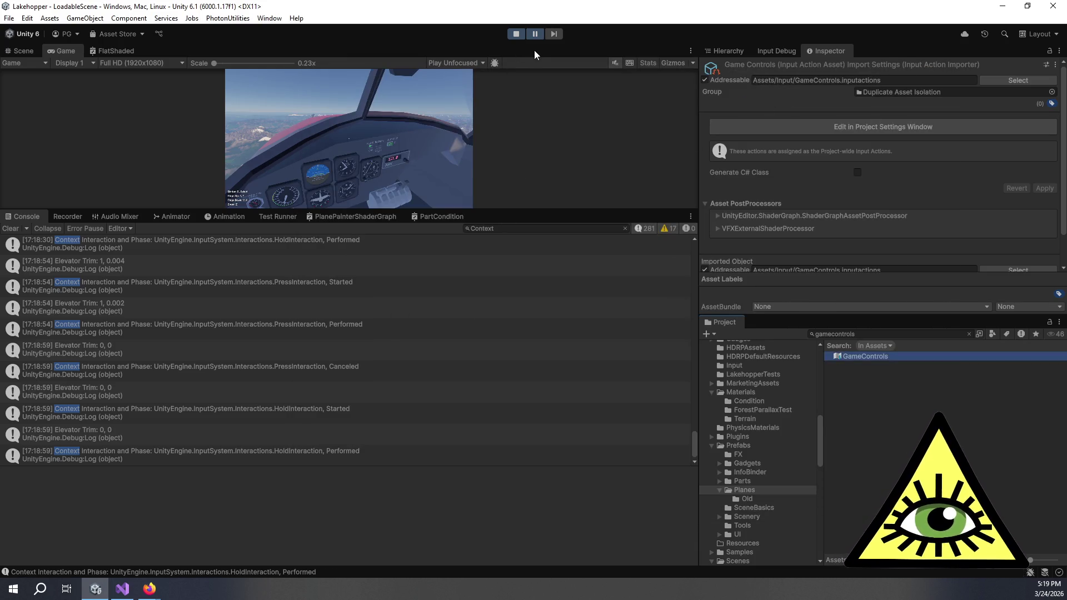
# Resume the game, test elevator trim with Page Up, and stop play mode.
pyautogui.click(536, 37)
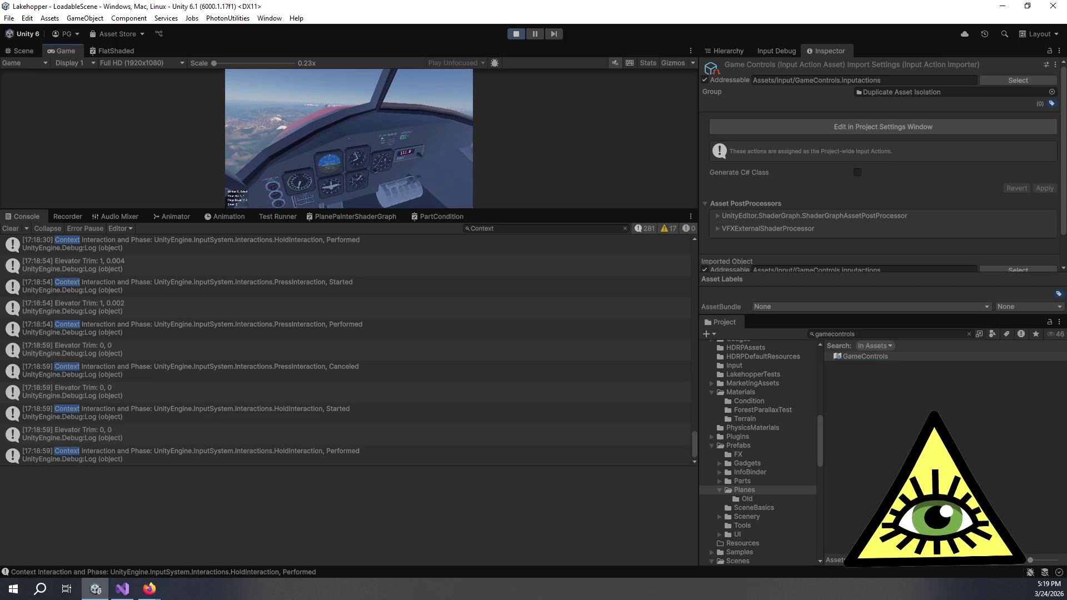
pyautogui.press('pageup')
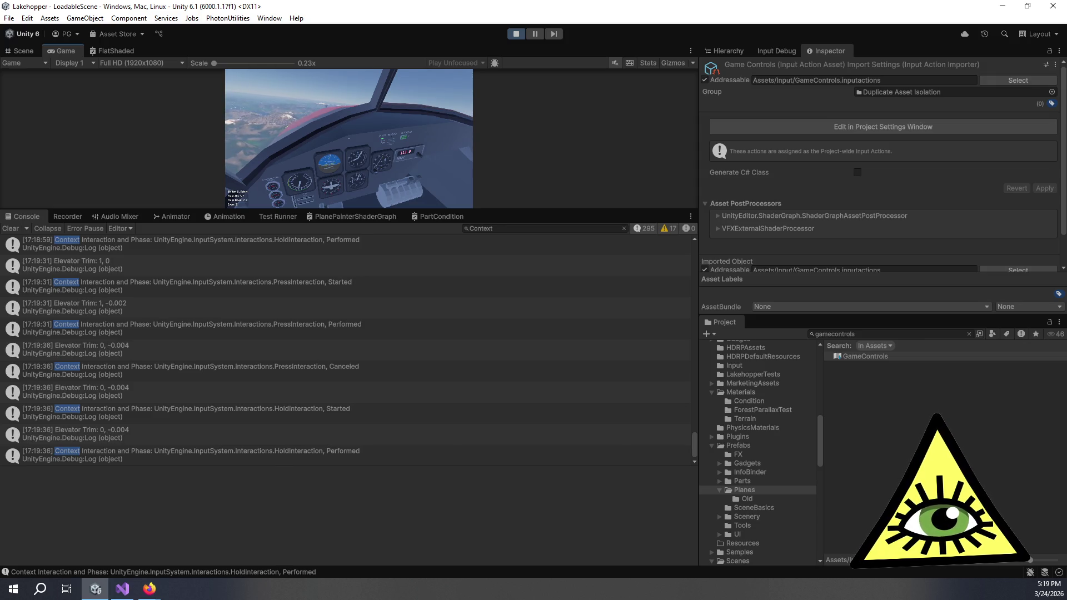
pyautogui.hotkey('ctrl', 'p')
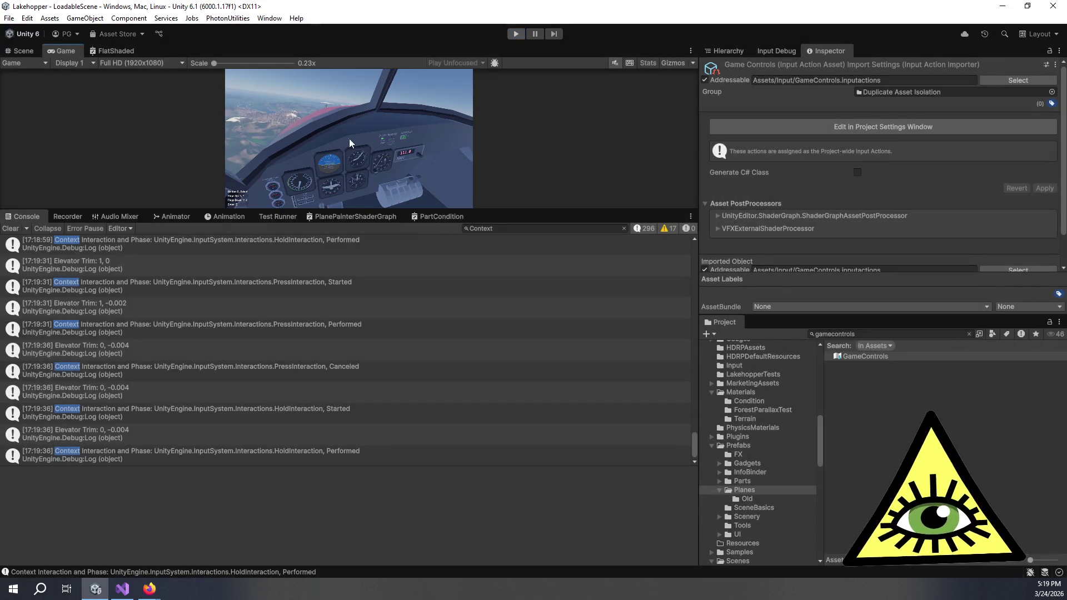
# Reopen the GameControls input actions asset to view ElevatorTrimDigital's Hold and Press interactions.
pyautogui.doubleClick(958, 359)
pyautogui.rightClick(958, 358)
pyautogui.press('Escape')
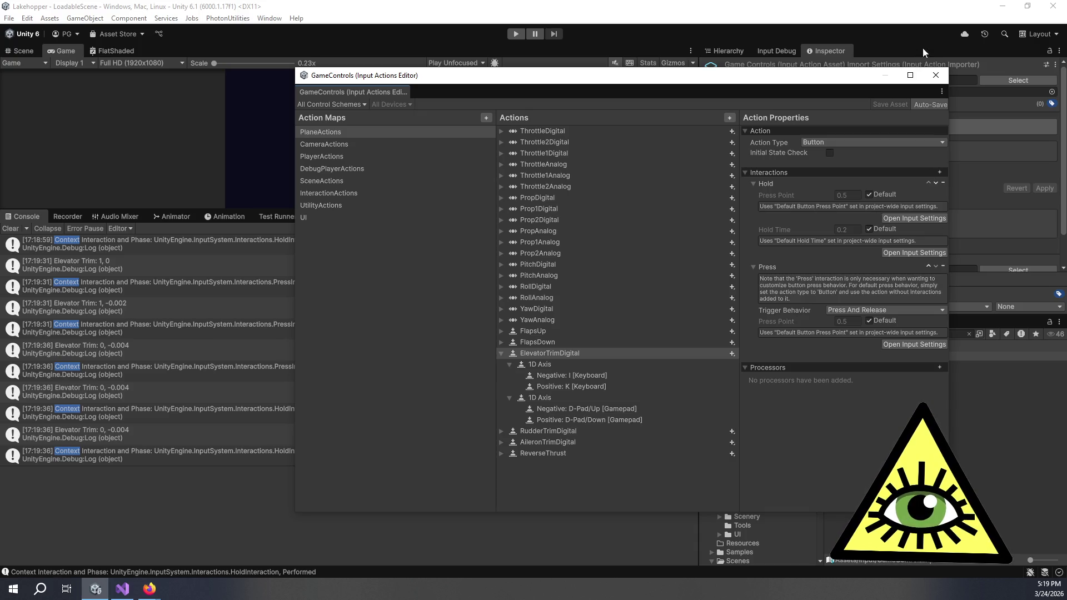
# Close the Input Actions editor, enlarge the Game view, enter play mode and clear the Console.
pyautogui.click(942, 74)
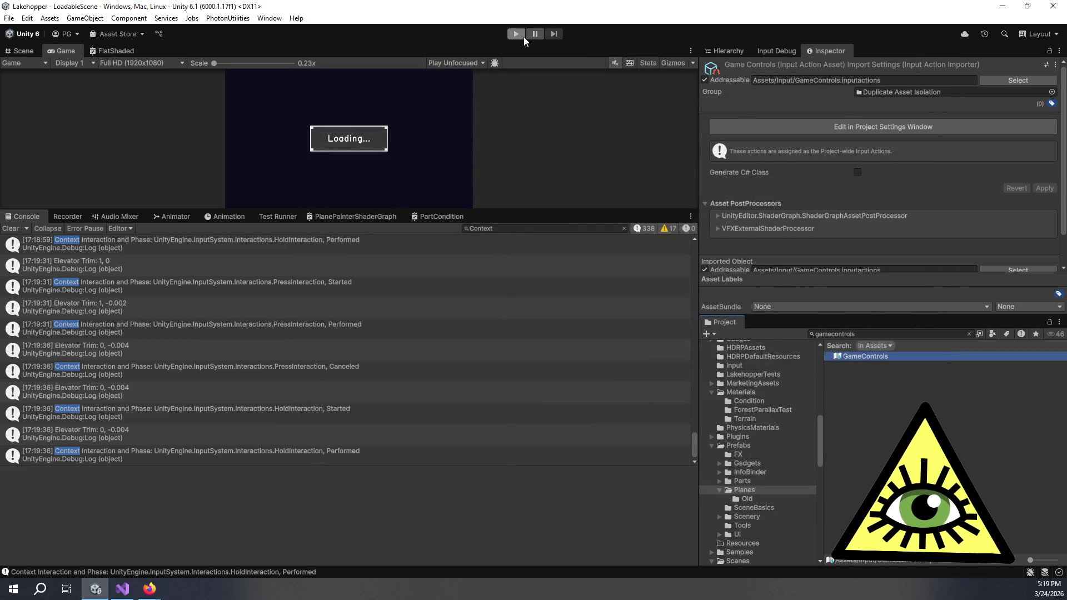
pyautogui.moveTo(535, 212)
pyautogui.mouseDown()
pyautogui.moveTo(300, 296)
pyautogui.moveTo(72, 342)
pyautogui.mouseUp()
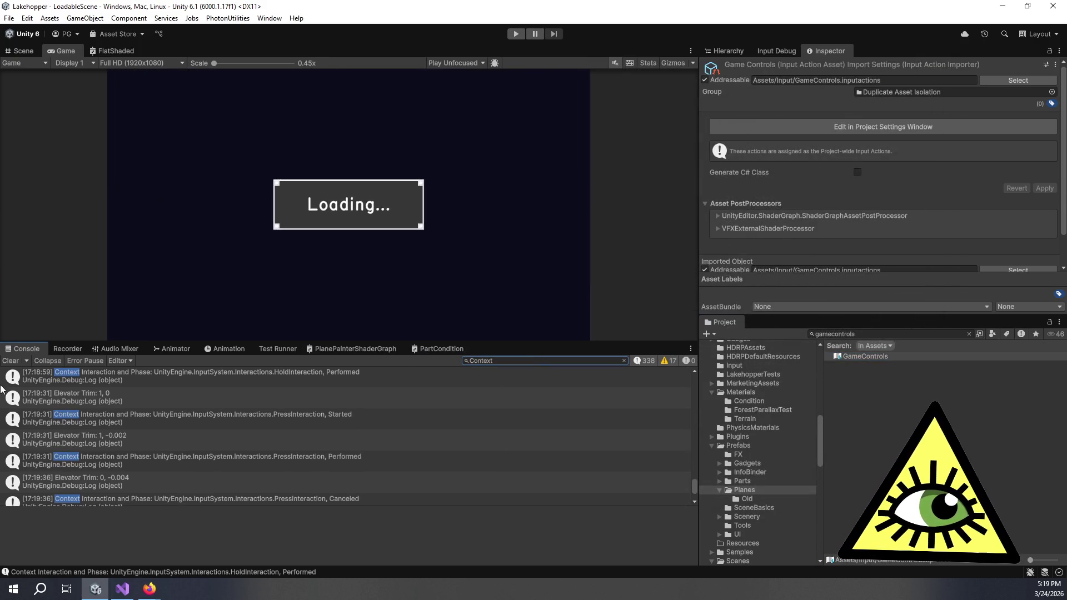
pyautogui.click(518, 34)
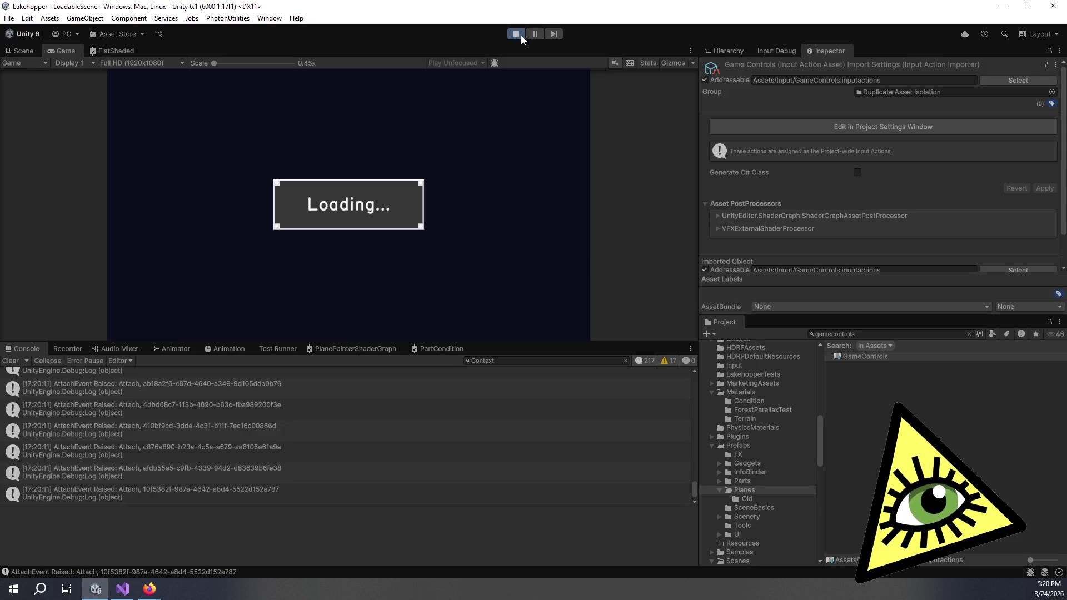
pyautogui.click(6, 362)
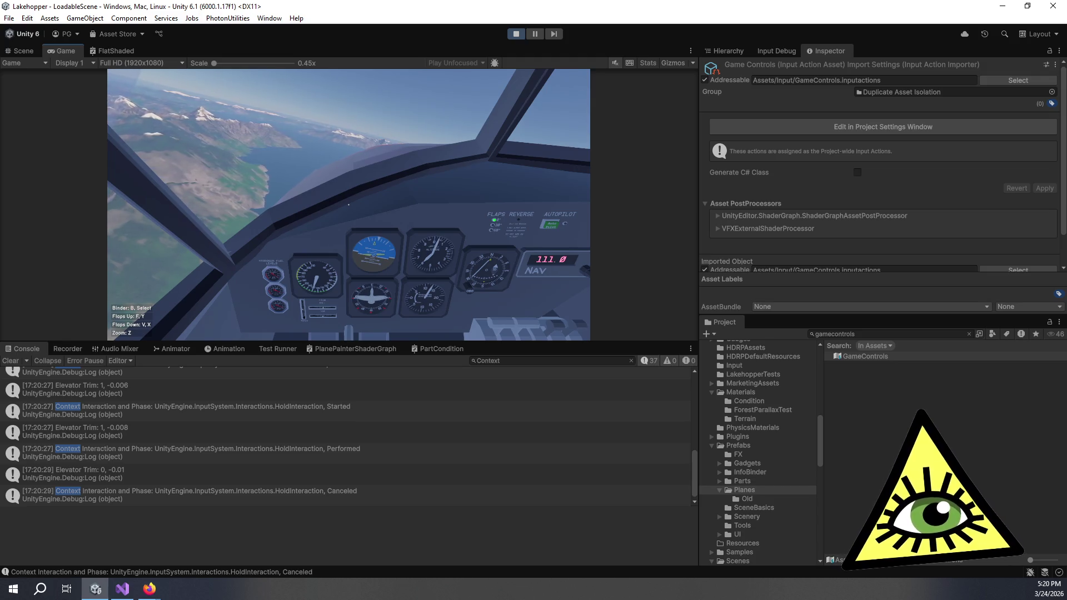
# In GameControls, replace the elevator trim Hold interaction's default hold time with 1.
pyautogui.hotkey('alt', 'Tab')
pyautogui.hotkey('alt', 'Tab')
pyautogui.doubleClick(872, 352)
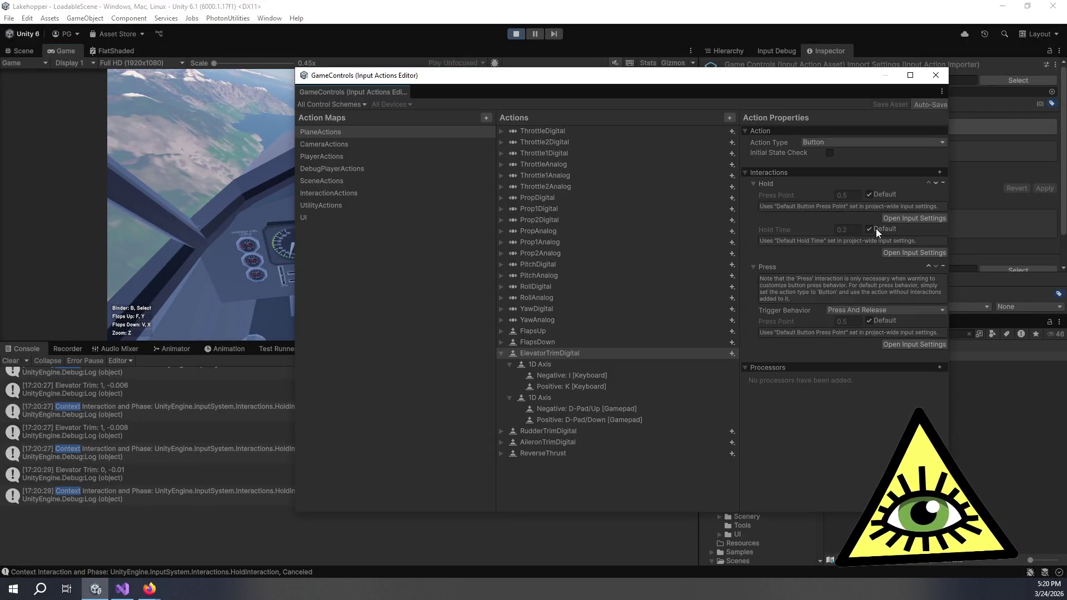
pyautogui.click(869, 229)
pyautogui.click(858, 231)
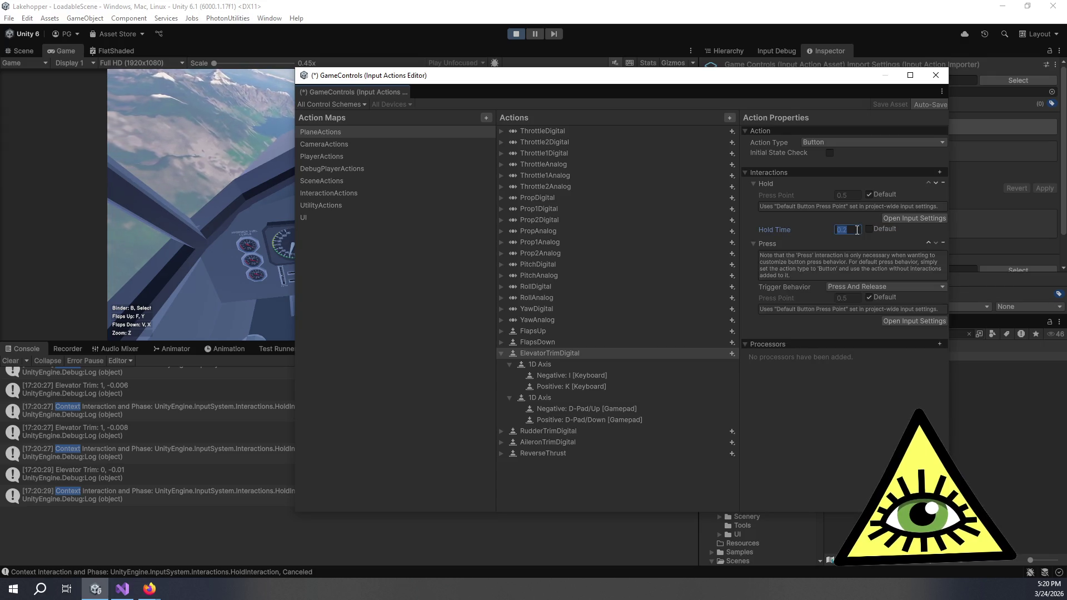
pyautogui.write('1')
pyautogui.press('Return')
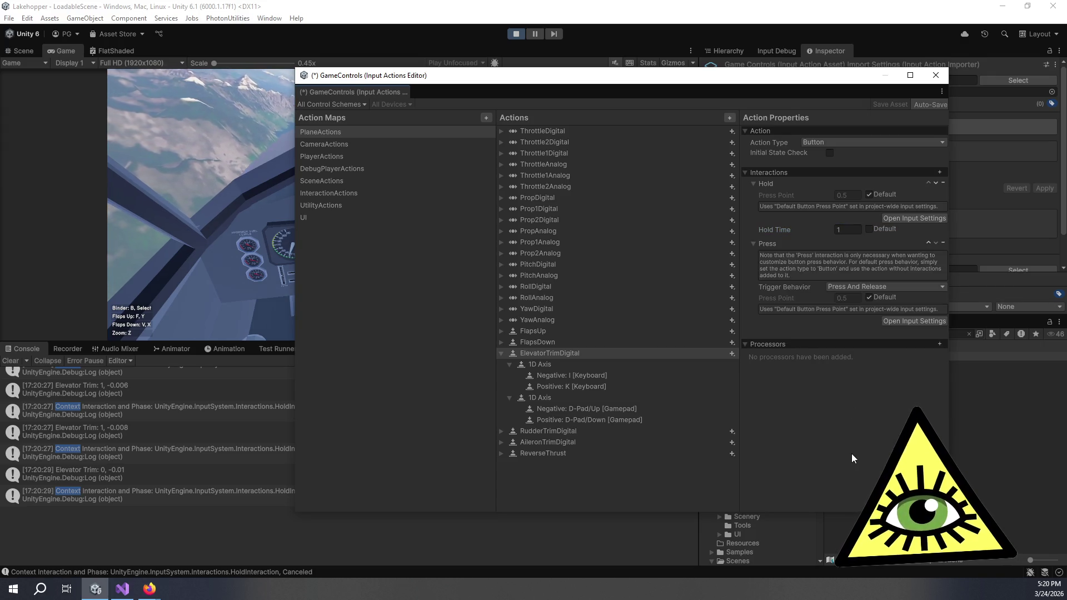
# Set the Press interaction's trigger behavior to Press Only and stop play mode.
pyautogui.click(883, 287)
pyautogui.click(906, 296)
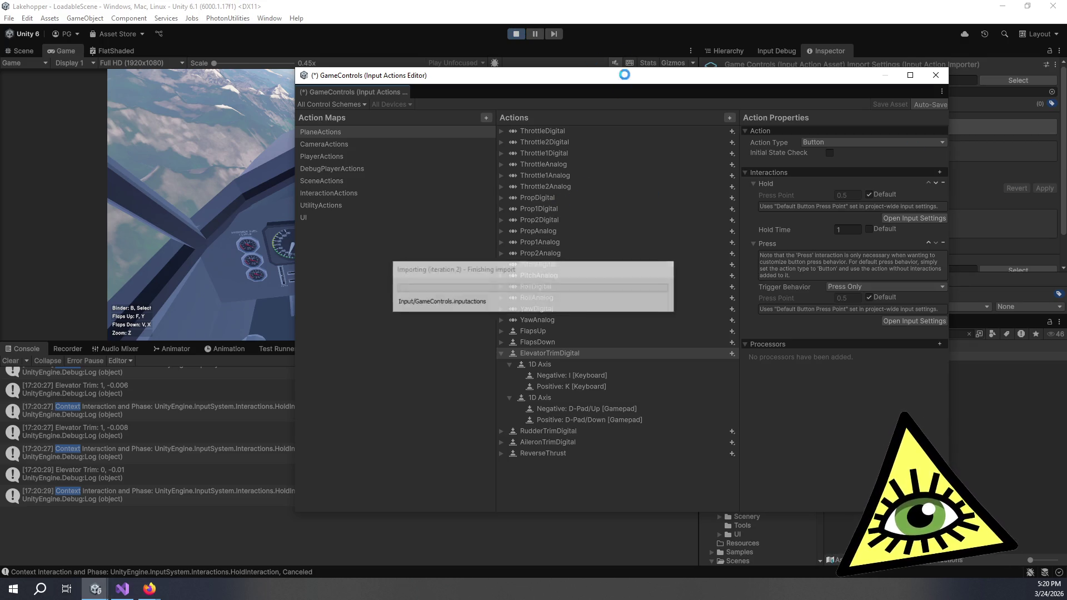
pyautogui.click(519, 33)
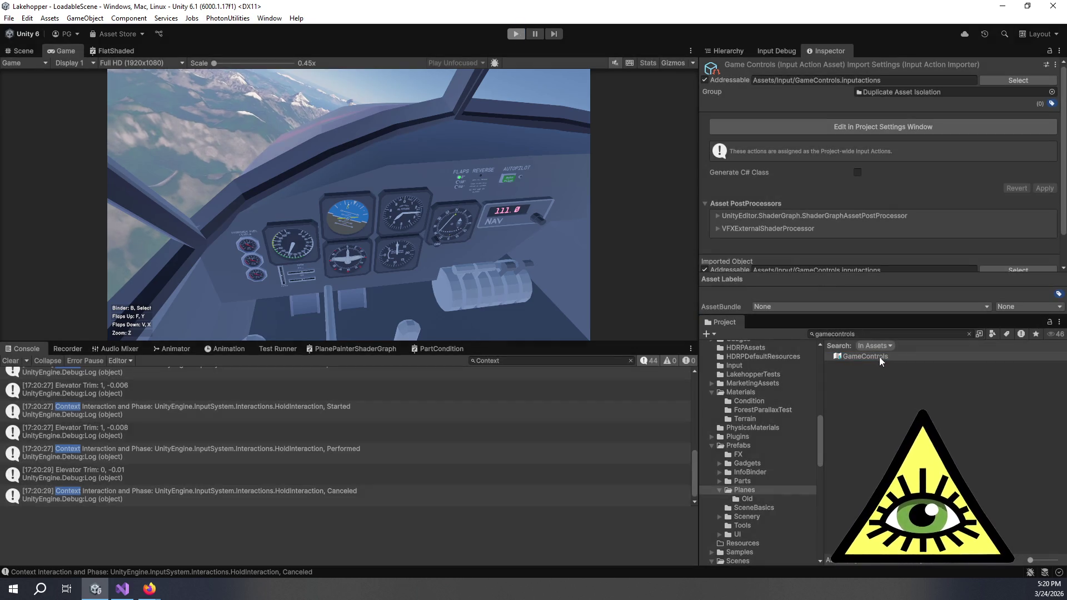
# Reopen and close GameControls, play the game again and press E to test the elevator trim.
pyautogui.doubleClick(879, 357)
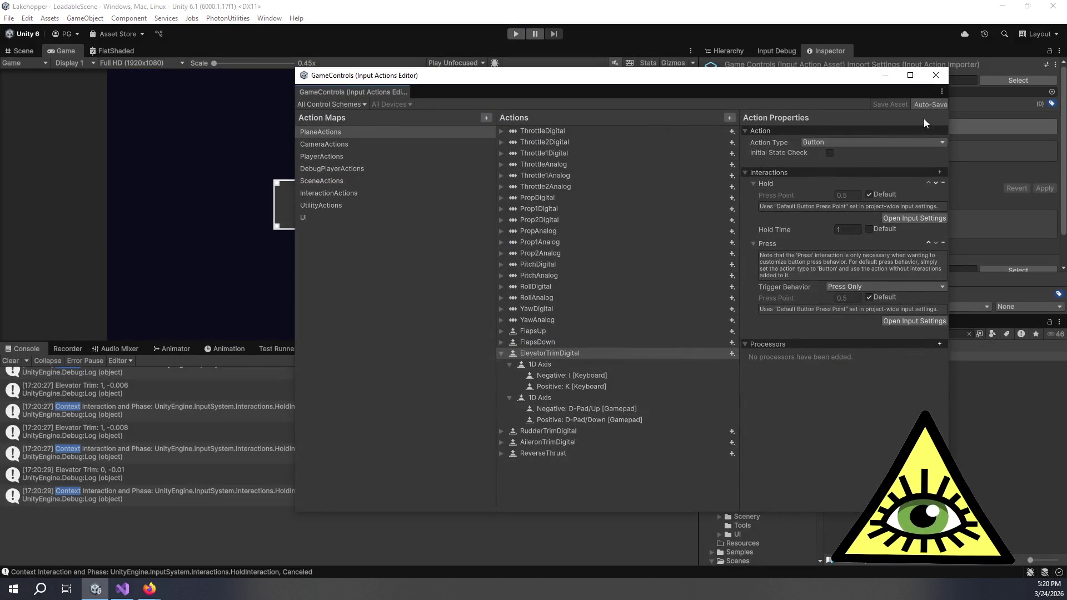
pyautogui.click(936, 76)
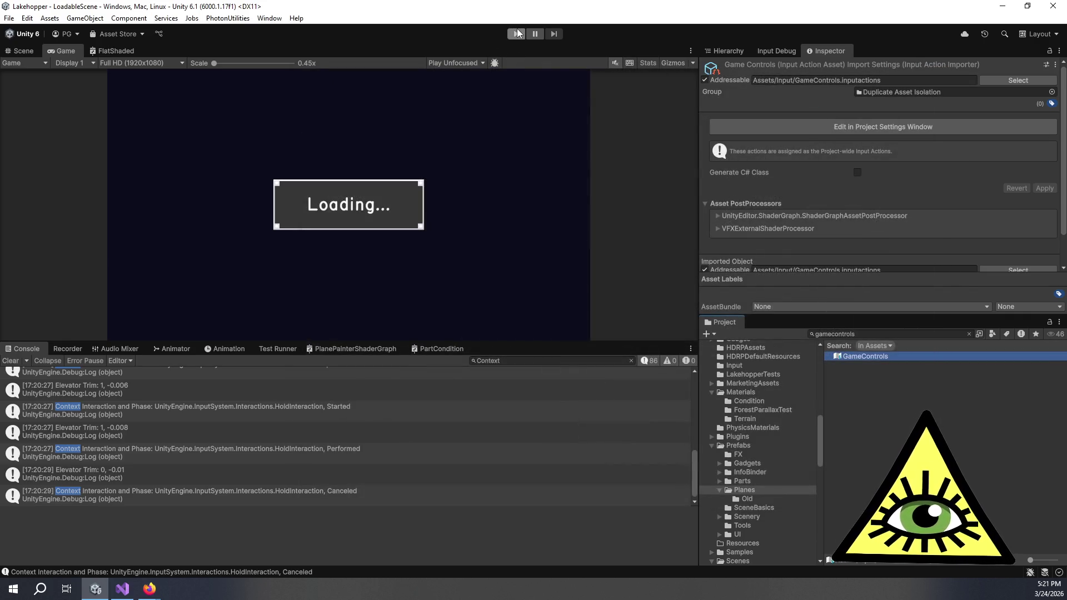
pyautogui.click(517, 33)
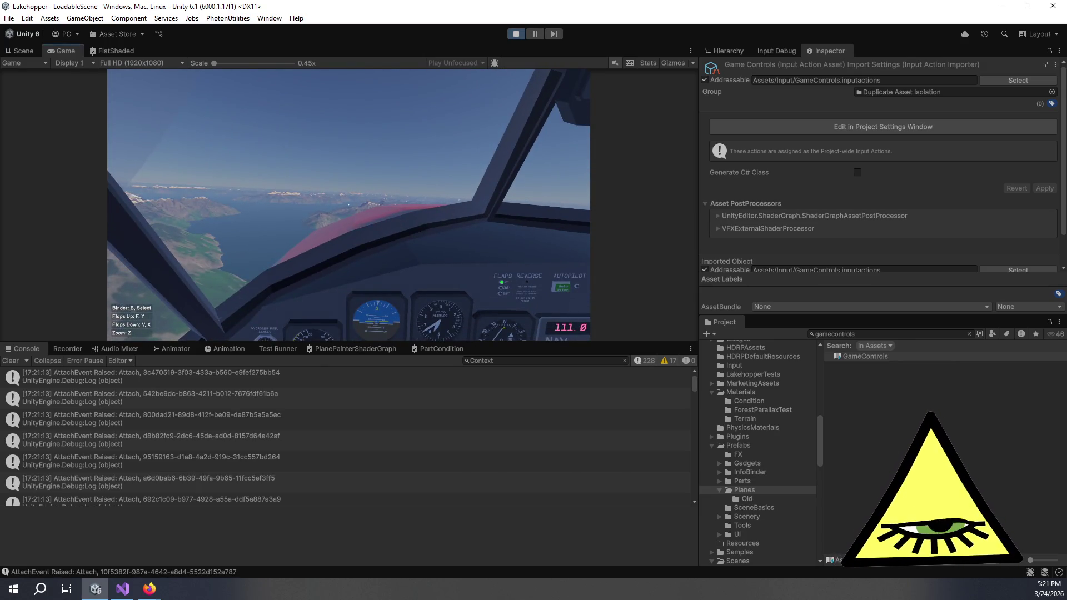
pyautogui.hotkey('alt', 'Tab')
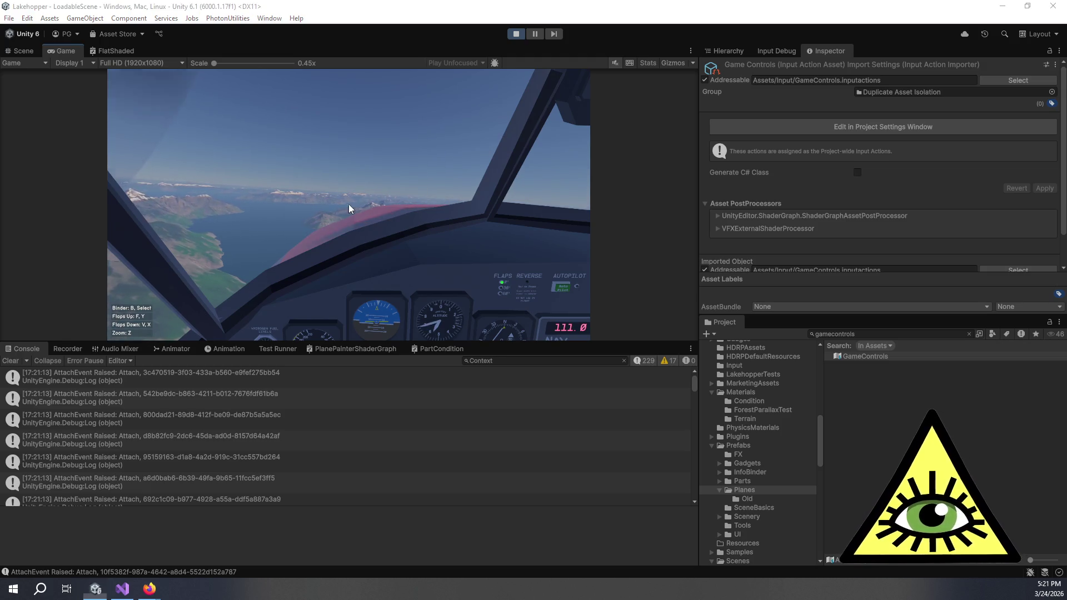
pyautogui.hotkey('alt', 'Tab')
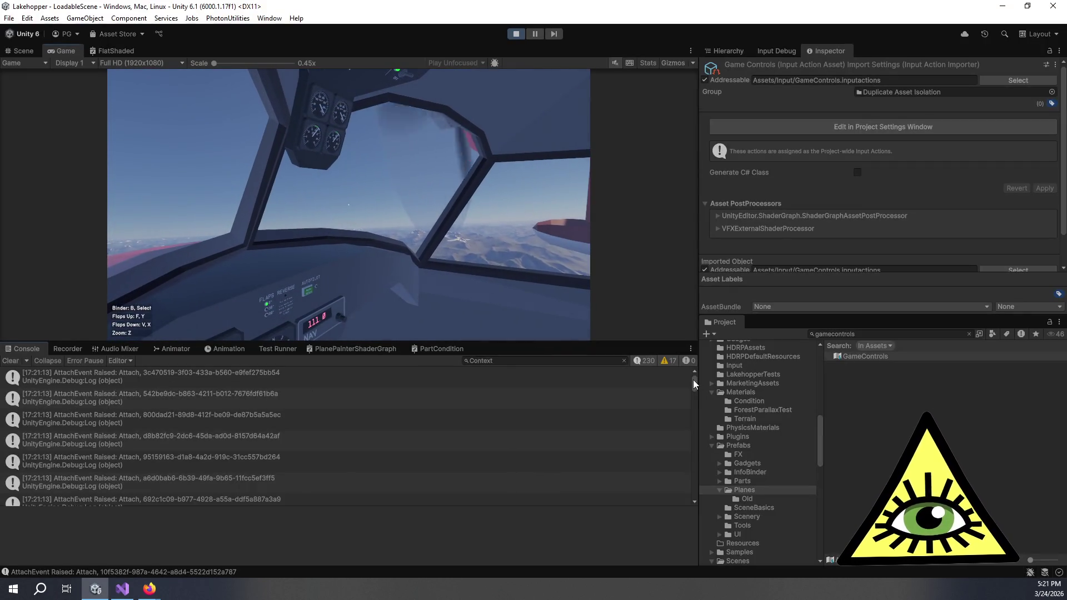
pyautogui.click(509, 308)
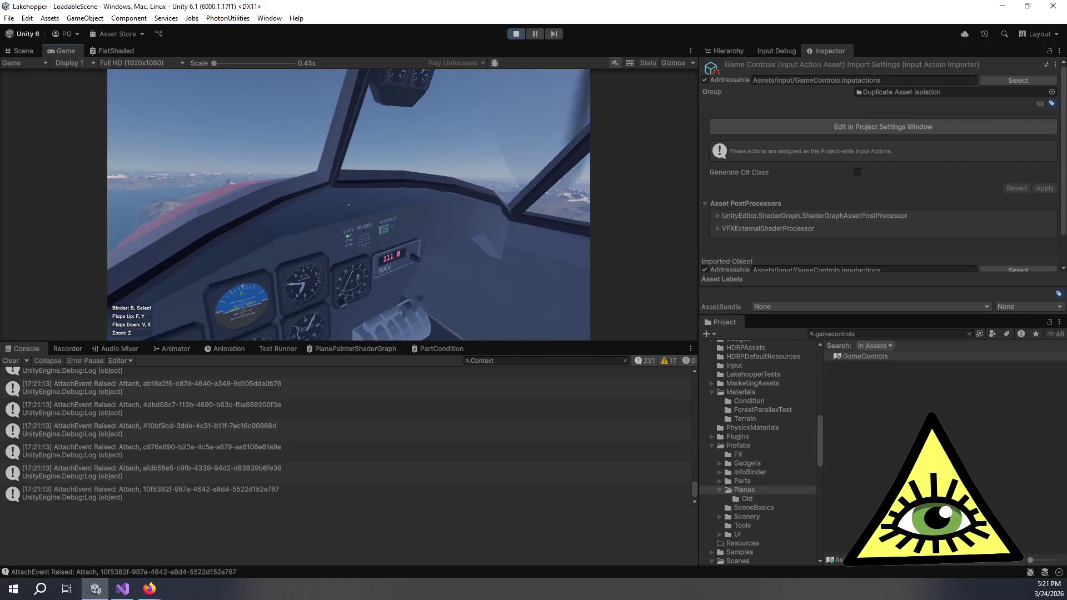
pyautogui.press('e')
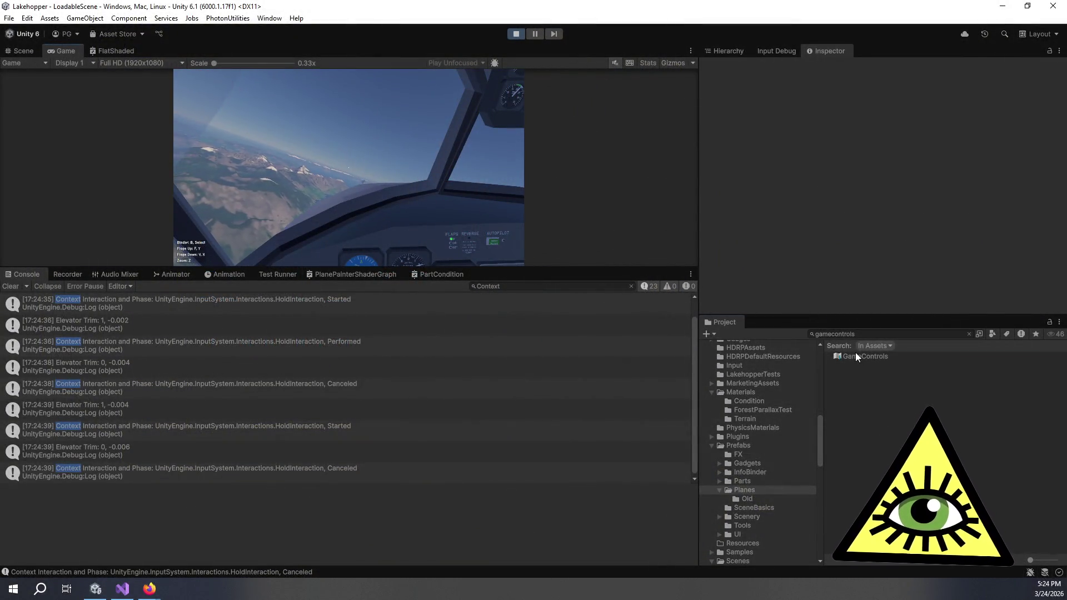
# Add a Press interaction to ElevatorTrimDigital, remove both Hold and Press, and stop play mode.
pyautogui.doubleClick(856, 355)
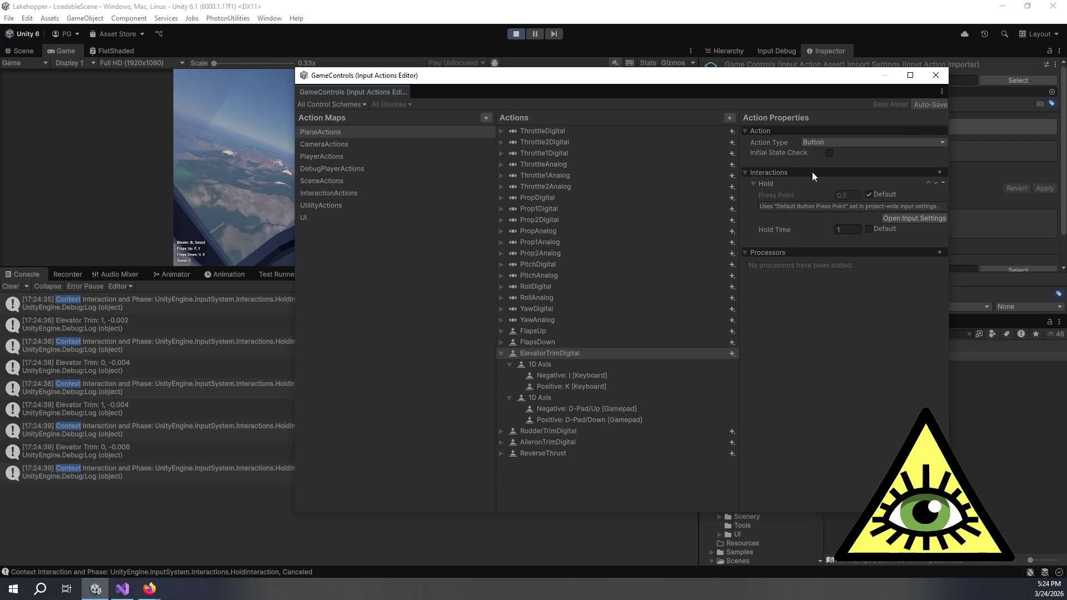
pyautogui.click(940, 173)
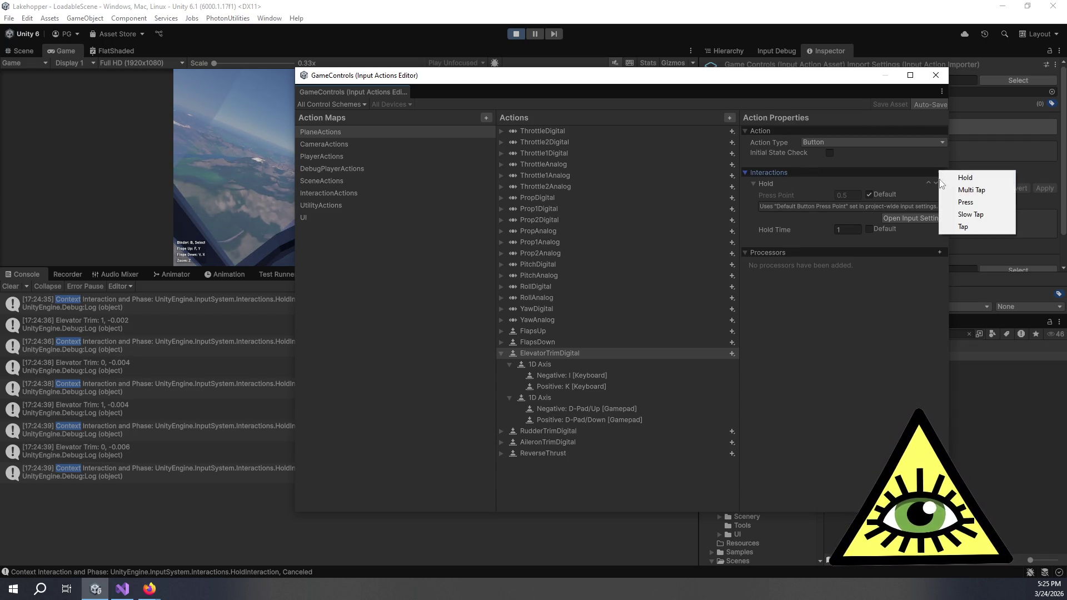
pyautogui.click(963, 203)
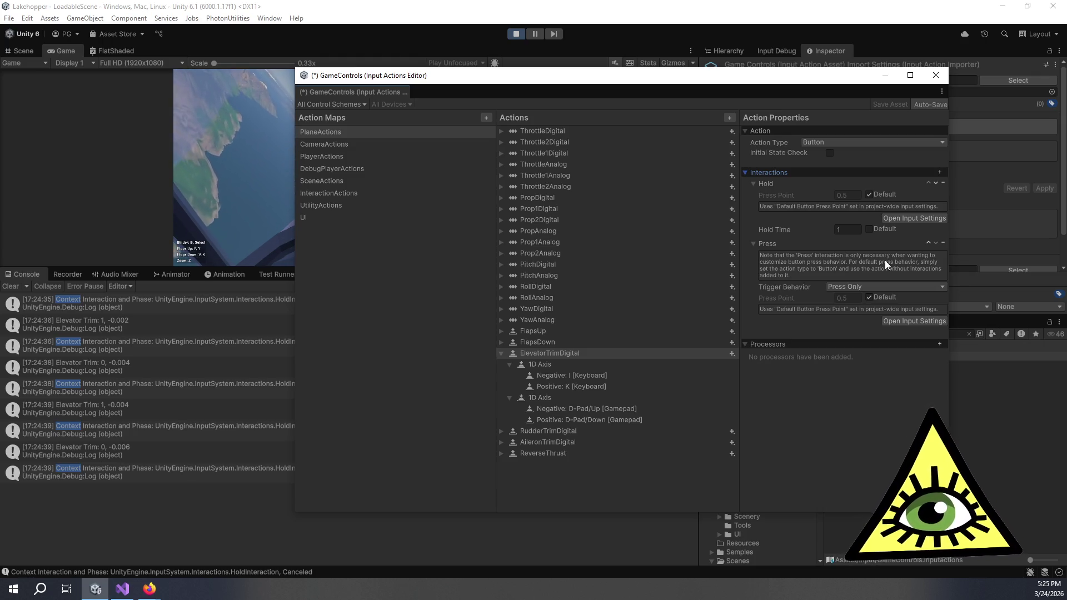
pyautogui.click(943, 182)
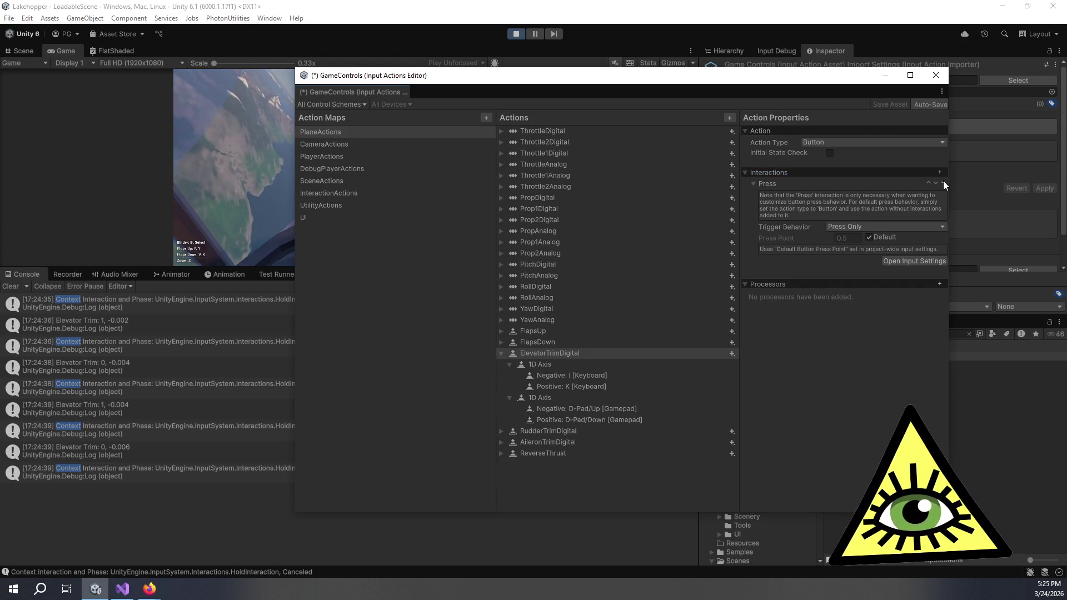
pyautogui.click(942, 181)
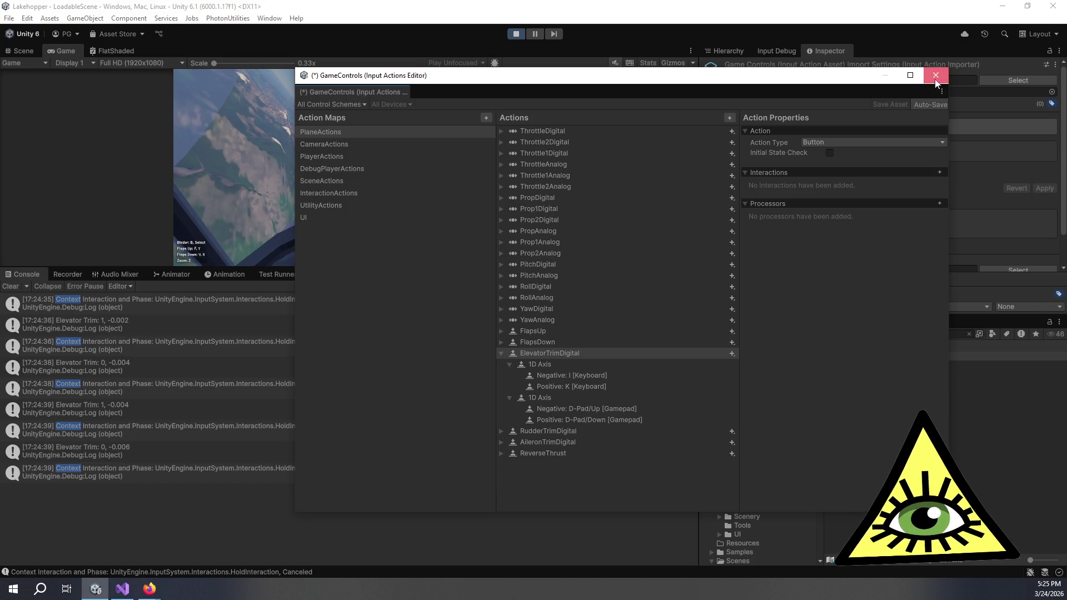
pyautogui.click(520, 35)
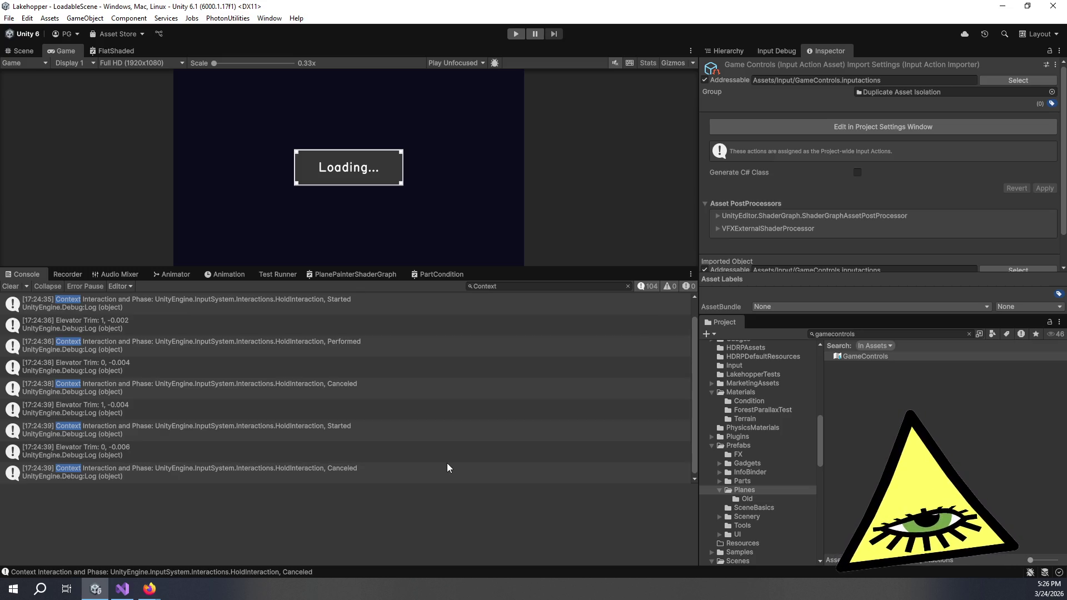
# Scroll through the Console and clear the old elevator trim log messages.
pyautogui.scroll(2, 429, 471)
pyautogui.scroll(-2, 432, 455)
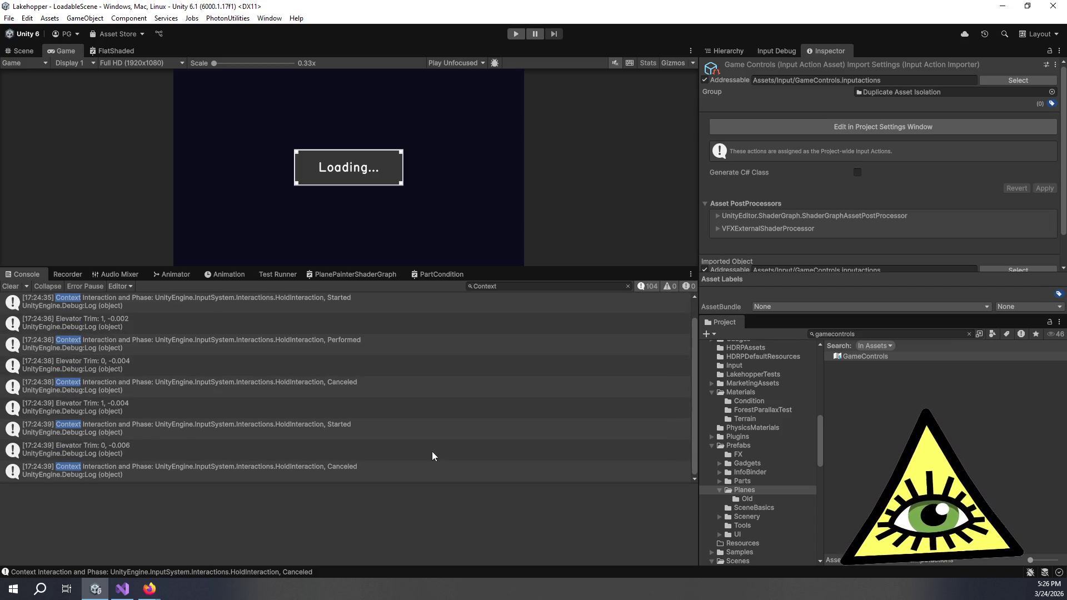
pyautogui.click(9, 288)
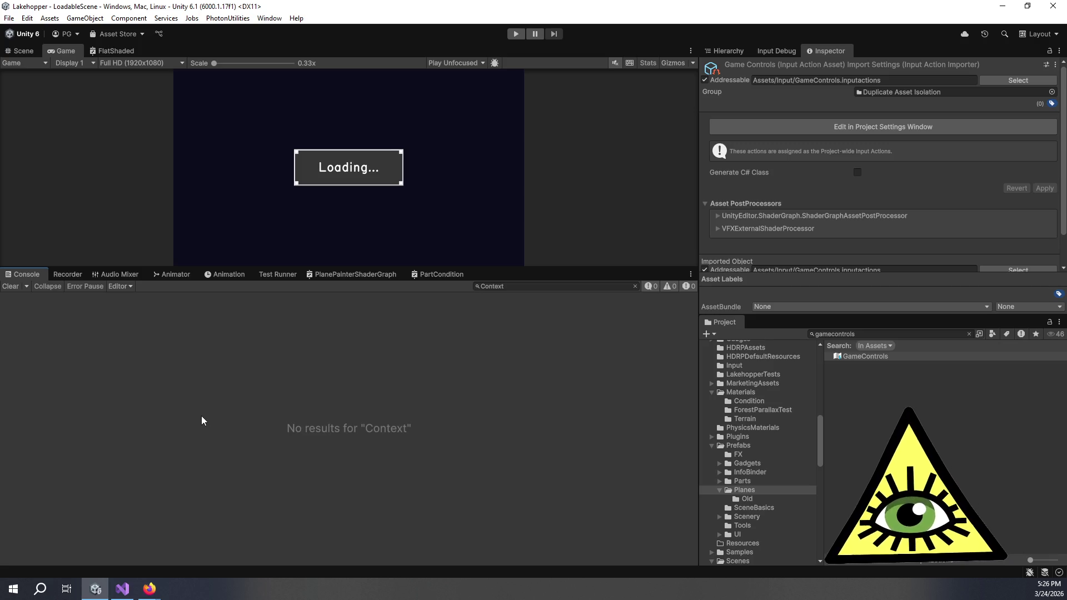
# In Visual Studio, delete the two Debug.Log lines from OnElevatorTrimDigital.
pyautogui.click(123, 591)
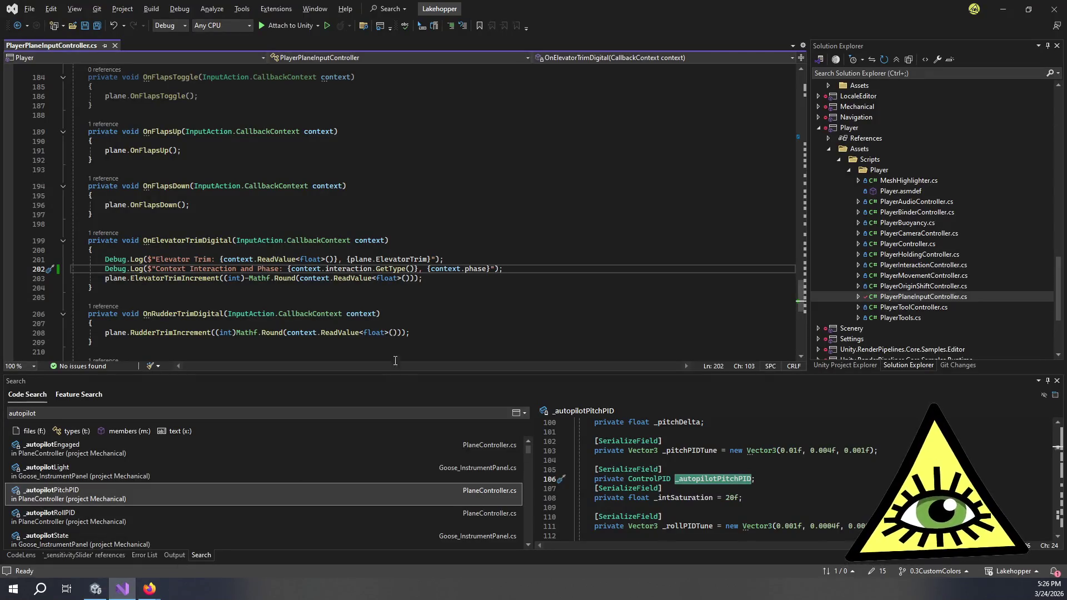
pyautogui.moveTo(519, 272)
pyautogui.mouseDown()
pyautogui.moveTo(14, 286)
pyautogui.moveTo(5, 255)
pyautogui.mouseUp()
pyautogui.press('BackSpace')
pyautogui.press('BackSpace')
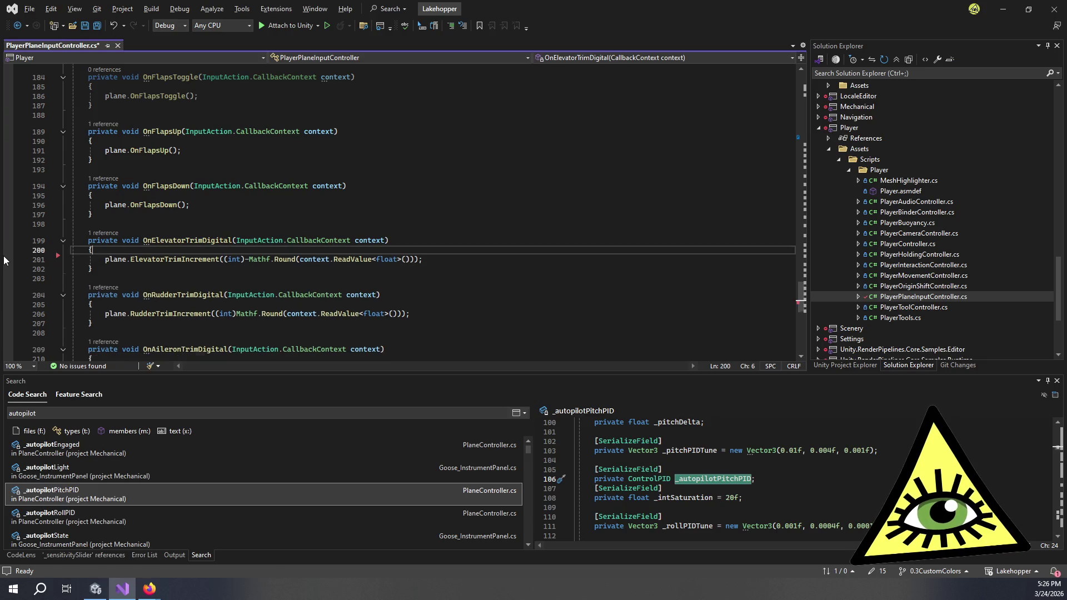
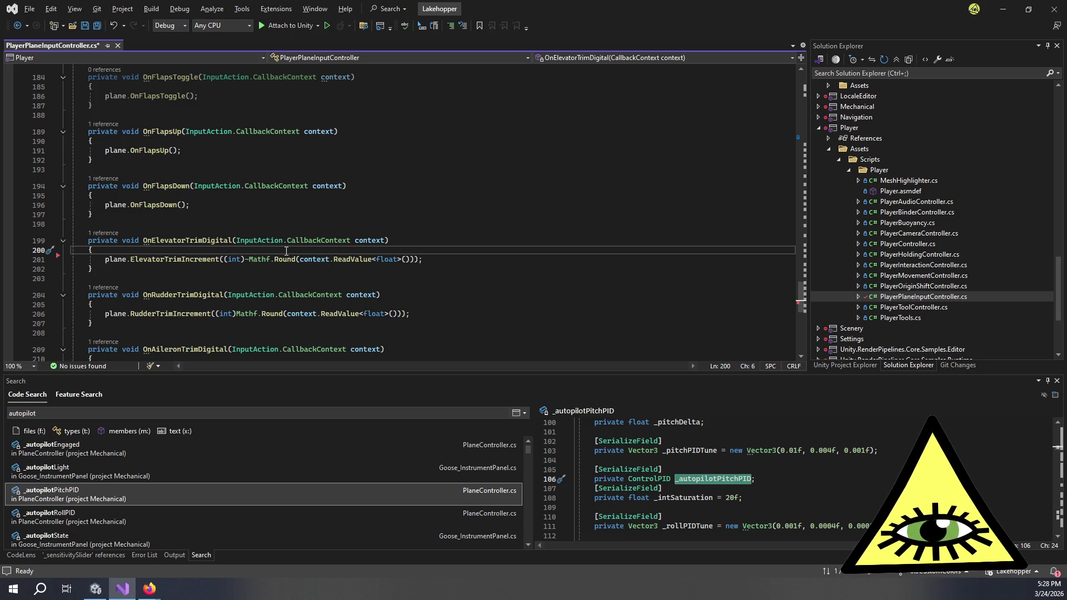
# Inspect the ElevatorTrimIncrement definition and its 0.002f trim step on line 329.
pyautogui.click(190, 259)
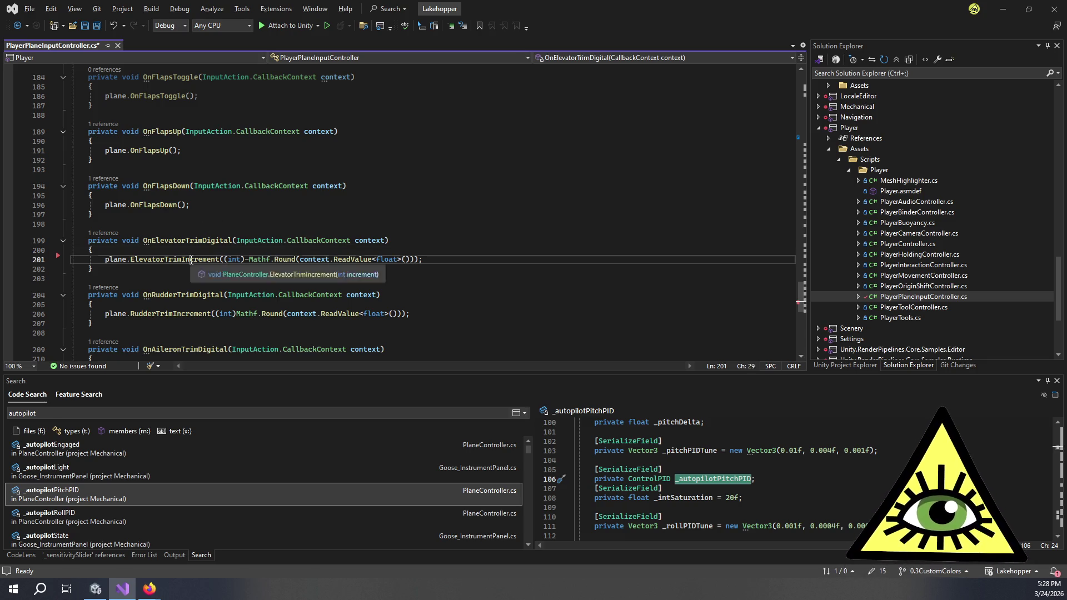
pyautogui.press('F12')
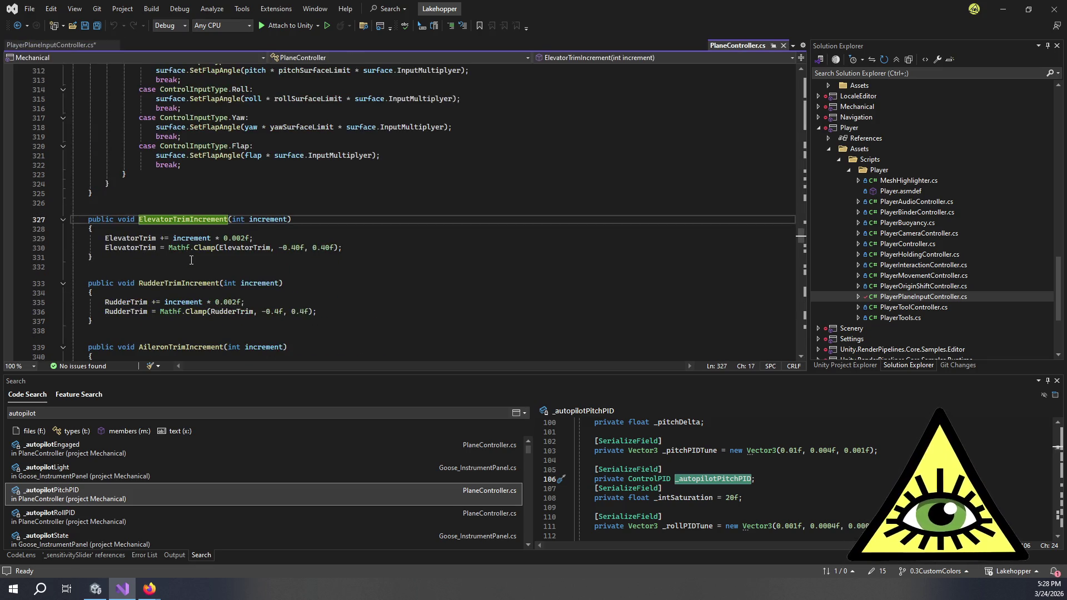
pyautogui.click(191, 259)
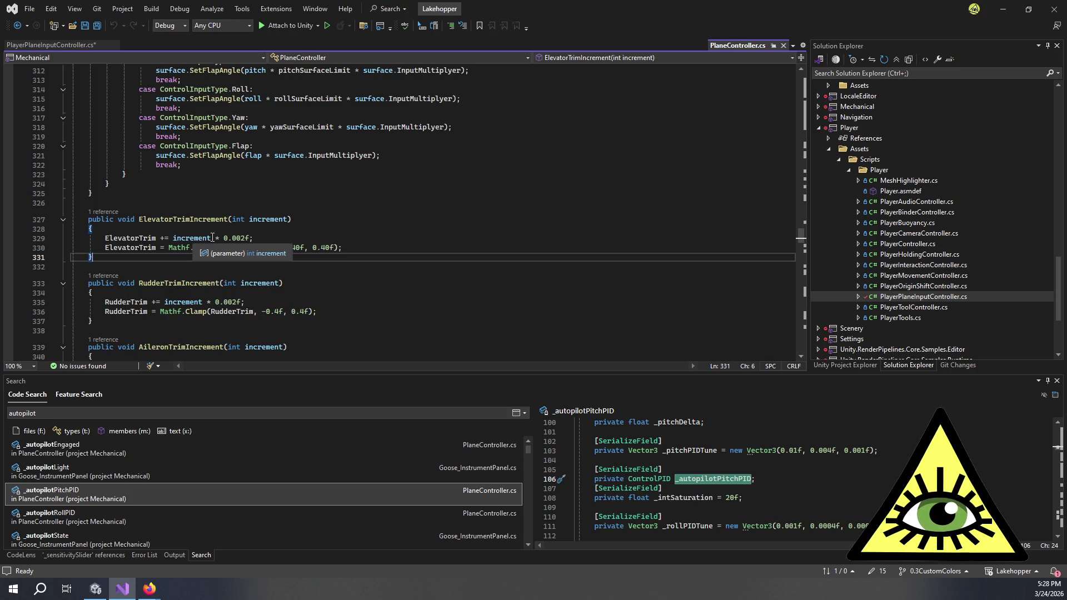
pyautogui.click(241, 238)
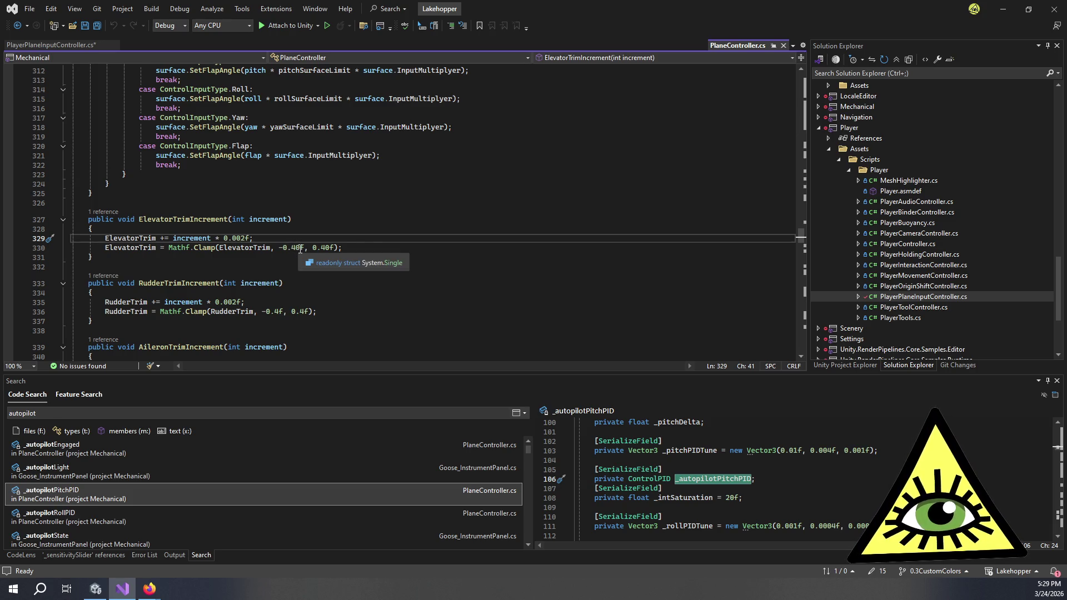
pyautogui.click(283, 238)
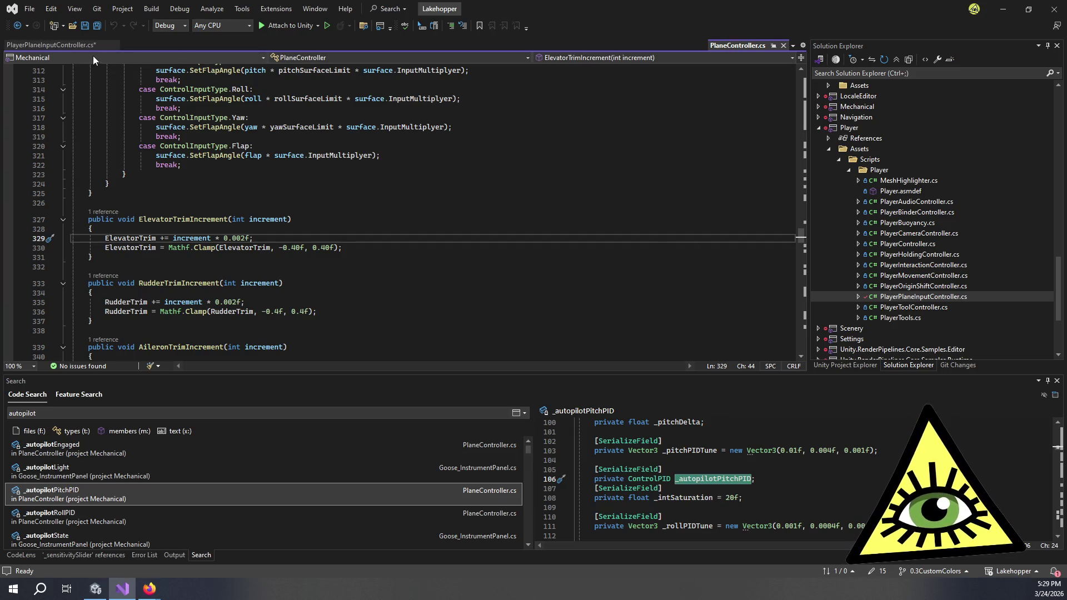
# Return to PlayerPlaneInputController.cs and put the caret at the end of line 201.
pyautogui.click(75, 43)
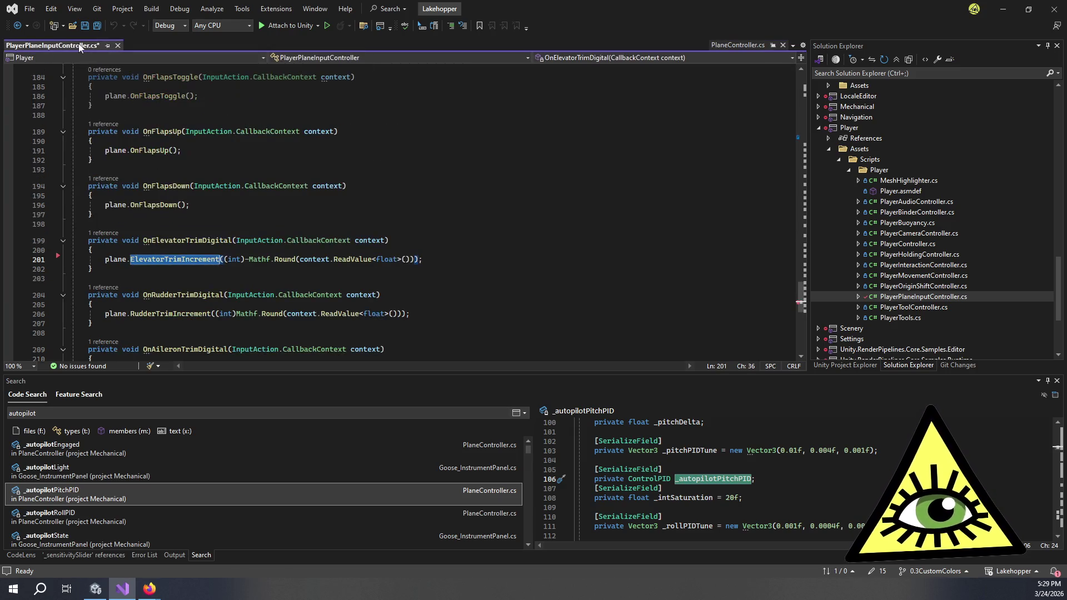
pyautogui.click(433, 266)
pyautogui.scroll(-5, 430, 265)
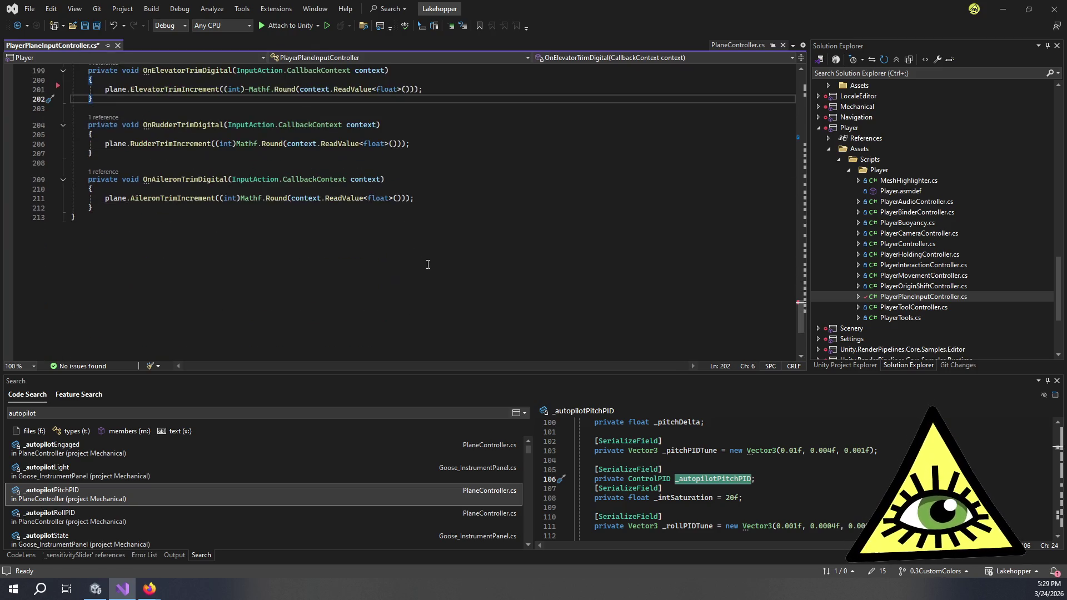
pyautogui.click(144, 212)
pyautogui.scroll(4, 452, 201)
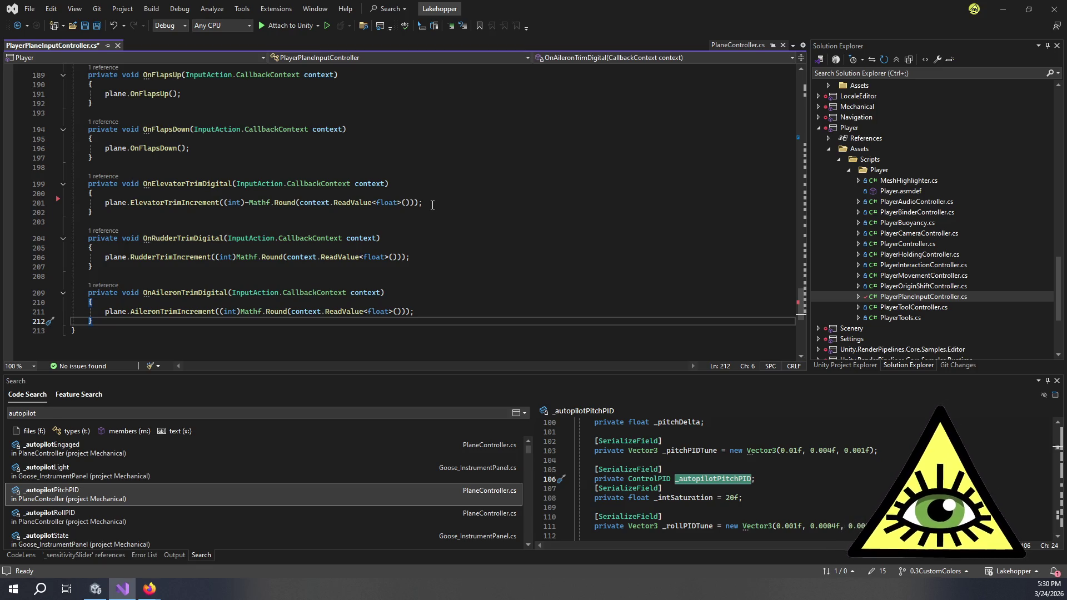
pyautogui.click(432, 206)
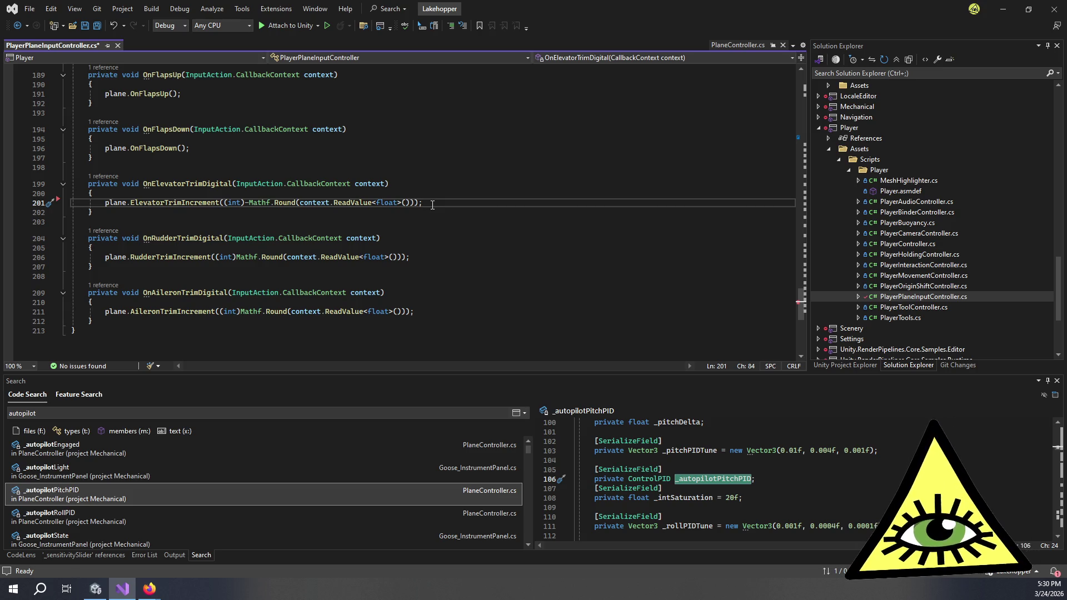
# Declare 'private IEnumerator TrimCoroutine()' after the OnAileronTrimDigital handler.
pyautogui.press('Down')
pyautogui.press('Down')
pyautogui.press('Down')
pyautogui.press('Down')
pyautogui.press('Return')
pyautogui.press('Return')
pyautogui.write('private IENum')
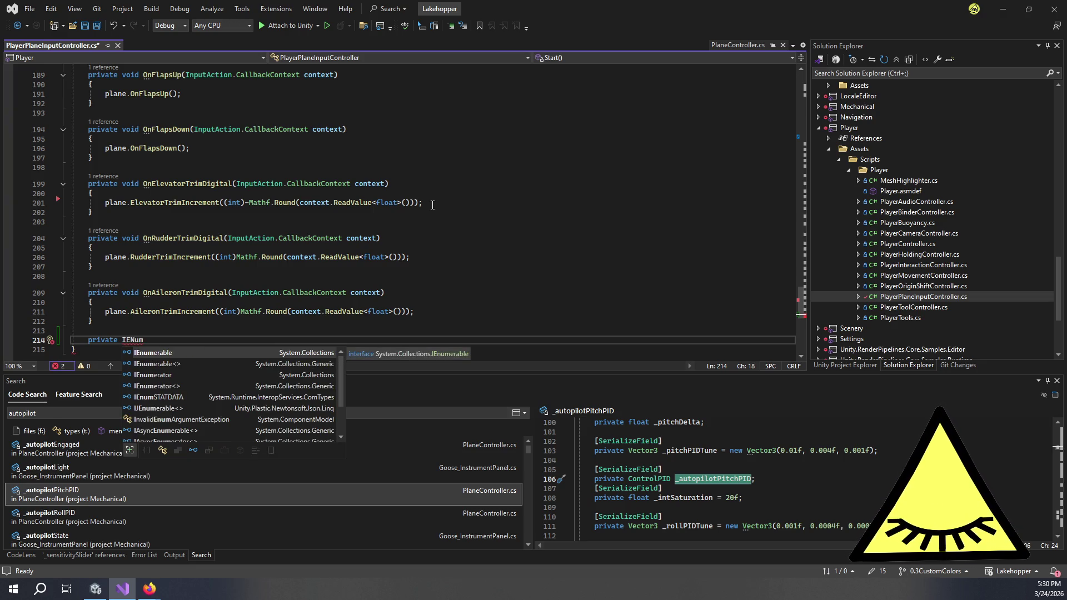
pyautogui.press('Tab')
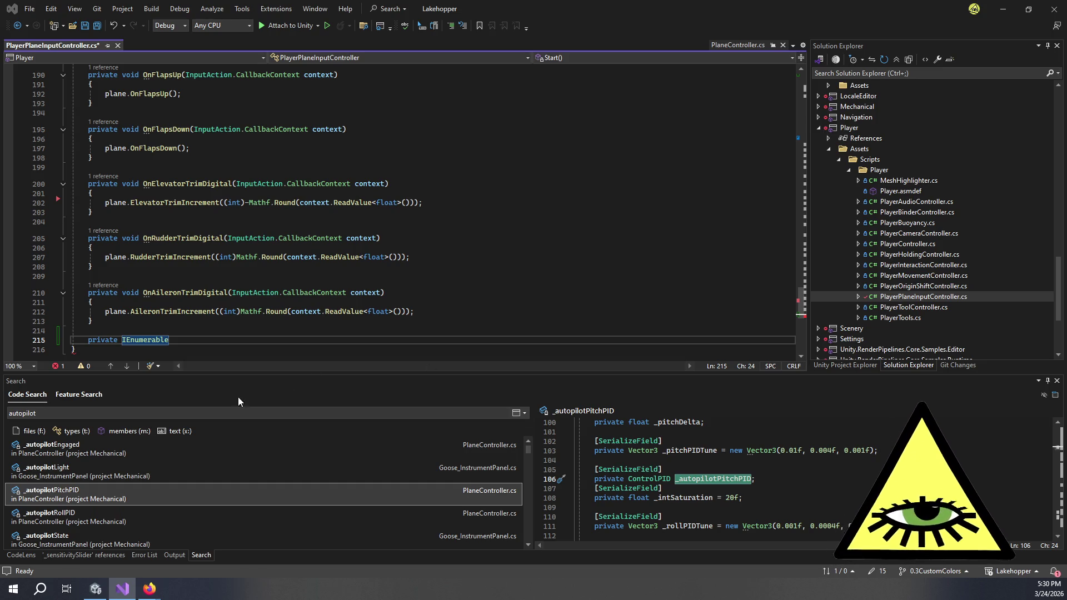
pyautogui.write('I')
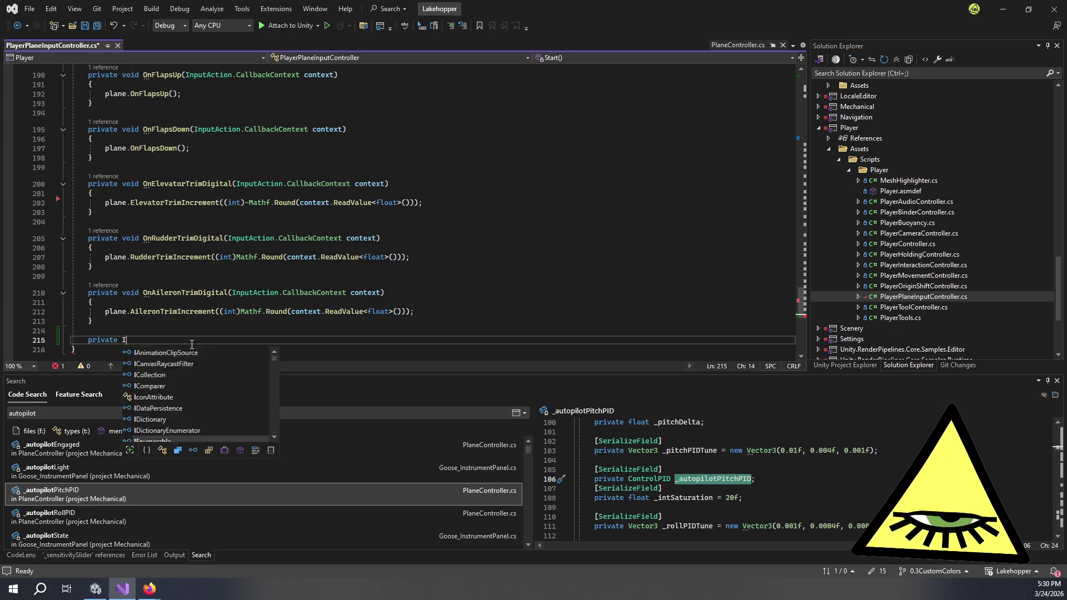
pyautogui.write('Enum')
pyautogui.press('Down')
pyautogui.press('Tab')
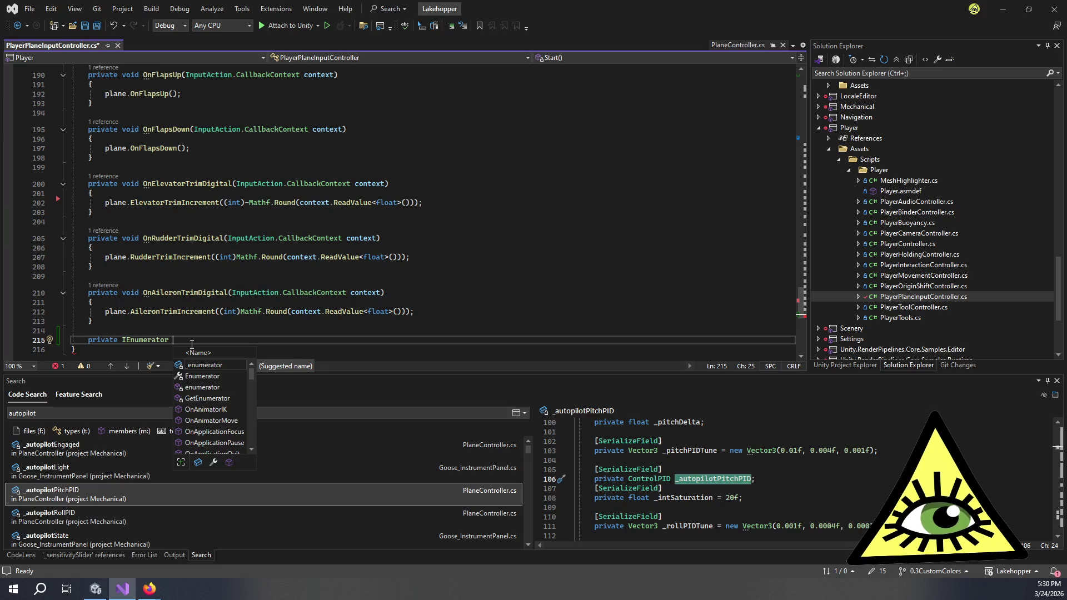
pyautogui.write('TrimCorou')
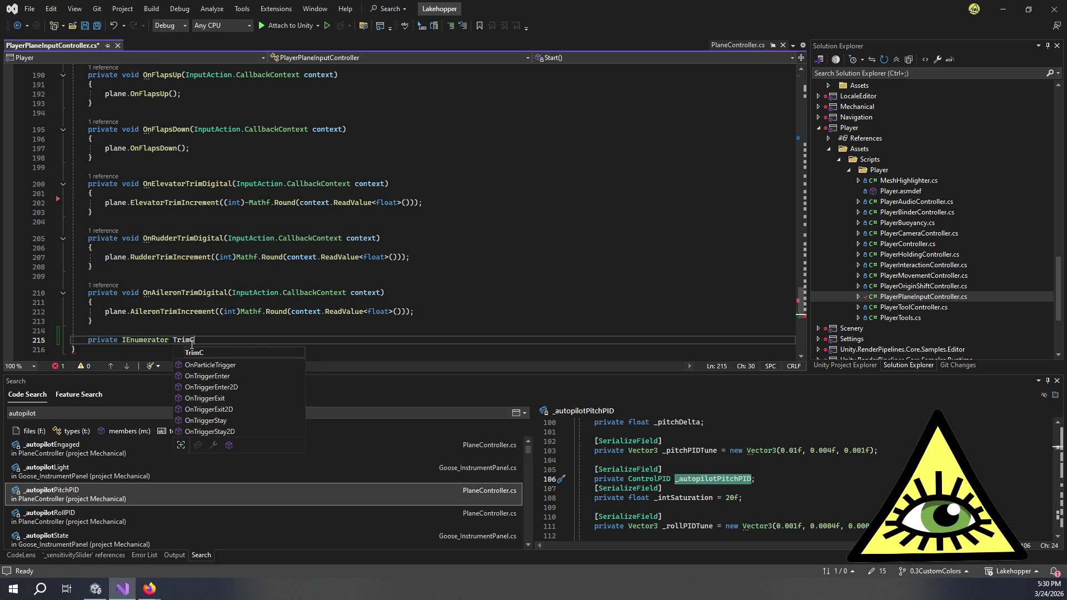
pyautogui.write('tine(')
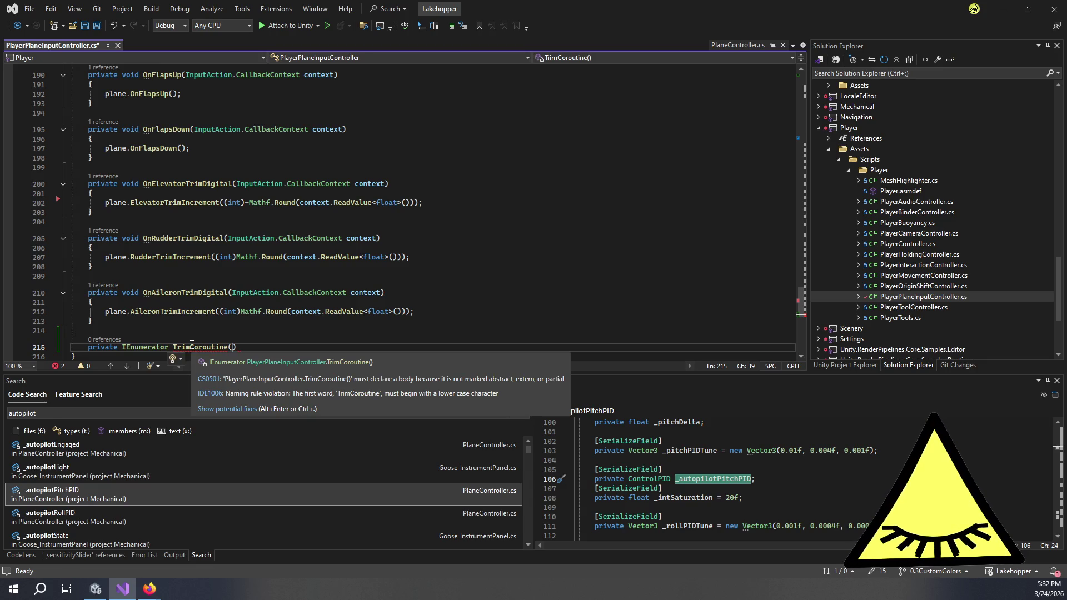
# Type Action<float> as TrimCoroutine's parameter type, then check the int cast in the rudder handler.
pyautogui.write('Action<')
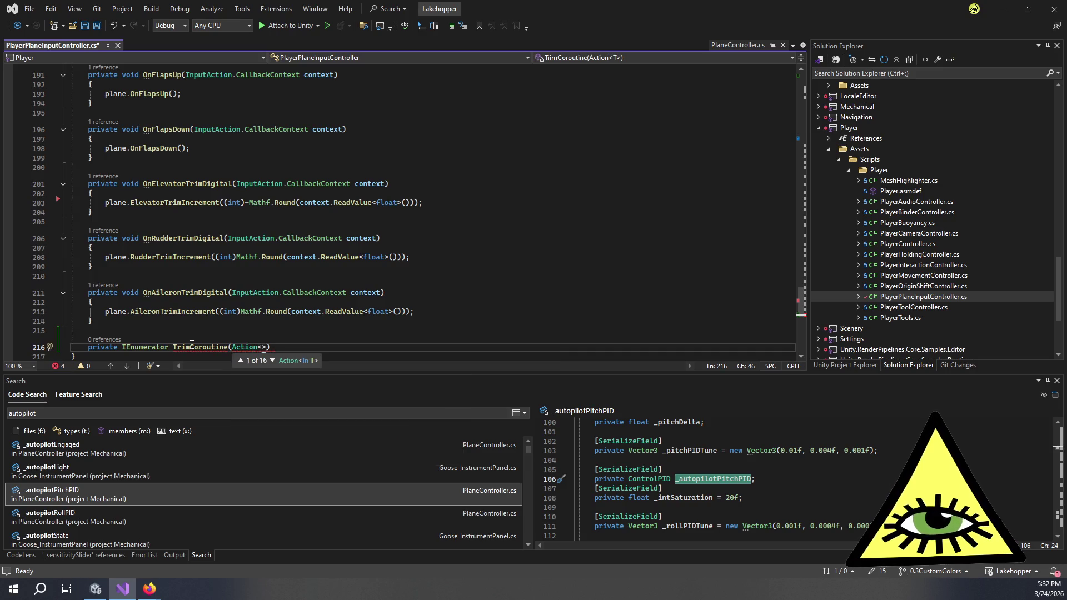
pyautogui.write('float')
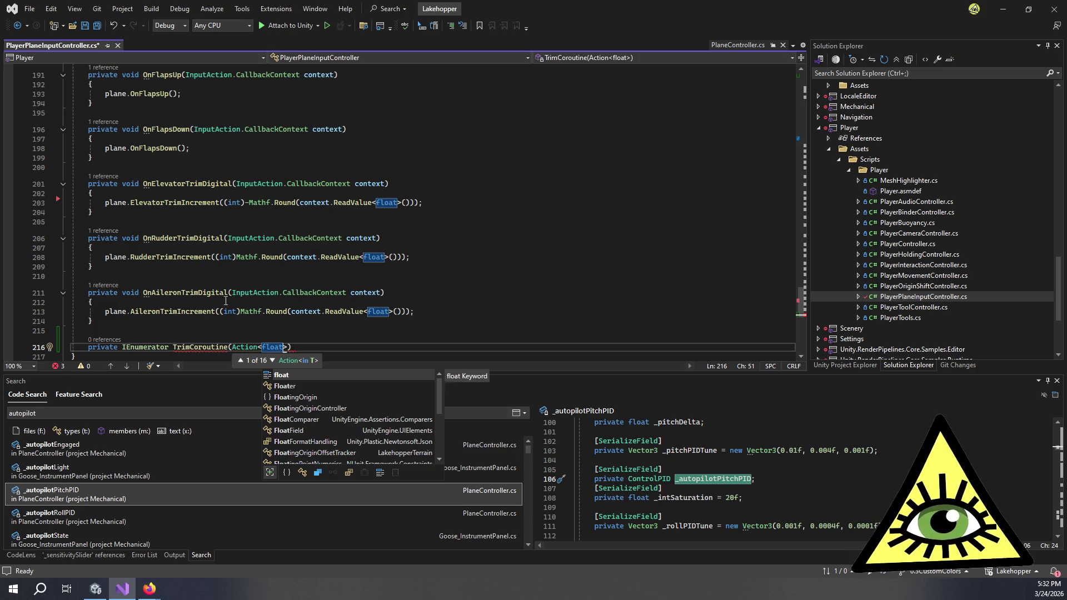
pyautogui.click(222, 257)
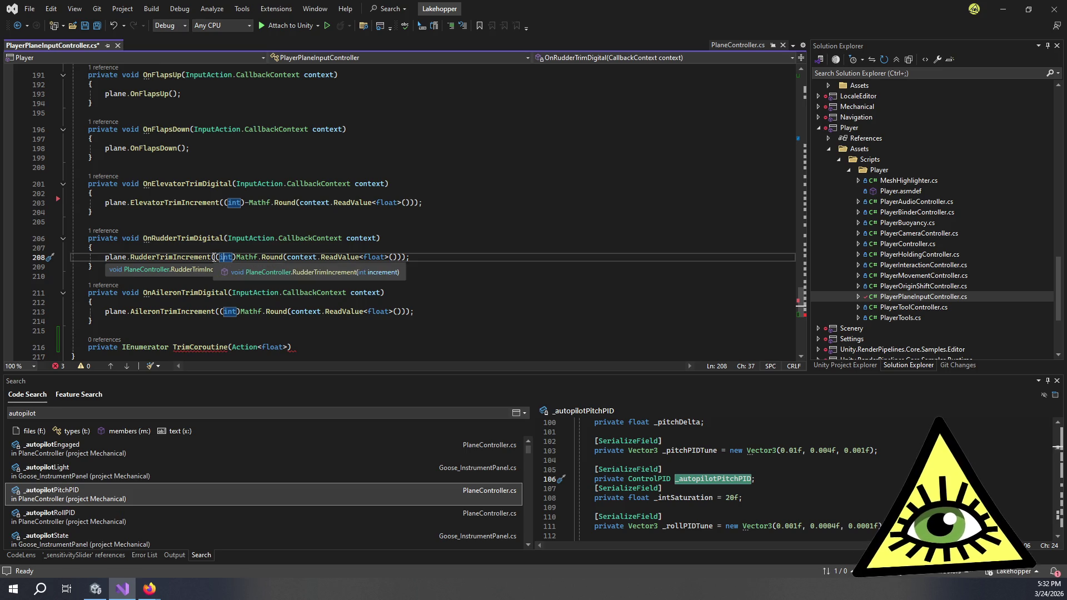
pyautogui.click(215, 258)
# Go to the ElevatorTrimIncrement definition from its call on line 203.
pyautogui.click(222, 203)
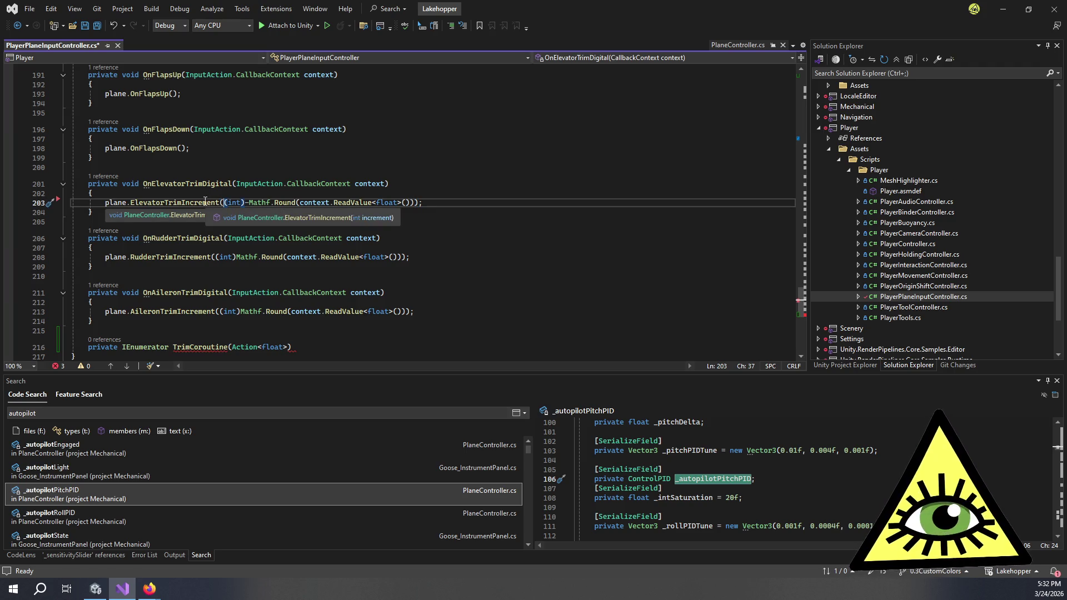
pyautogui.doubleClick(205, 202)
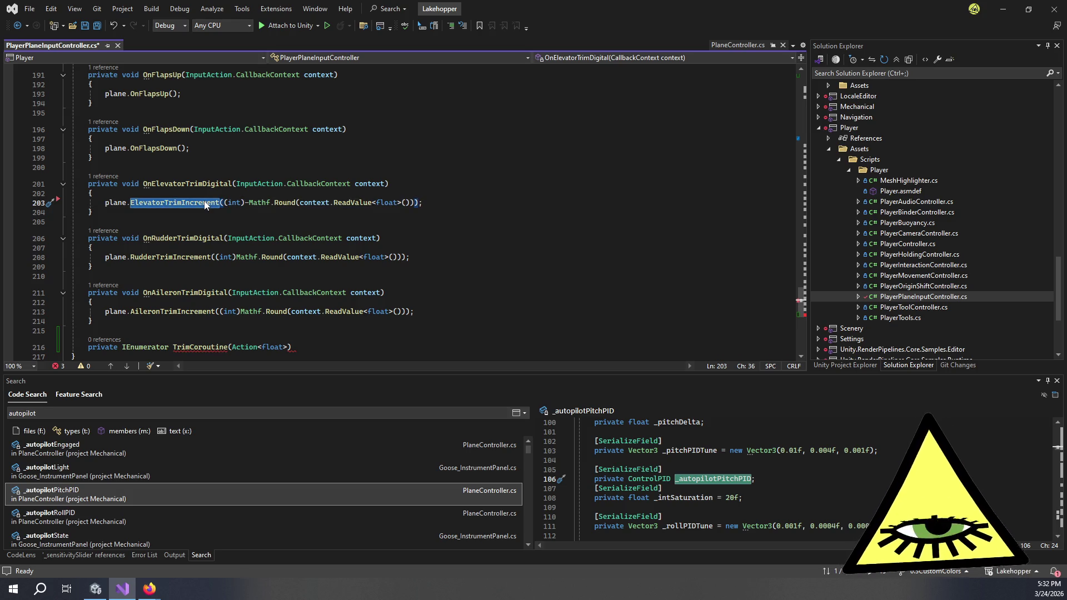
pyautogui.press('F12')
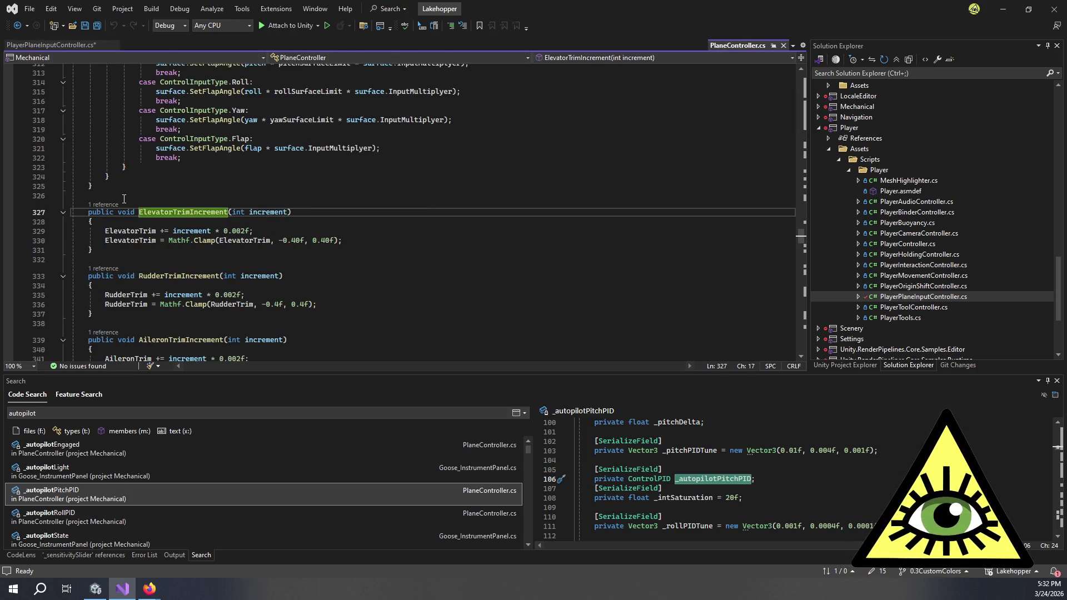
# Retype the int parameters on lines 327, 333 and 339 as float, then return to PlayerPlaneInputController.cs.
pyautogui.doubleClick(240, 156)
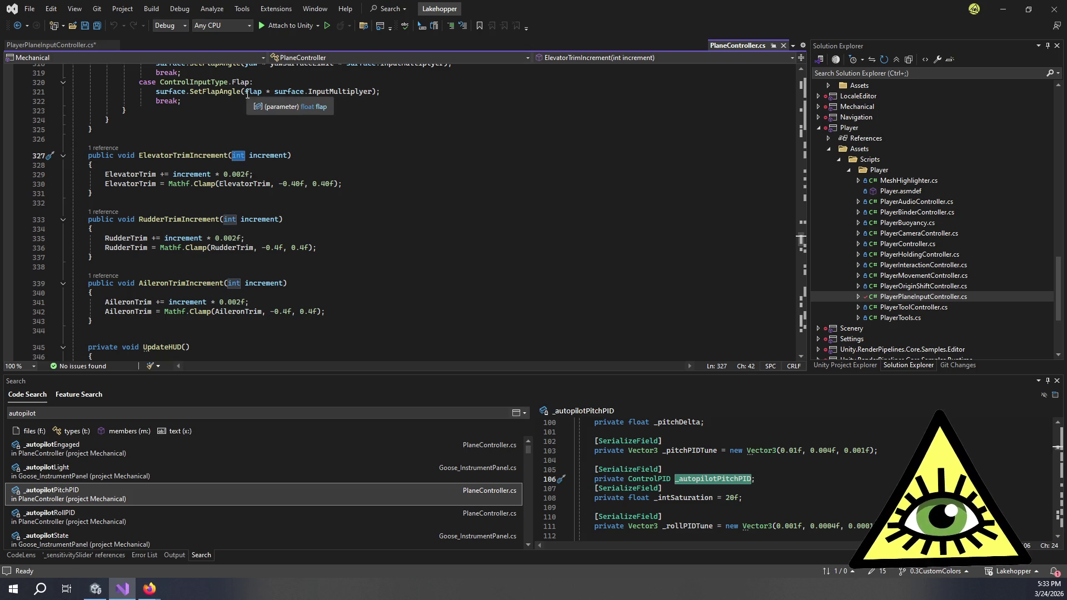
pyautogui.write('float')
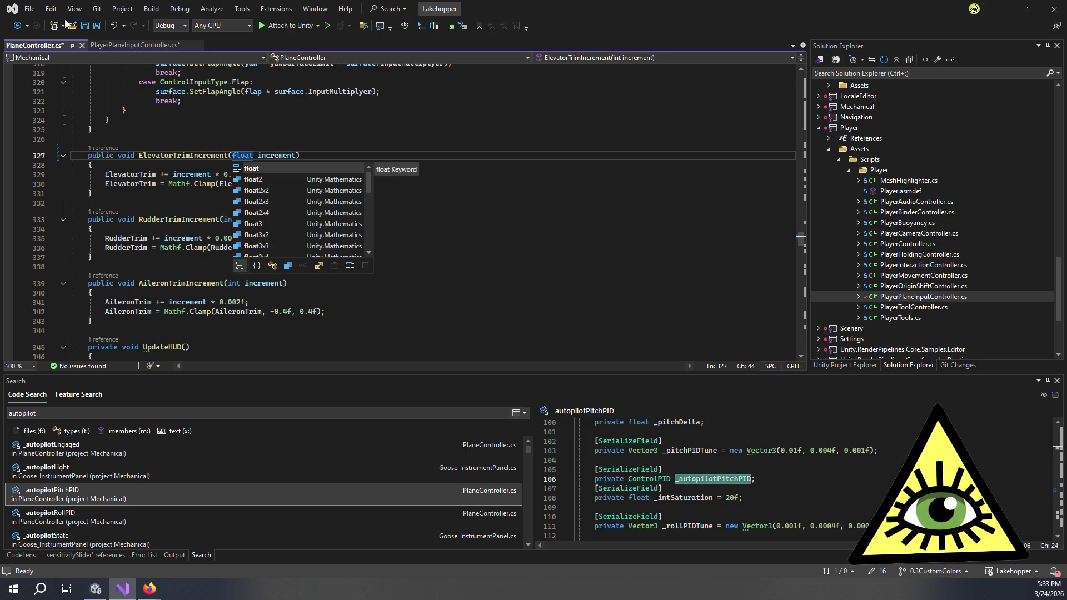
pyautogui.click(244, 130)
pyautogui.doubleClick(235, 220)
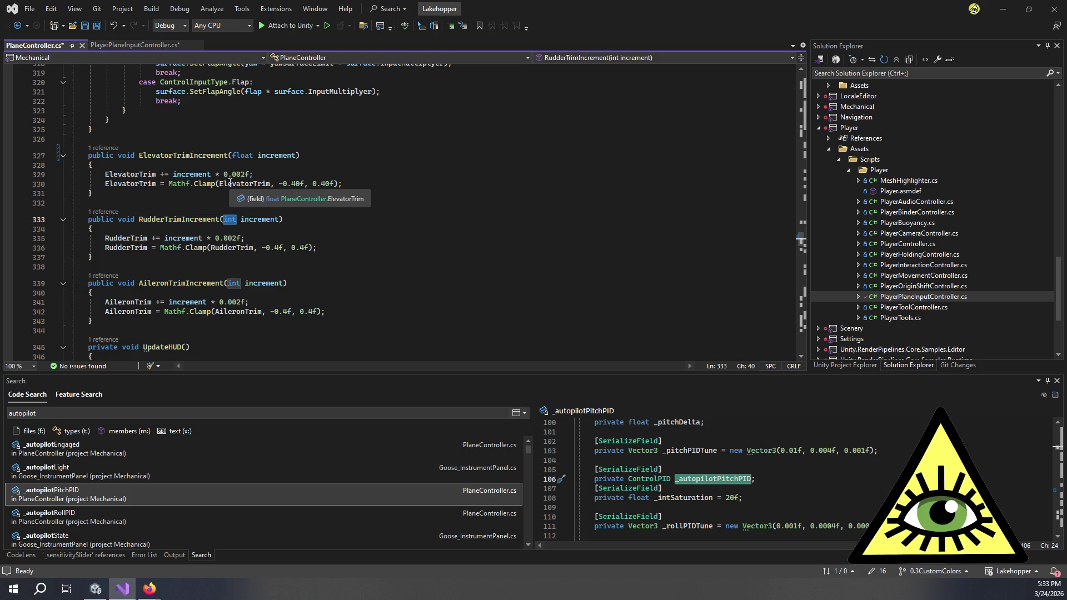
pyautogui.write('float')
pyautogui.click(230, 165)
pyautogui.doubleClick(233, 283)
pyautogui.write('float')
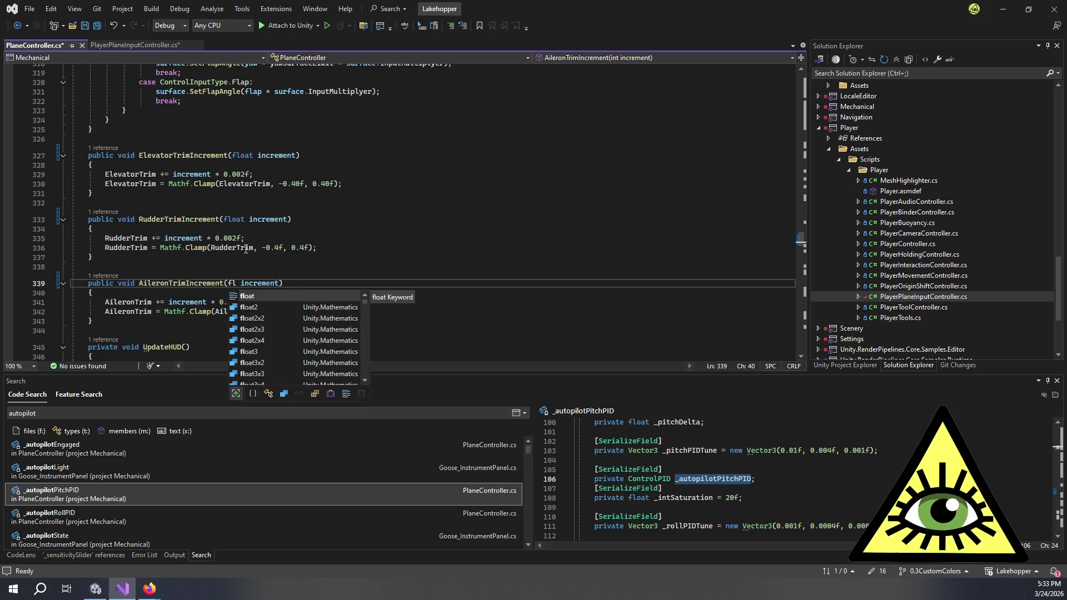
pyautogui.click(337, 237)
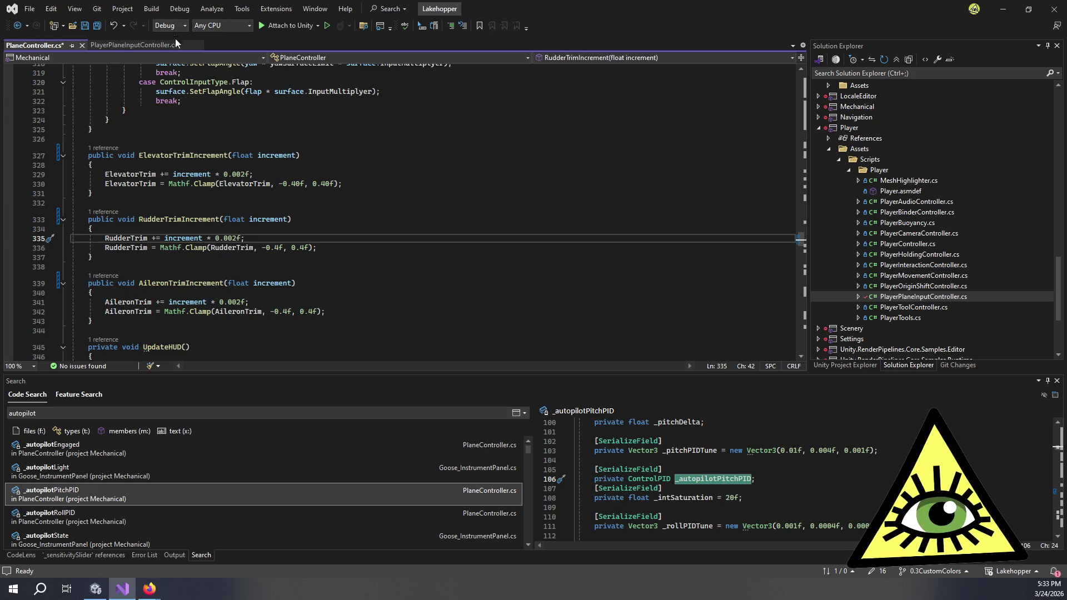
pyautogui.click(164, 46)
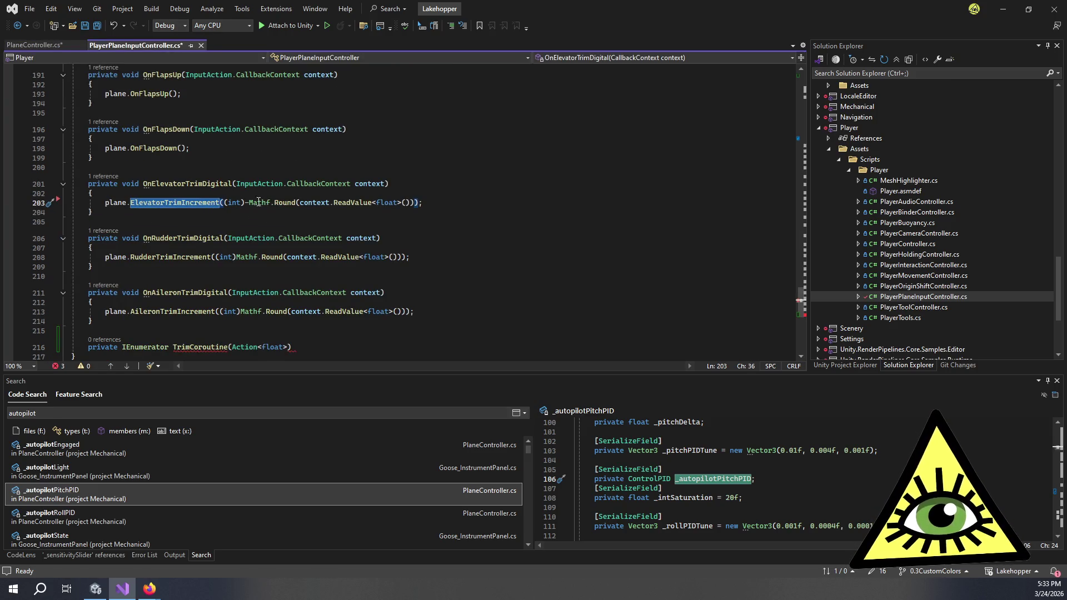
# Remove the (int) casts from the elevator, rudder and aileron trim calls on lines 203, 208 and 213.
pyautogui.click(247, 202)
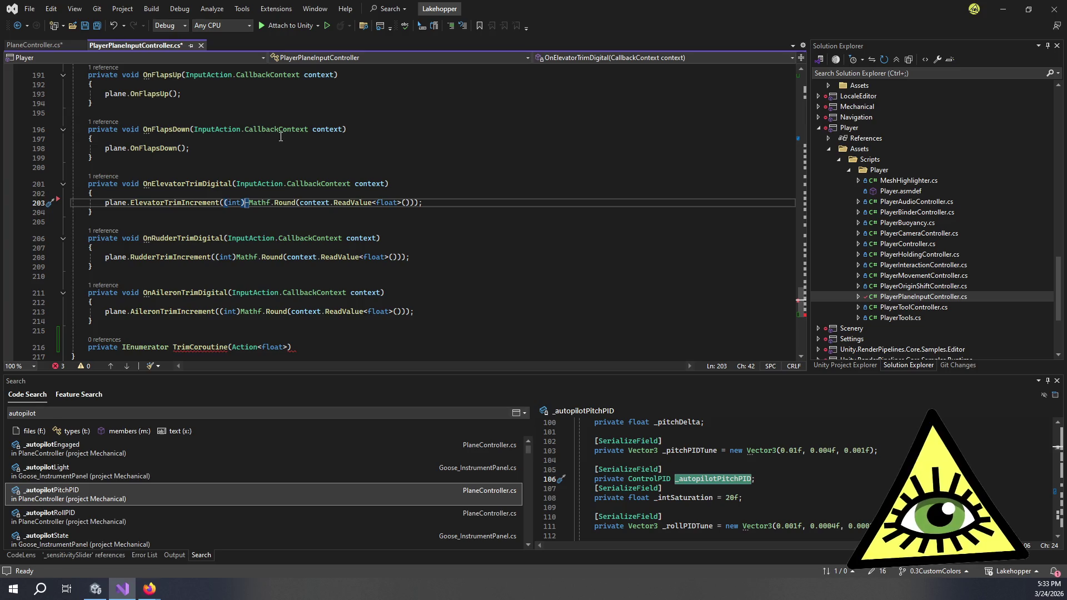
pyautogui.click(314, 156)
pyautogui.click(249, 203)
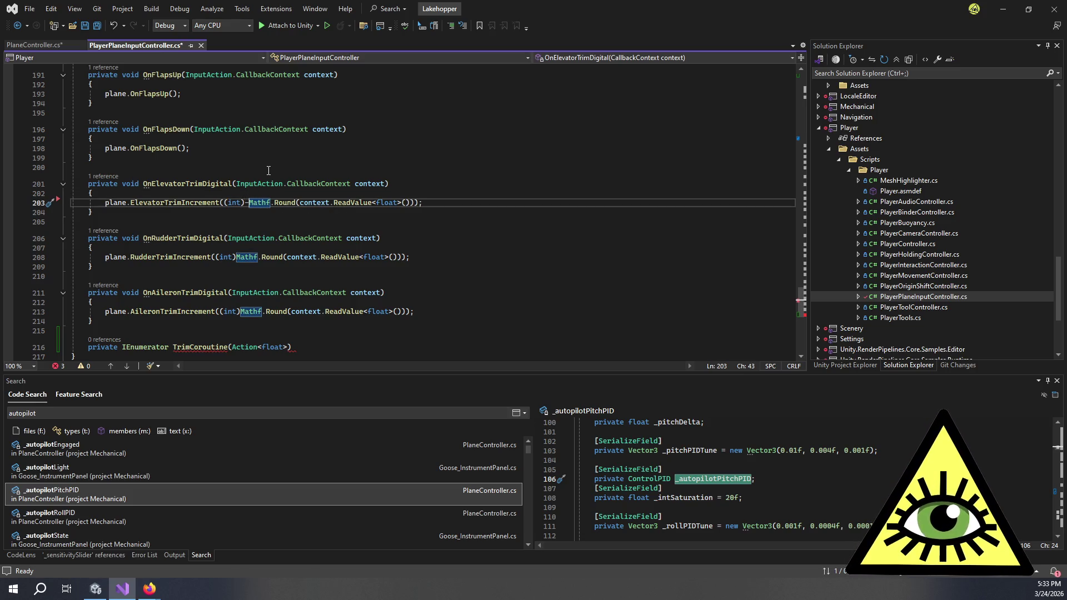
pyautogui.press('Left')
pyautogui.press('BackSpace')
pyautogui.press('BackSpace')
pyautogui.press('BackSpace')
pyautogui.press('BackSpace')
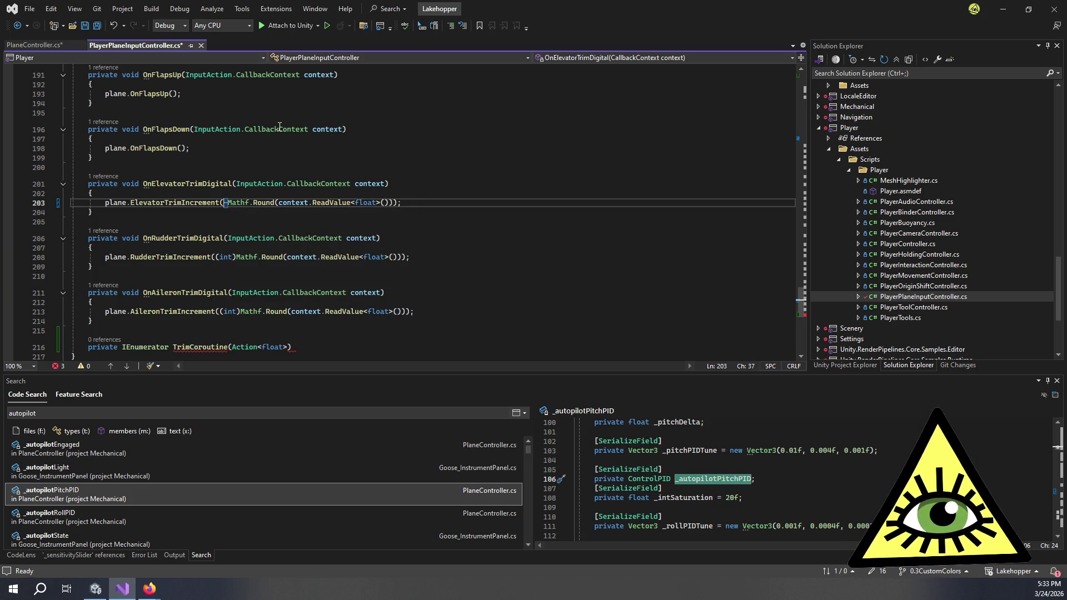
pyautogui.click(238, 257)
pyautogui.press('BackSpace')
pyautogui.press('BackSpace')
pyautogui.press('BackSpace')
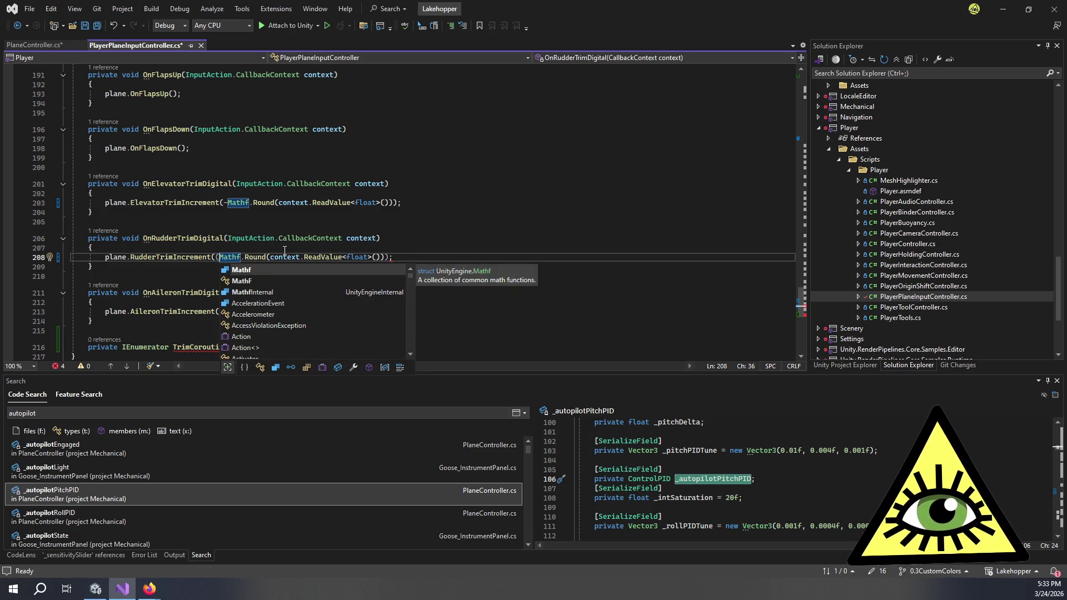
pyautogui.press('BackSpace')
pyautogui.click(405, 261)
pyautogui.click(241, 311)
pyautogui.keyDown('shift'); pyautogui.click(220, 309); pyautogui.keyUp('shift')
pyautogui.press('BackSpace')
# Add incrementFunction, float incrementsPerSecond and float startHeldTimer to TrimCoroutine's signature, and open its body.
pyautogui.press('Down')
pyautogui.press('Down')
pyautogui.press('Down')
pyautogui.press('End')
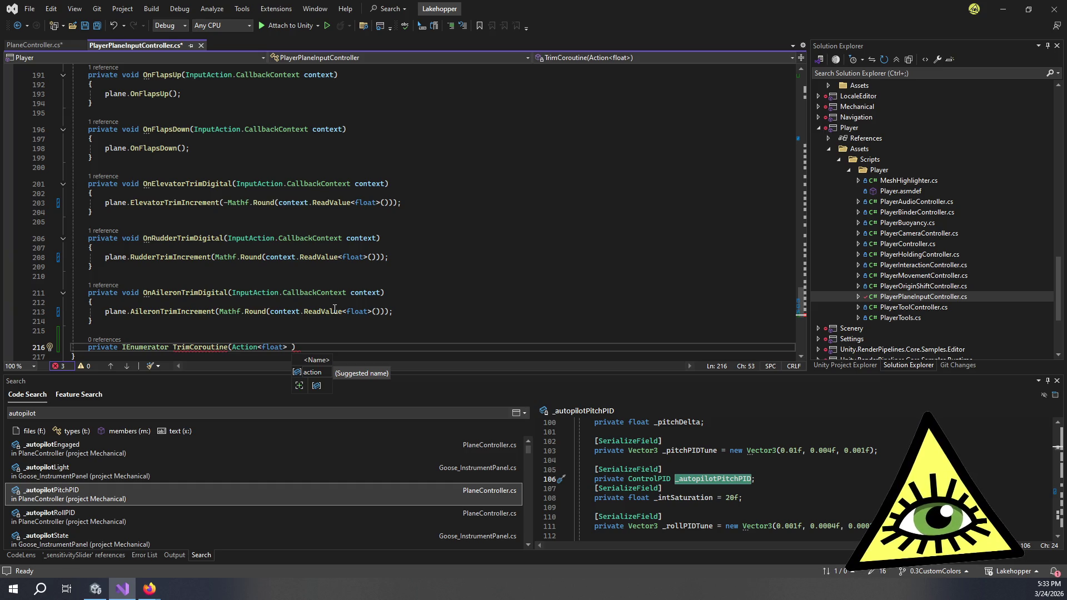
pyautogui.write('incrementFu')
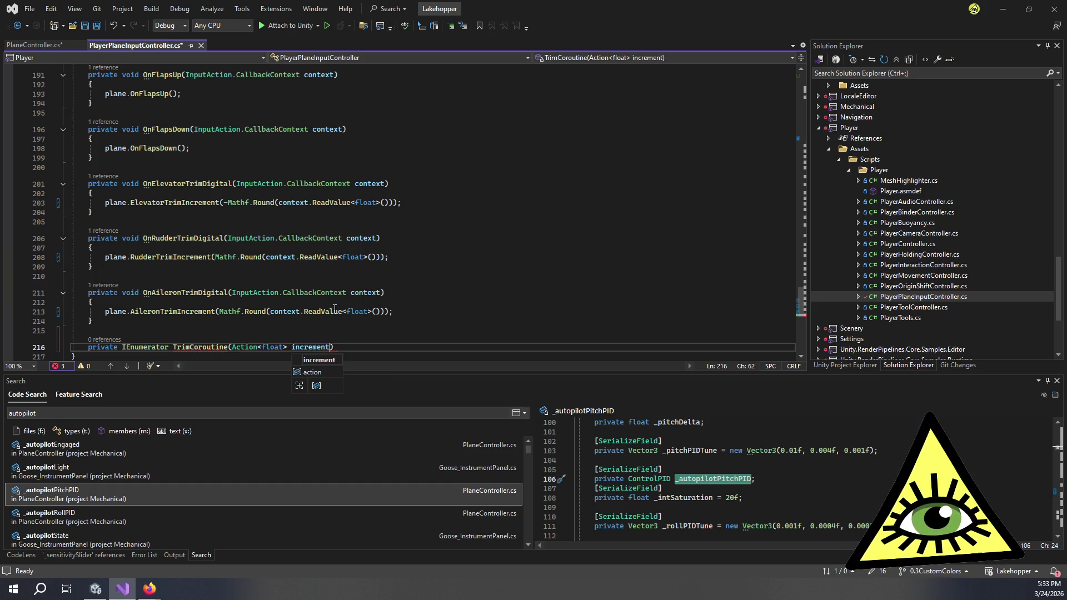
pyautogui.write('nction,')
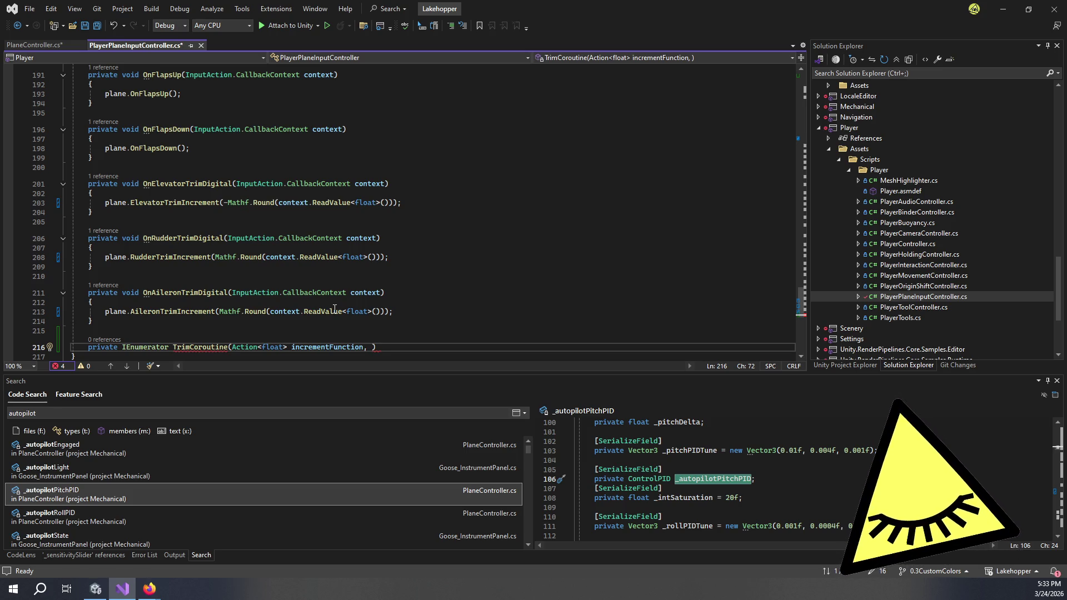
pyautogui.write('float ')
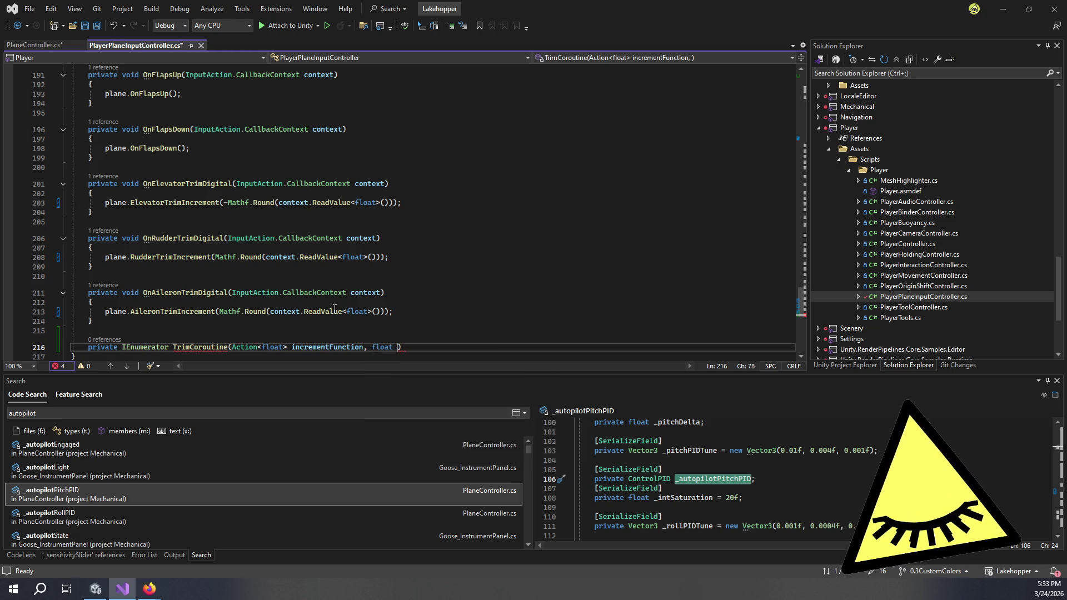
pyautogui.write('inc')
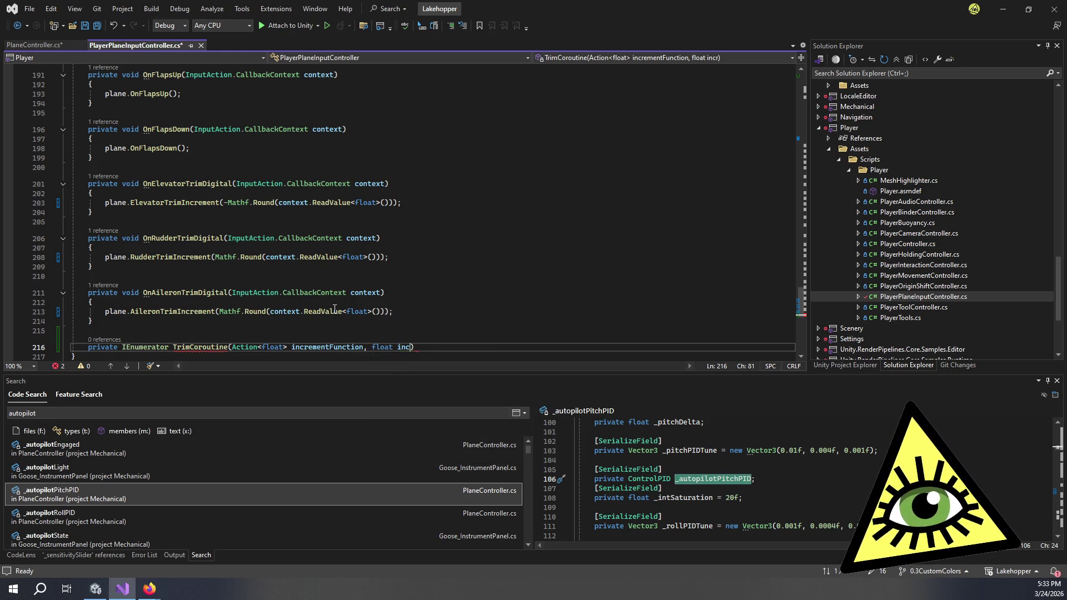
pyautogui.write('rement')
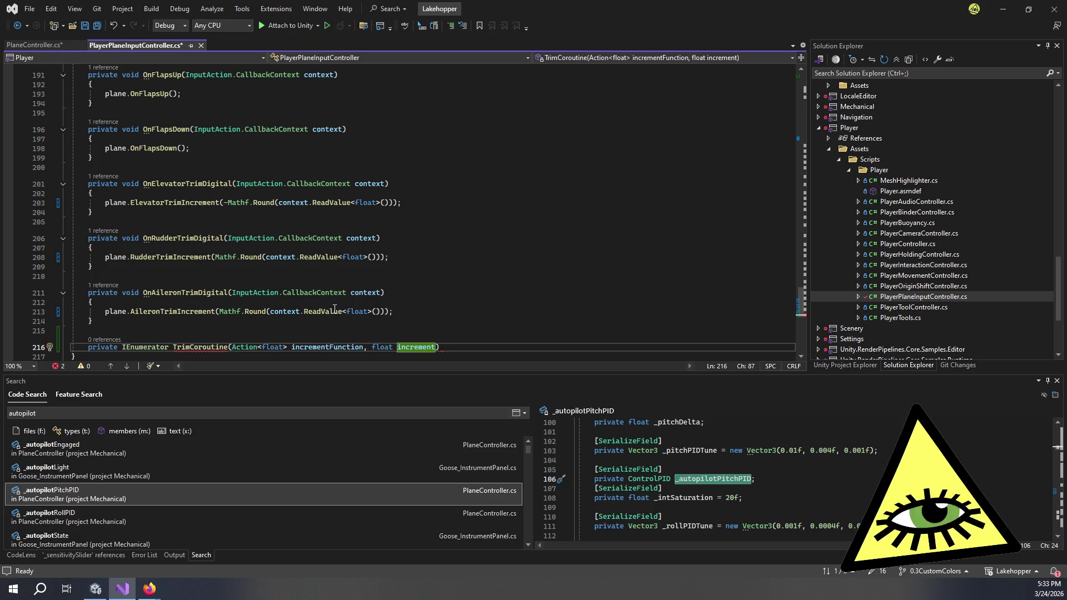
pyautogui.write('PerSecond')
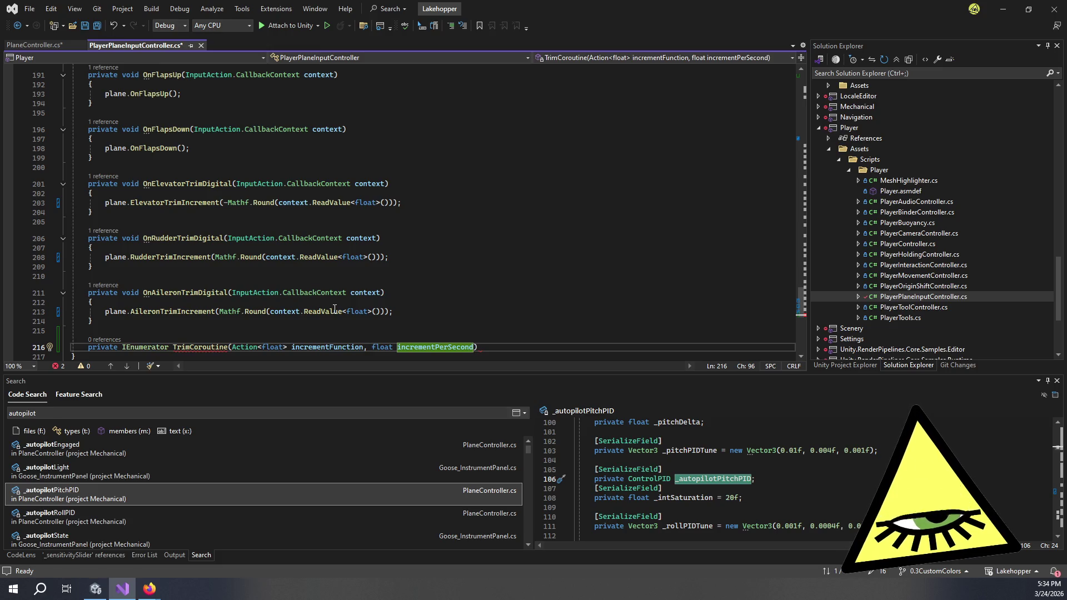
pyautogui.write('s')
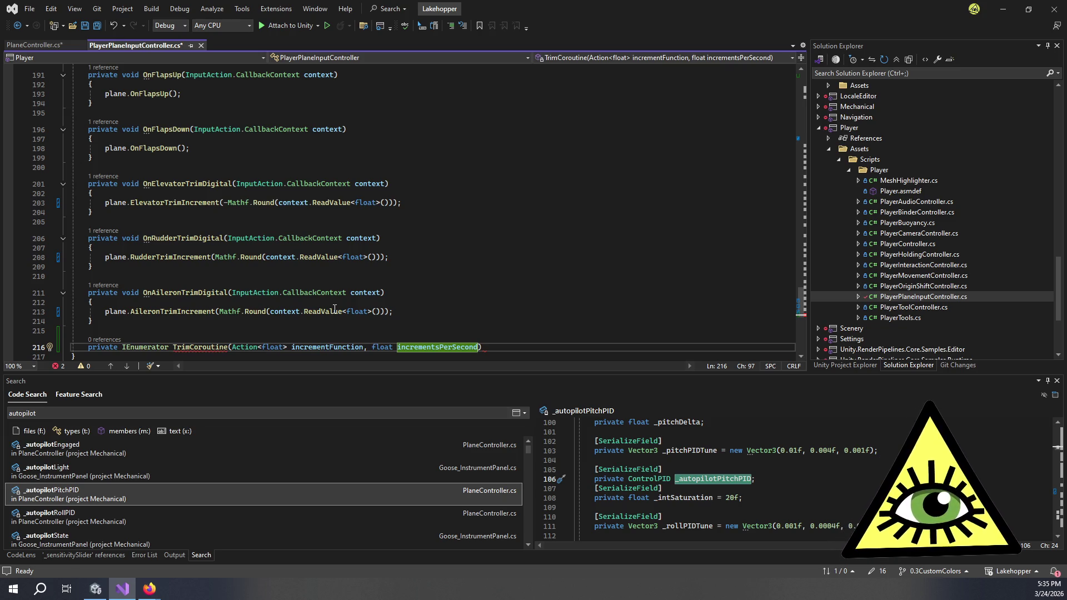
pyautogui.write(', float ')
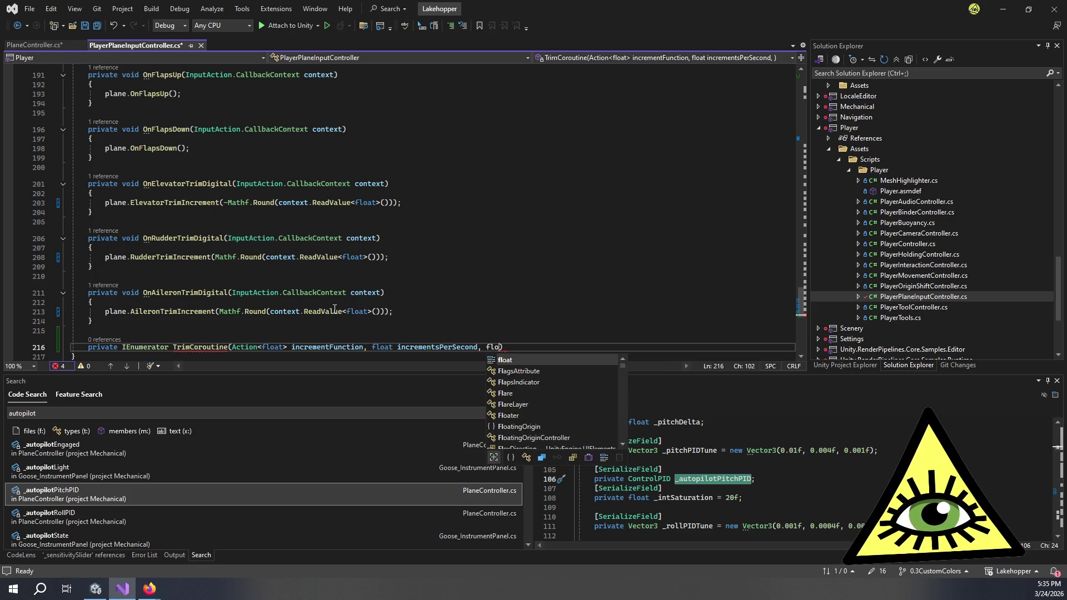
pyautogui.write('startHeldT')
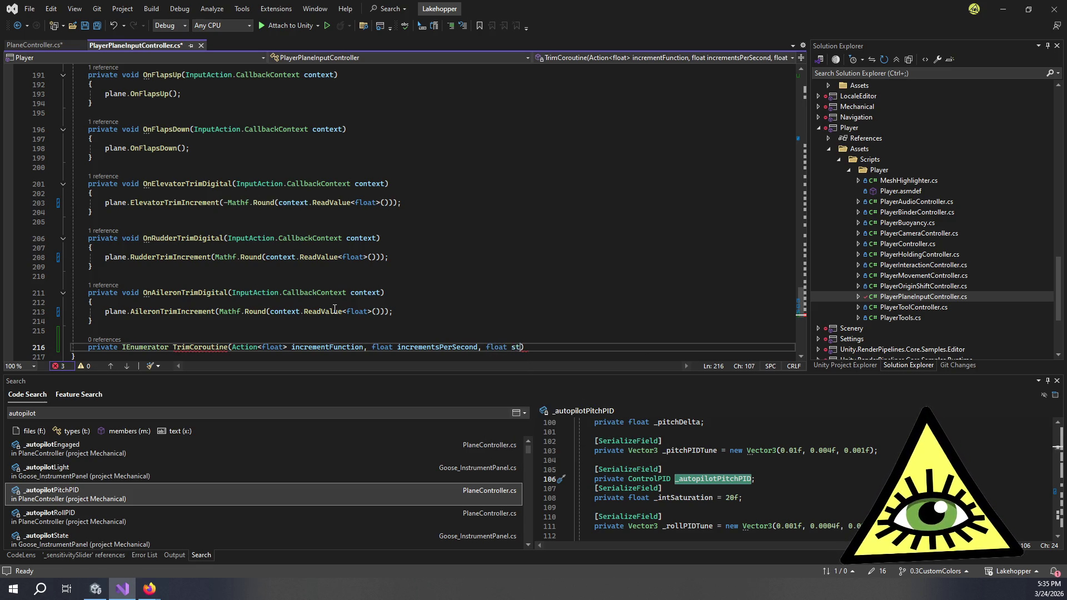
pyautogui.write('imer')
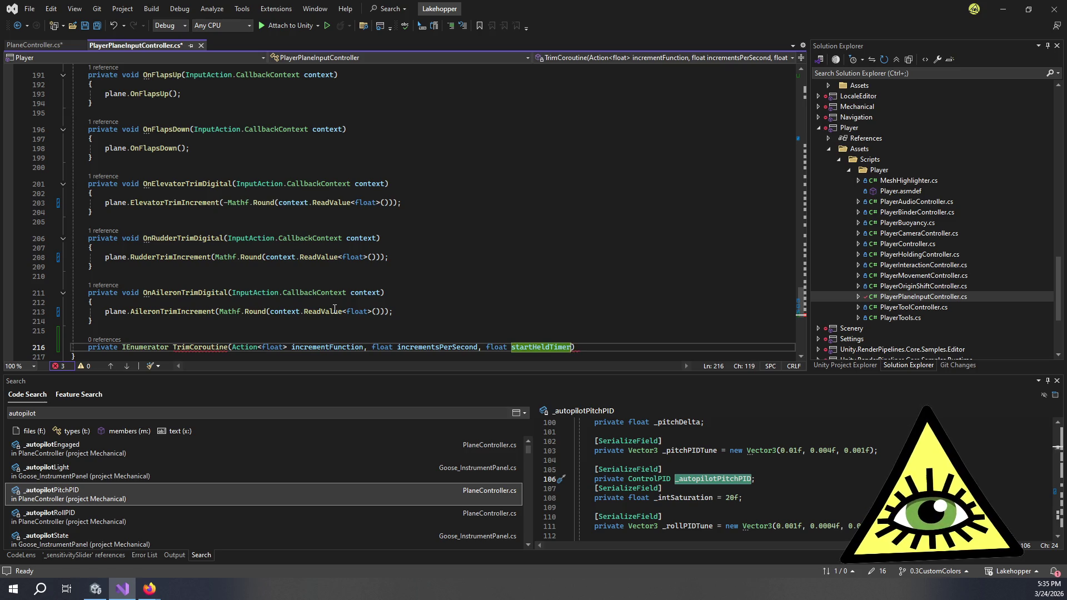
pyautogui.press('End')
pyautogui.press('Return')
pyautogui.write('{')
pyautogui.press('Return')
pyautogui.scroll(-3, 174, 180)
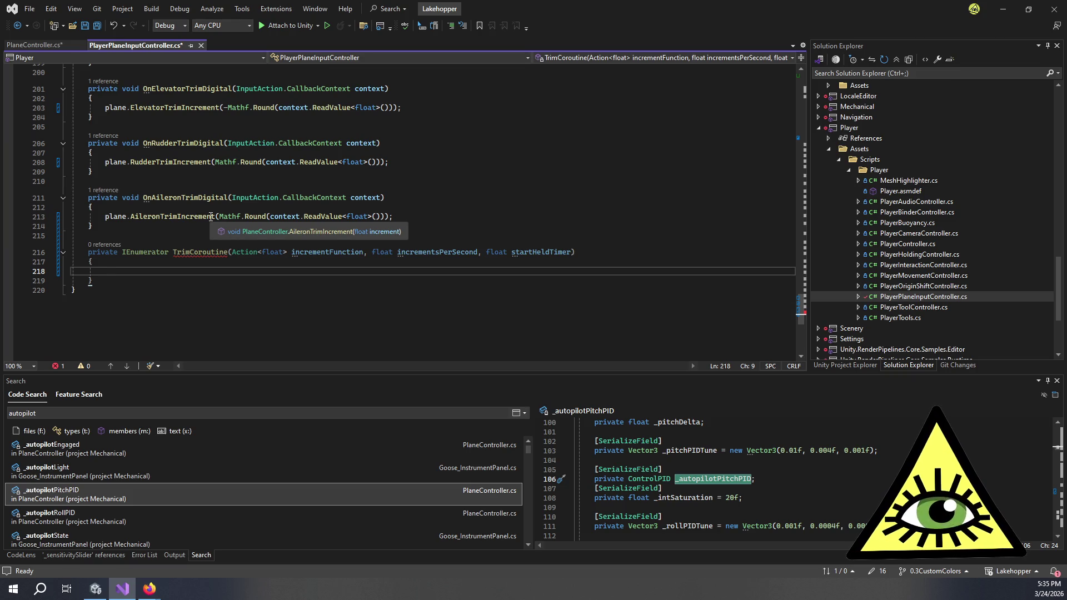
# Put a placeholder 'yield break;' in TrimCoroutine's body so no issues remain.
pyautogui.write('return')
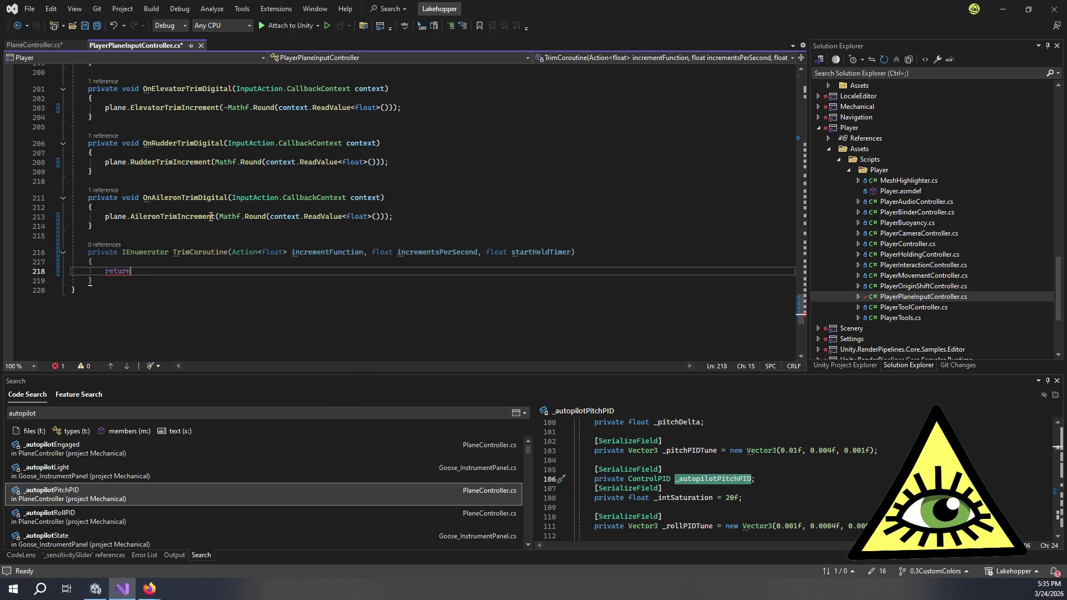
pyautogui.press('BackSpace')
pyautogui.press('BackSpace')
pyautogui.press('BackSpace')
pyautogui.write('yield break;')
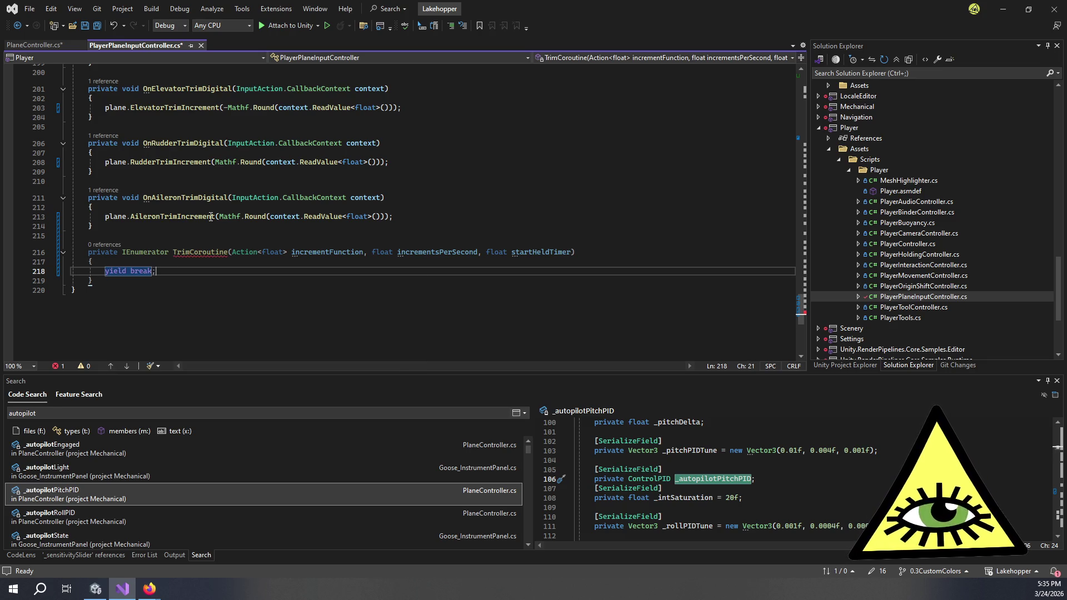
pyautogui.press('Up')
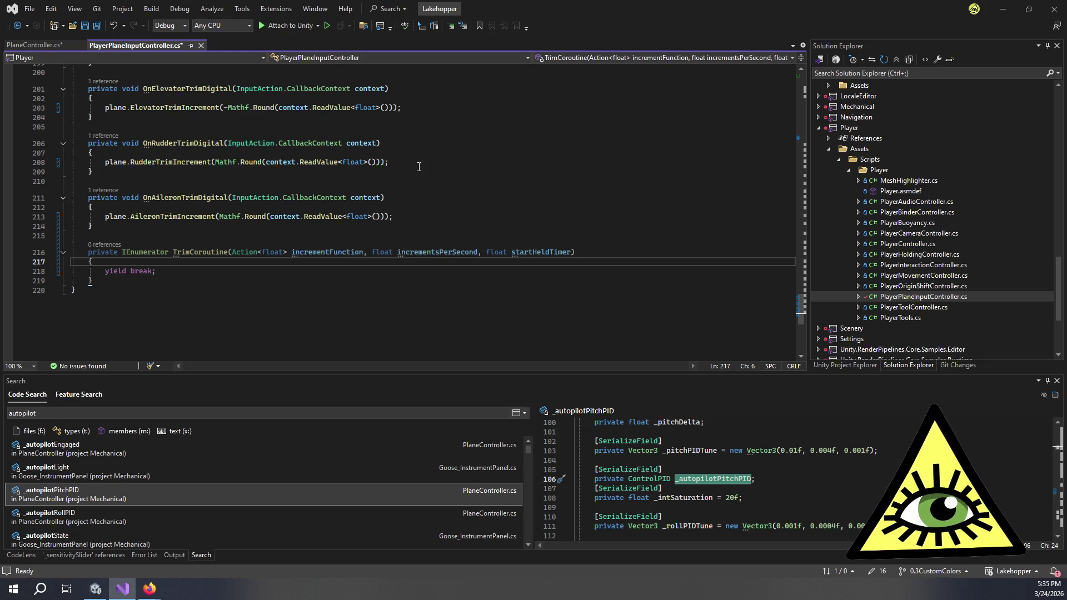
pyautogui.click(450, 216)
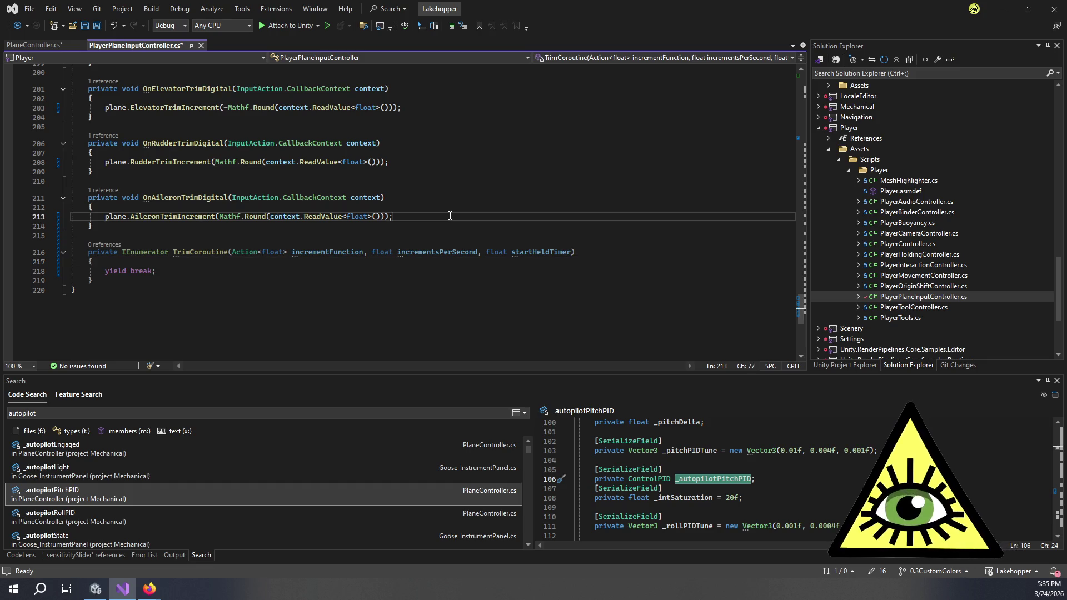
# Add the field 'private Coroutine _elevatorCoroutine;' below the plane field.
pyautogui.scroll(4, 450, 215)
pyautogui.scroll(20, 414, 214)
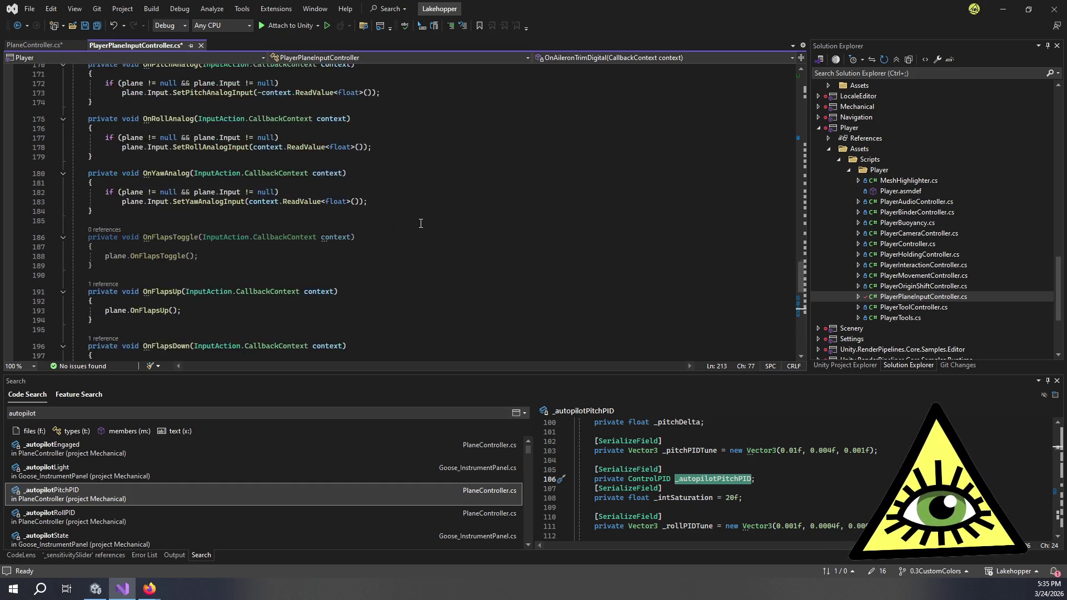
pyautogui.scroll(10, 447, 254)
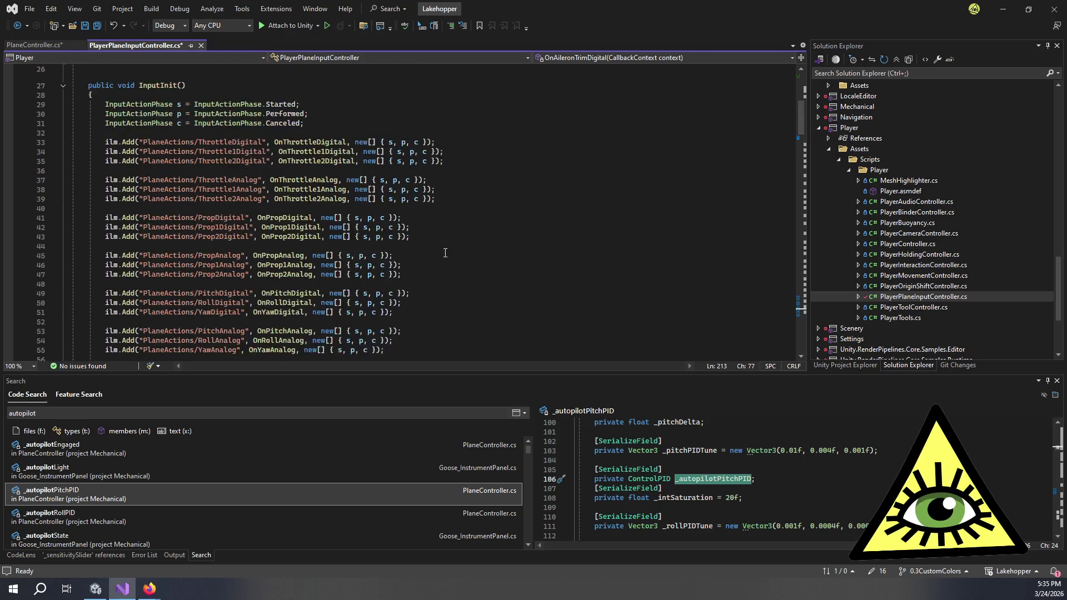
pyautogui.scroll(-8, 278, 239)
pyautogui.scroll(12, 183, 232)
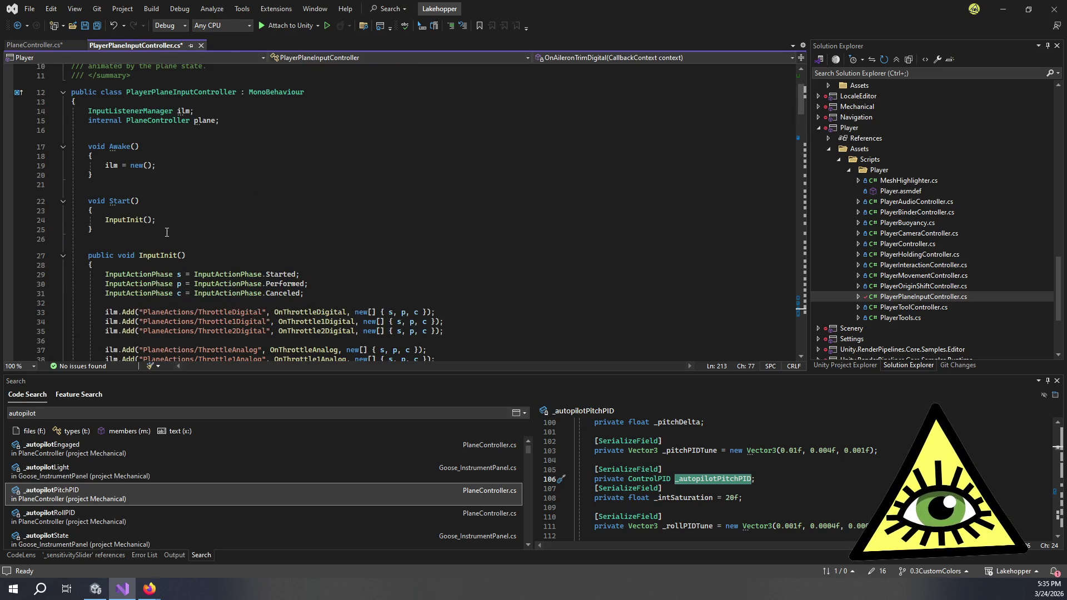
pyautogui.scroll(3, 167, 232)
pyautogui.click(267, 210)
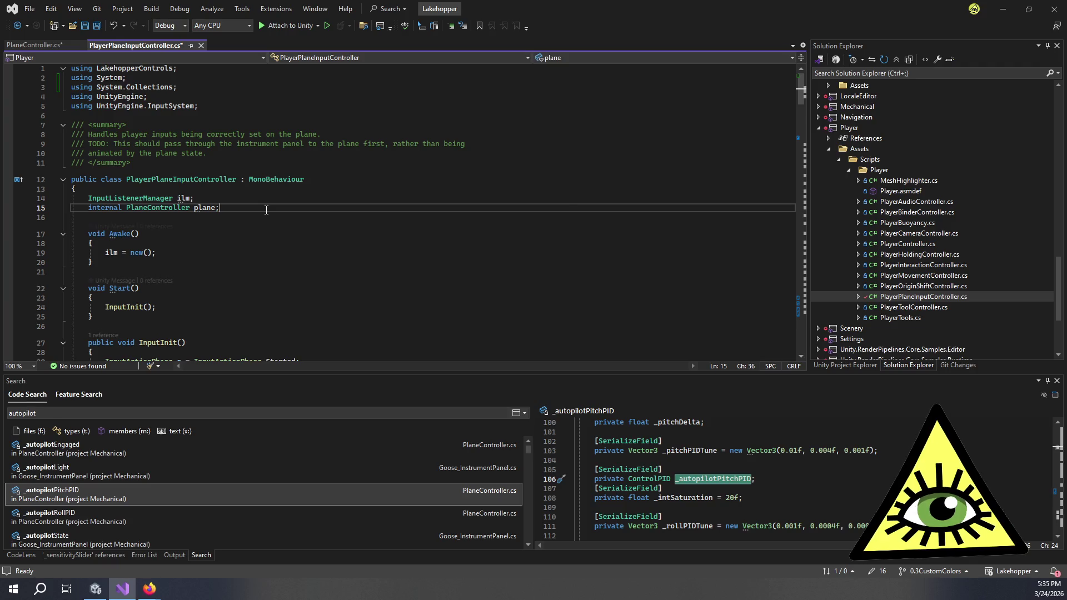
pyautogui.press('Return')
pyautogui.press('Return')
pyautogui.write('Coroutine')
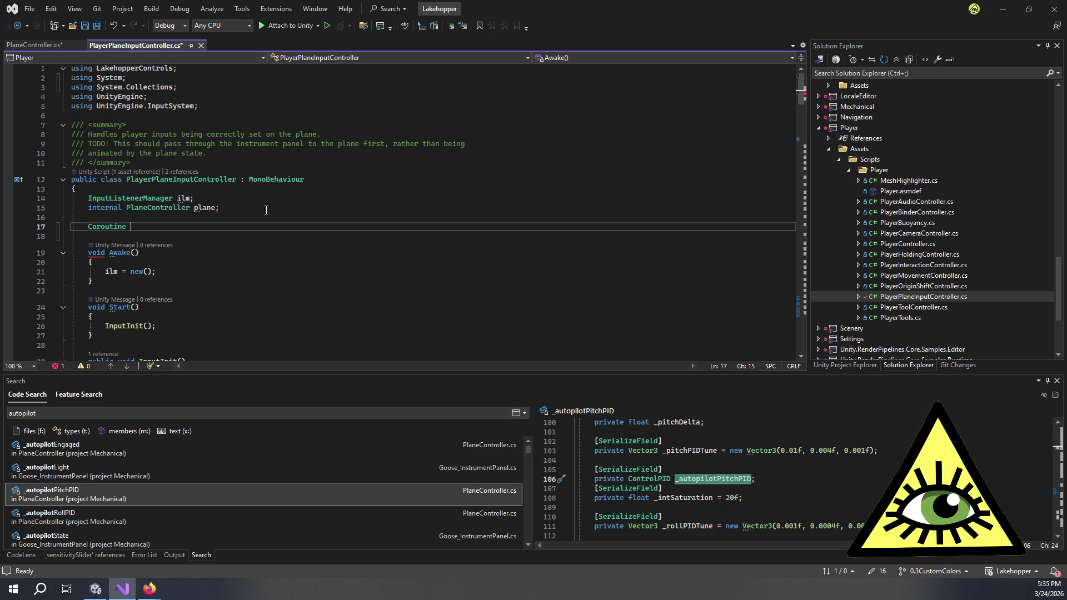
pyautogui.write(' _elevatorCo')
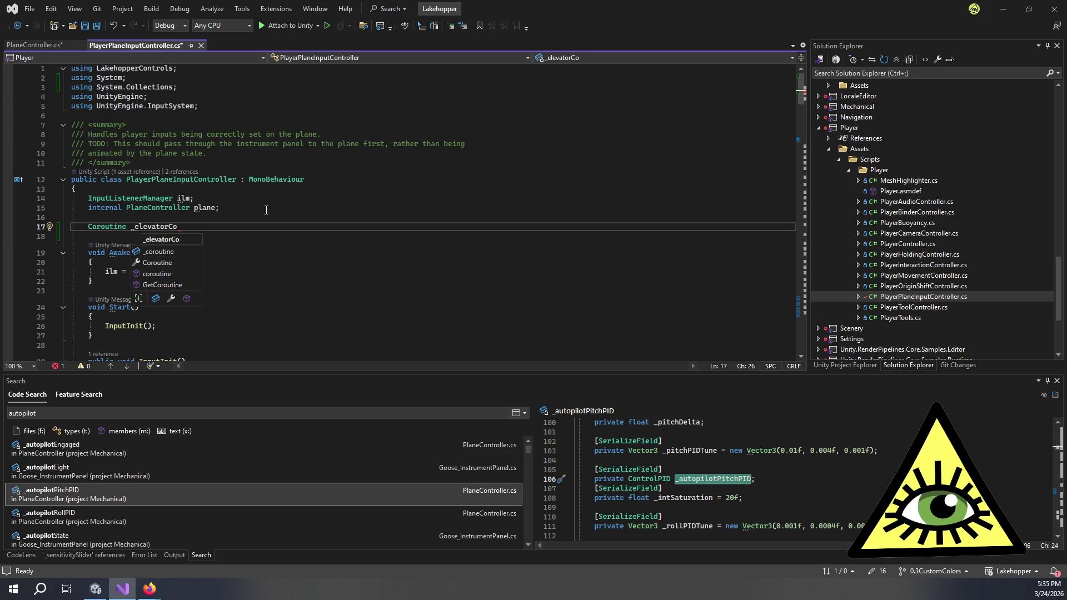
pyautogui.write('routine')
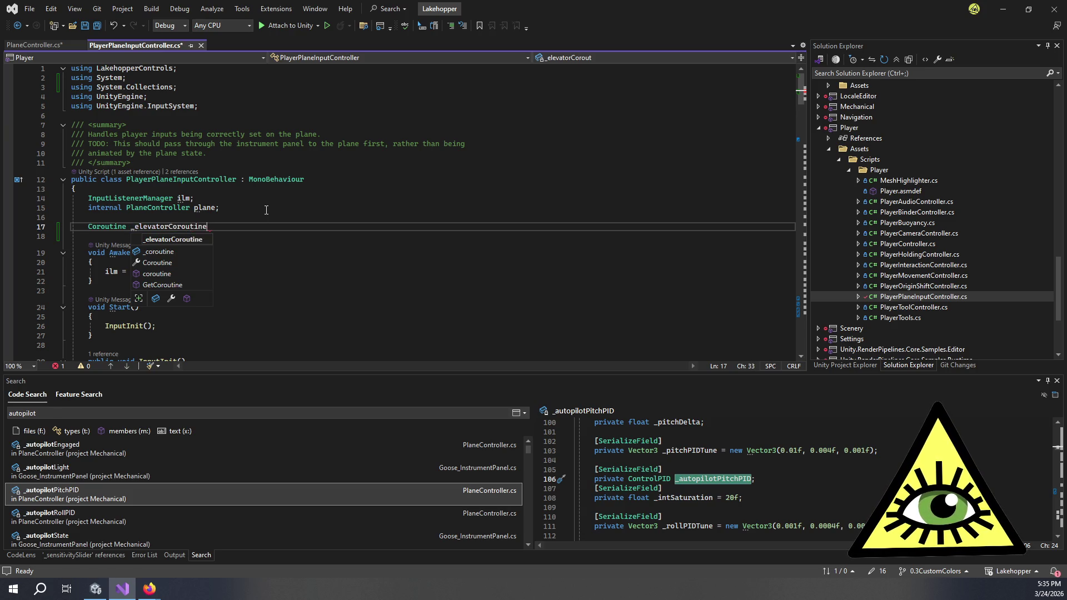
pyautogui.press('Escape')
pyautogui.press('Home')
pyautogui.press('Home')
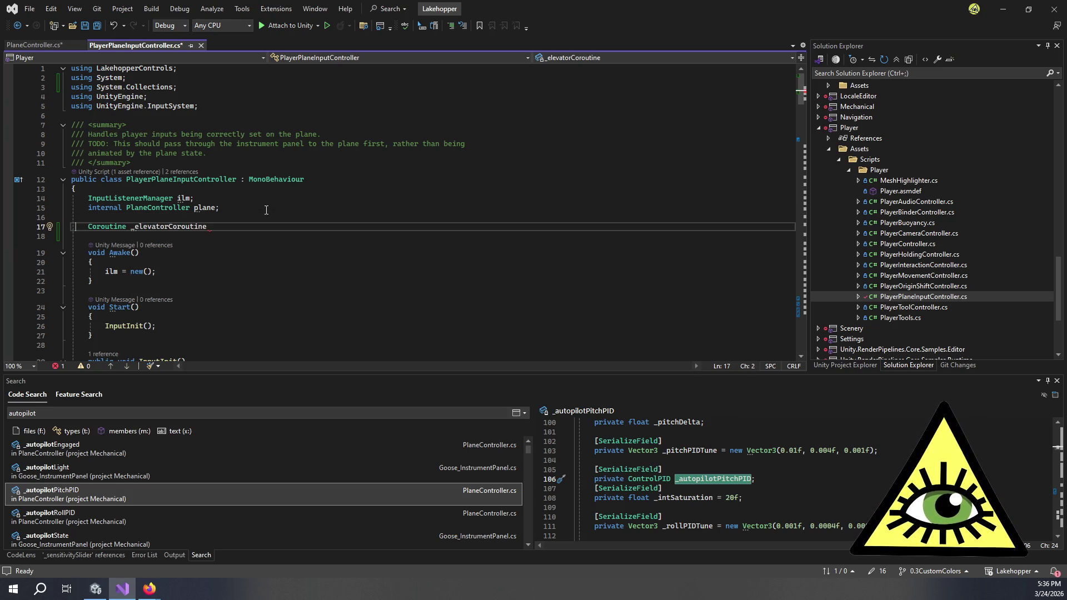
pyautogui.write('private')
pyautogui.press('Left')
pyautogui.press('Left')
pyautogui.press('Left')
pyautogui.press('Home')
pyautogui.hotkey('ctrl', 'shift', 'Right')
pyautogui.hotkey('ctrl', 'shift', 'Right')
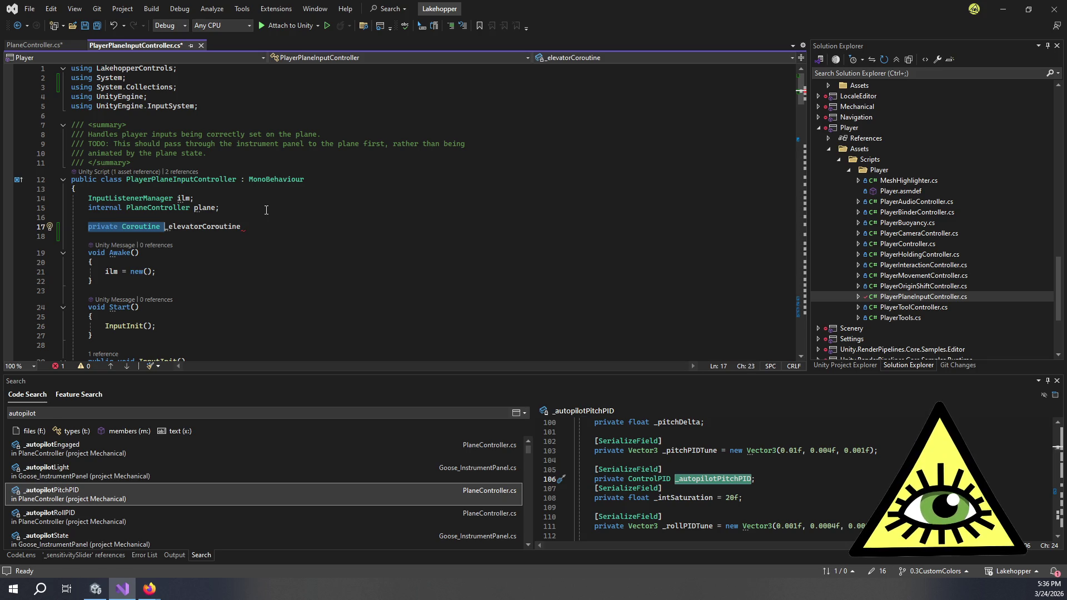
pyautogui.press('Right')
pyautogui.write(';')
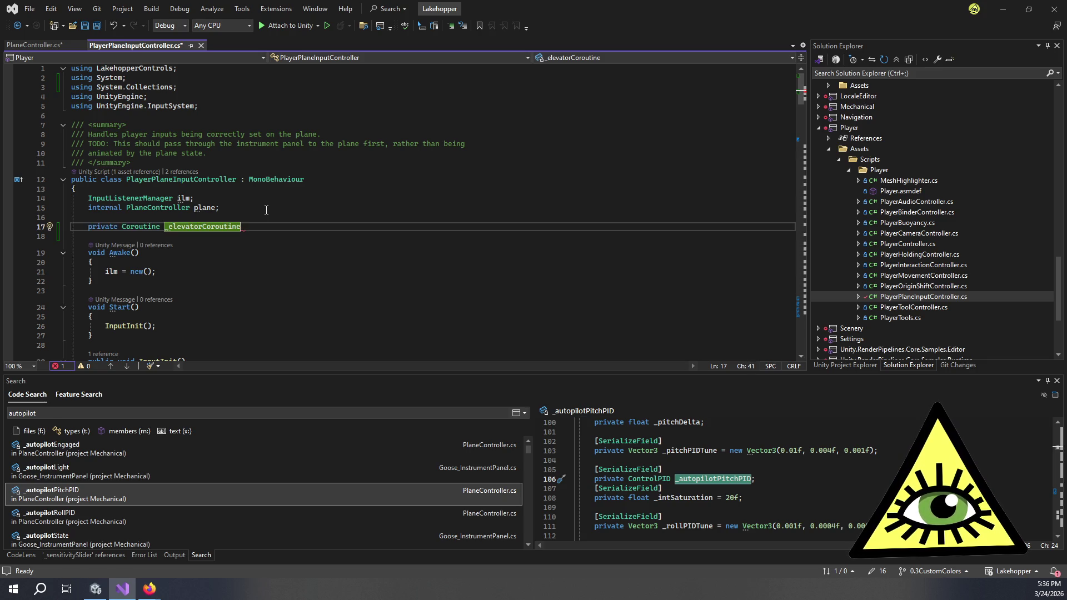
# Add 'private Coroutine _rudderCoroutine;' and 'private Coroutine _aileronCoroutine;' fields below it.
pyautogui.press('Return')
pyautogui.write('private Coroutine _rudder')
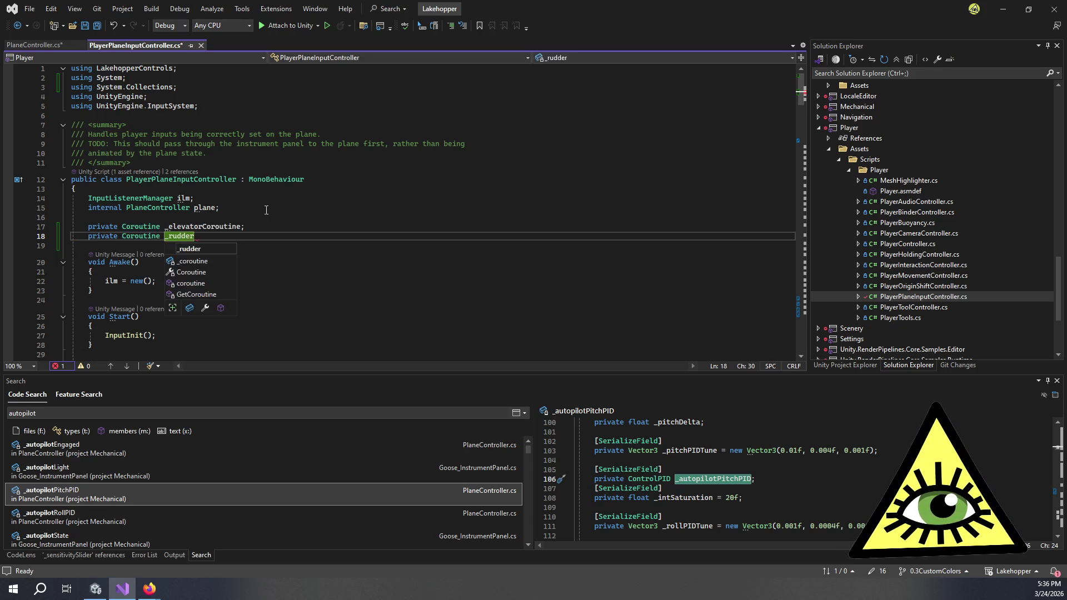
pyautogui.write('Corout')
pyautogui.write('ine;')
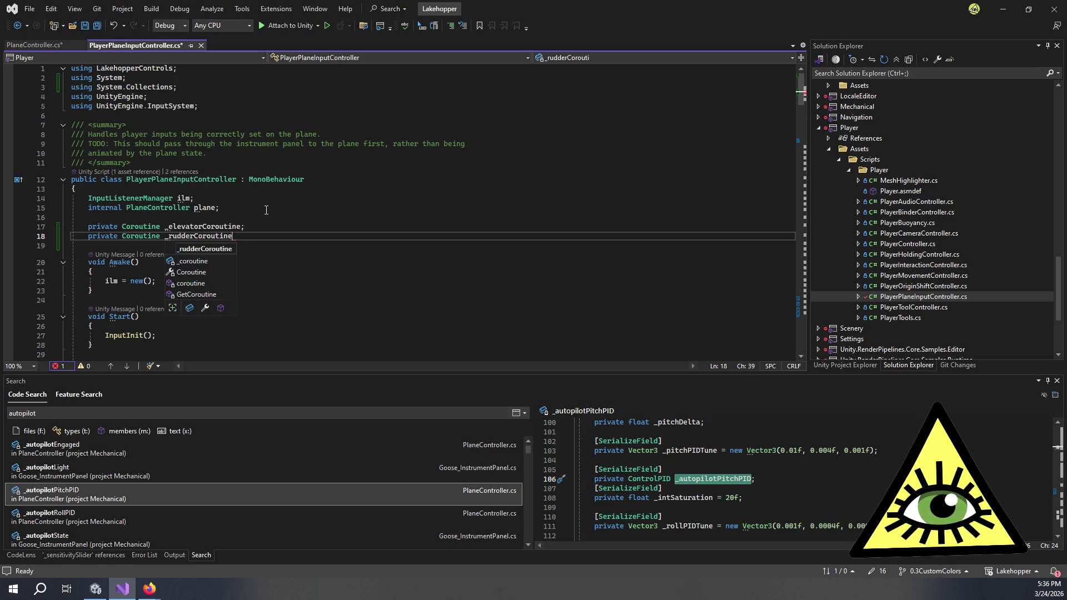
pyautogui.press('Return')
pyautogui.write('private Coroutine _')
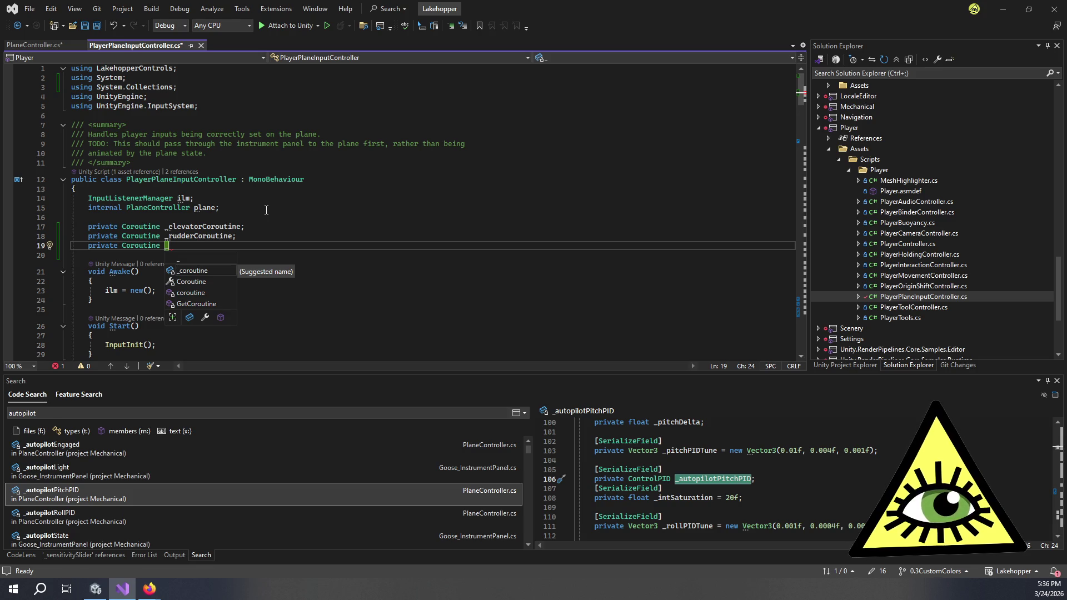
pyautogui.write('aileron')
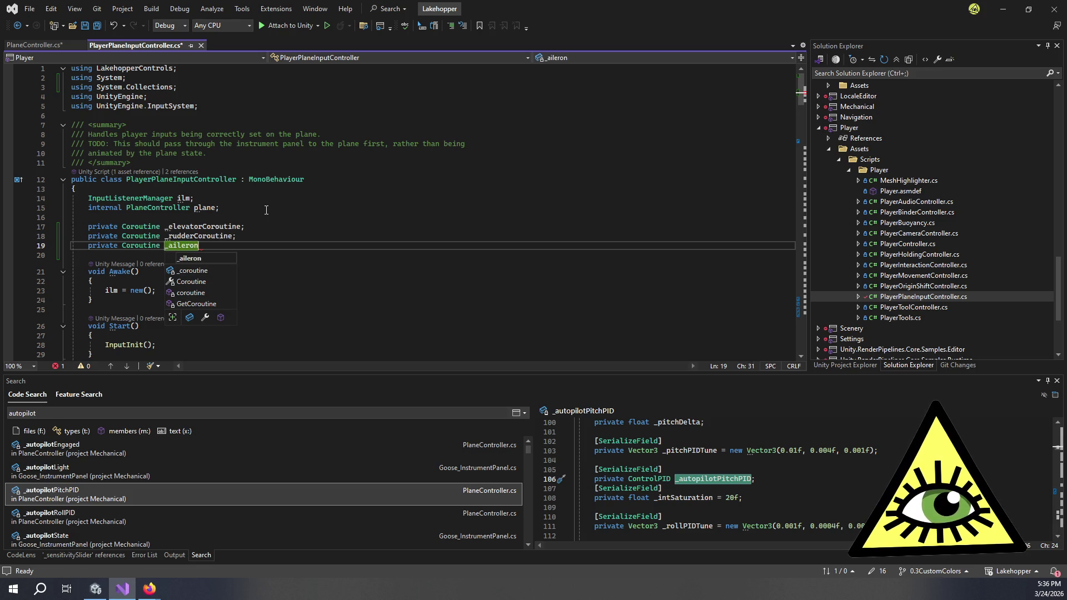
pyautogui.write('Coroutine;')
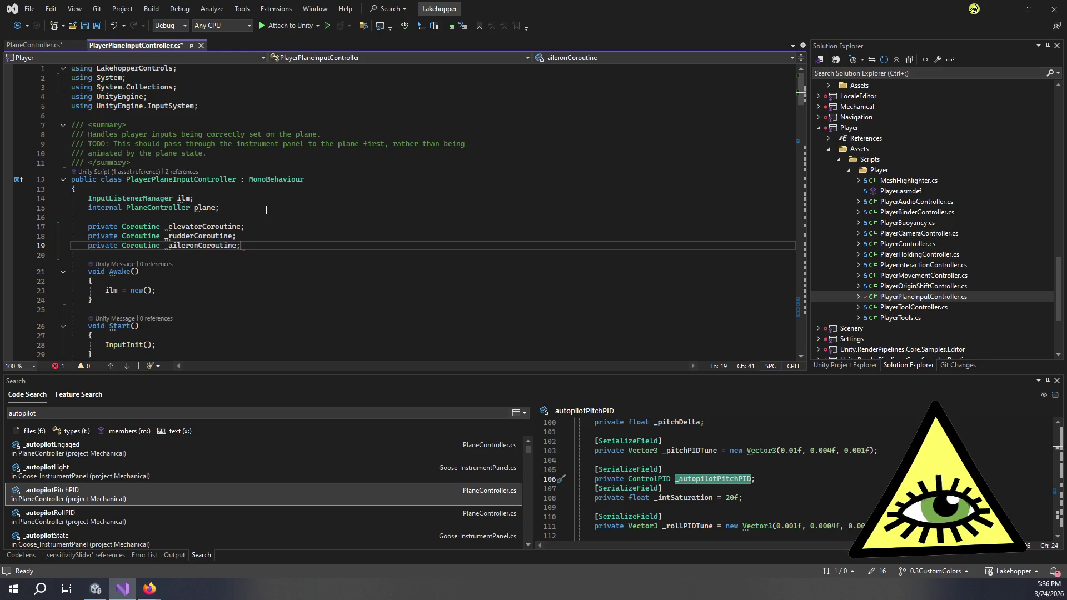
pyautogui.scroll(-20, 211, 255)
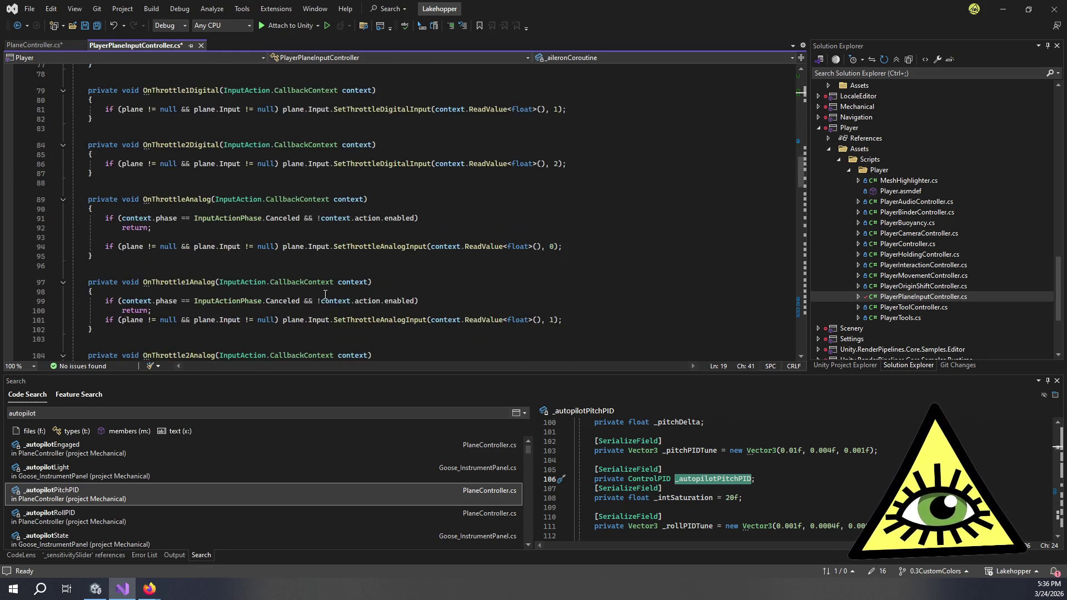
# Add an 'if (_elevatorCoroutine == null)' block after the elevator trim call.
pyautogui.scroll(-10, 333, 275)
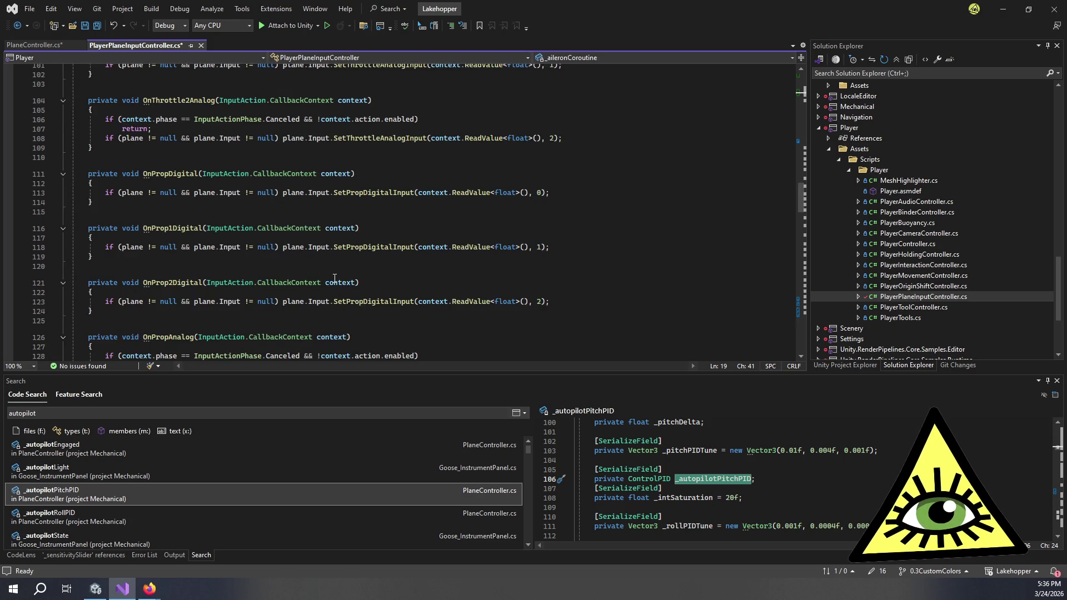
pyautogui.scroll(-14, 335, 278)
pyautogui.scroll(-16, 337, 281)
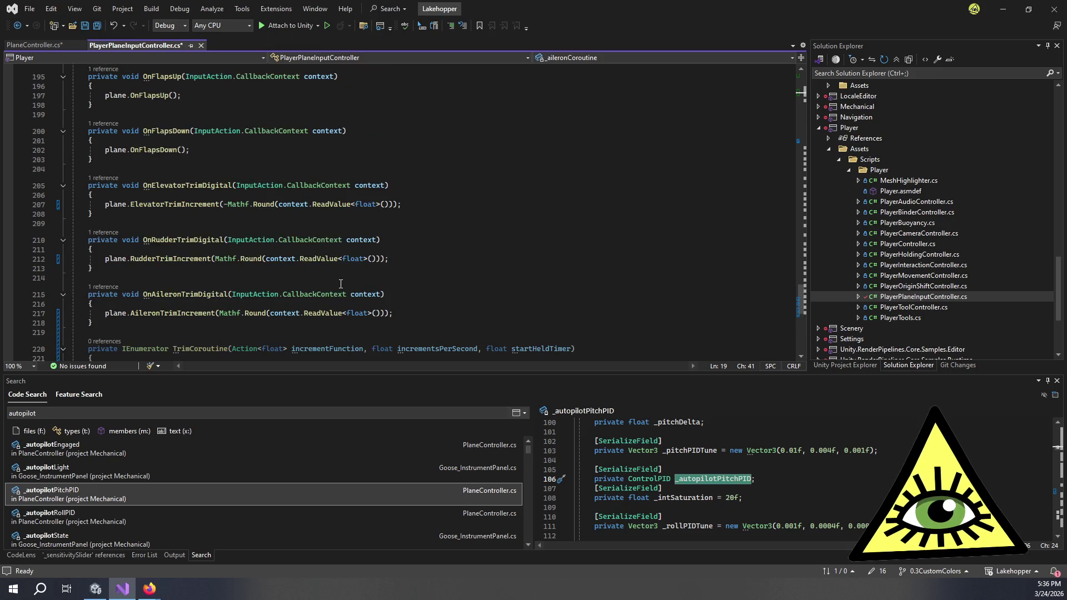
pyautogui.click(415, 205)
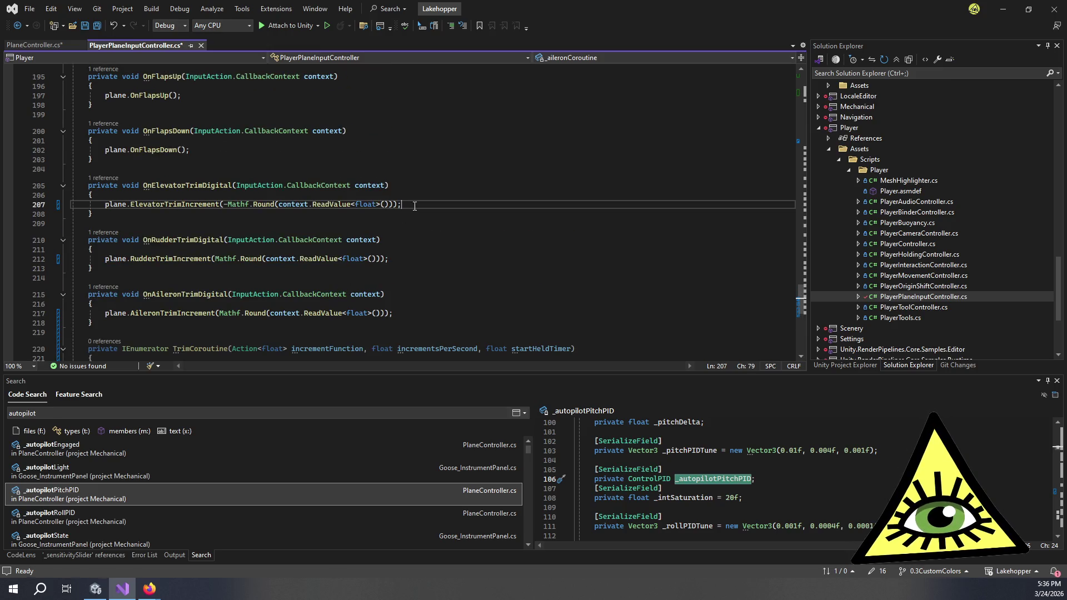
pyautogui.press('Return')
pyautogui.press('Return')
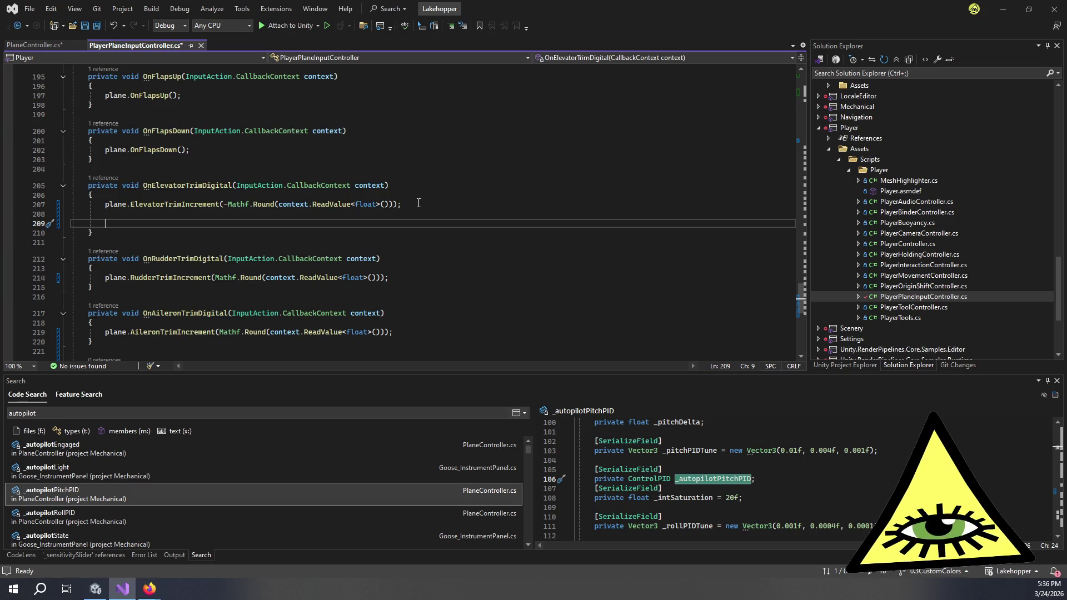
pyautogui.write('if (_el')
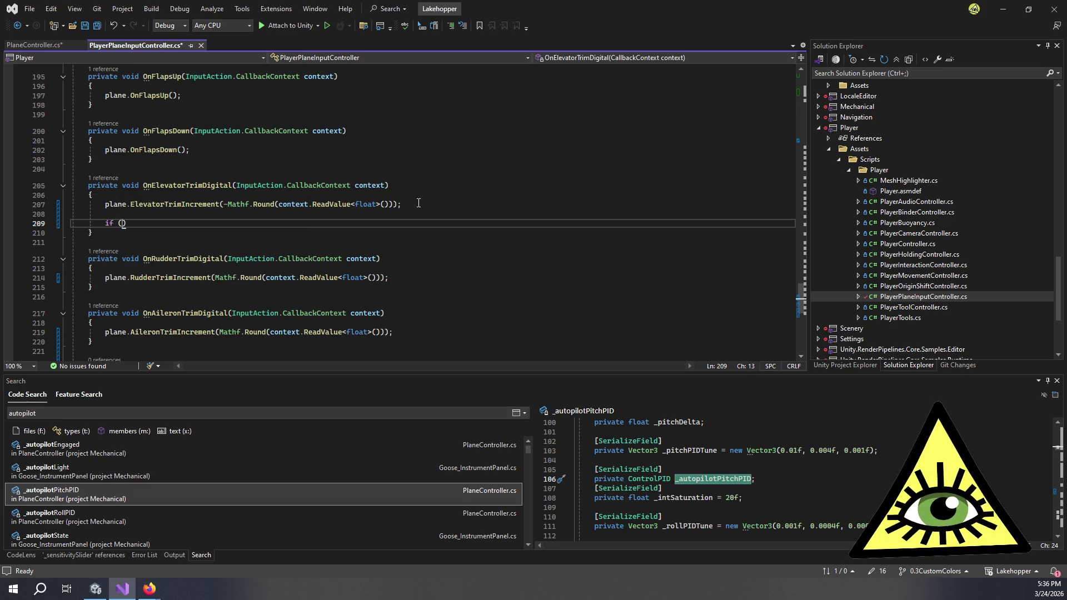
pyautogui.press('Tab')
pyautogui.write('== null')
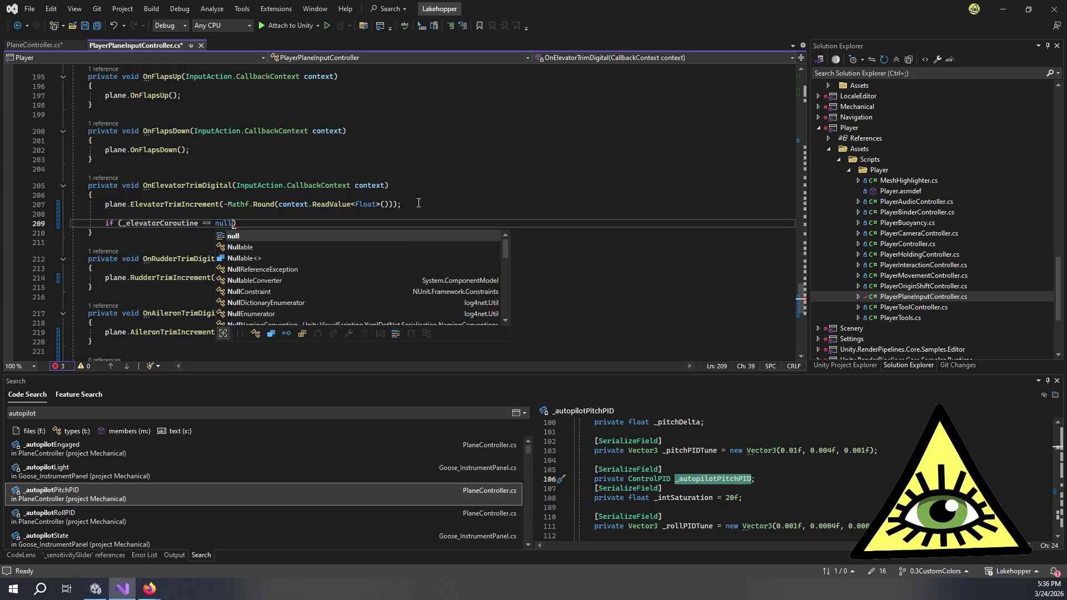
pyautogui.write(')')
pyautogui.press('Return')
pyautogui.write('{')
pyautogui.press('Return')
# Add an empty else block after the null check.
pyautogui.press('Down')
pyautogui.press('End')
pyautogui.press('Return')
pyautogui.write('else')
pyautogui.press('Return')
pyautogui.write('{')
pyautogui.press('Return')
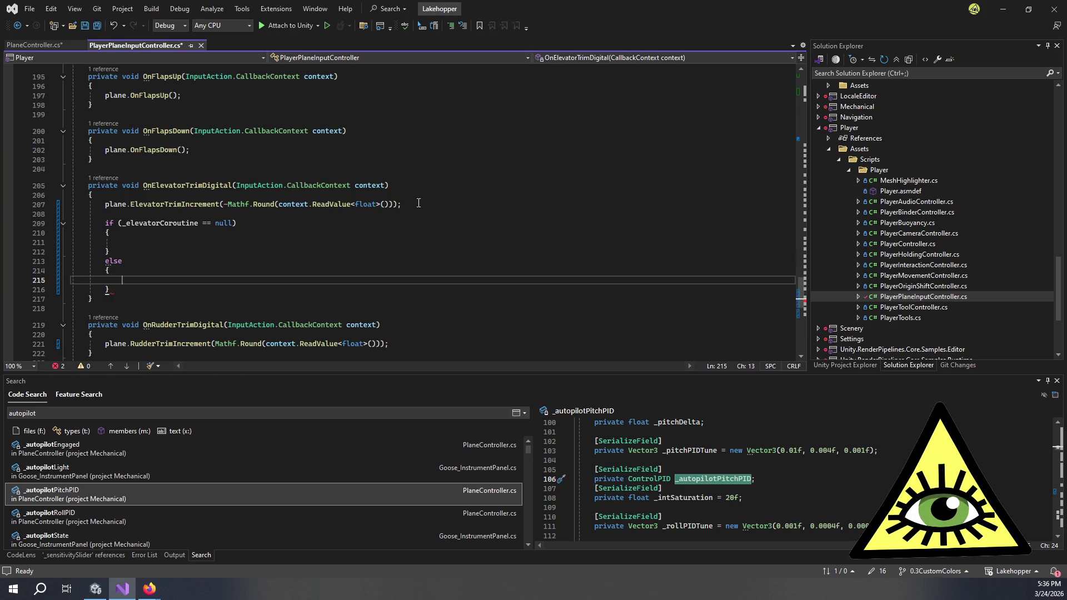
# Inside the null check, add an 'if (context.phase == InputActionPhase.Started)' block.
pyautogui.press('Up')
pyautogui.press('Up')
pyautogui.press('Up')
pyautogui.press('Up')
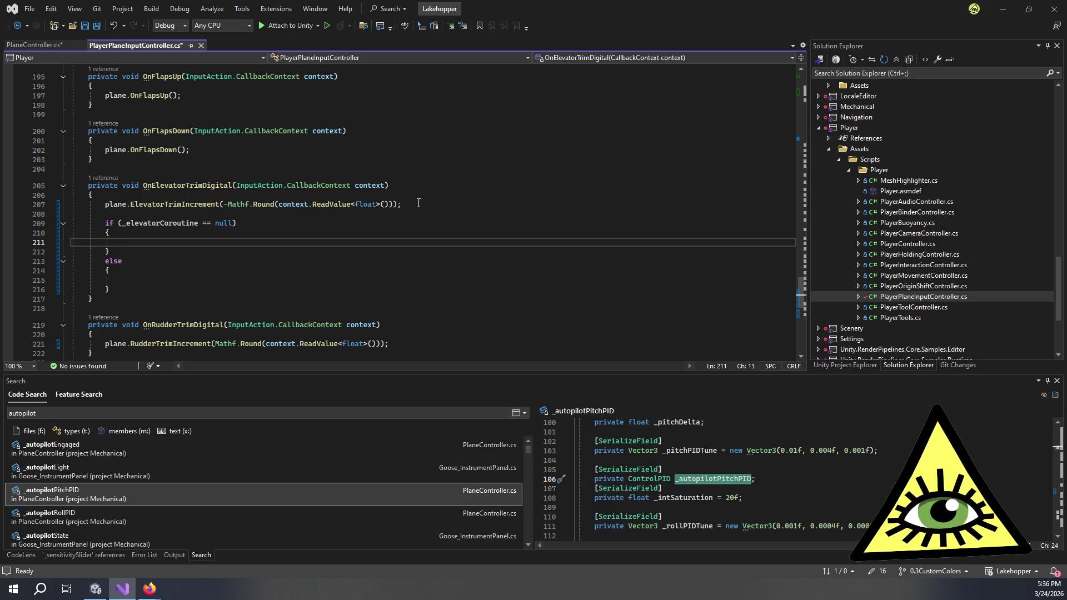
pyautogui.write('if (context.')
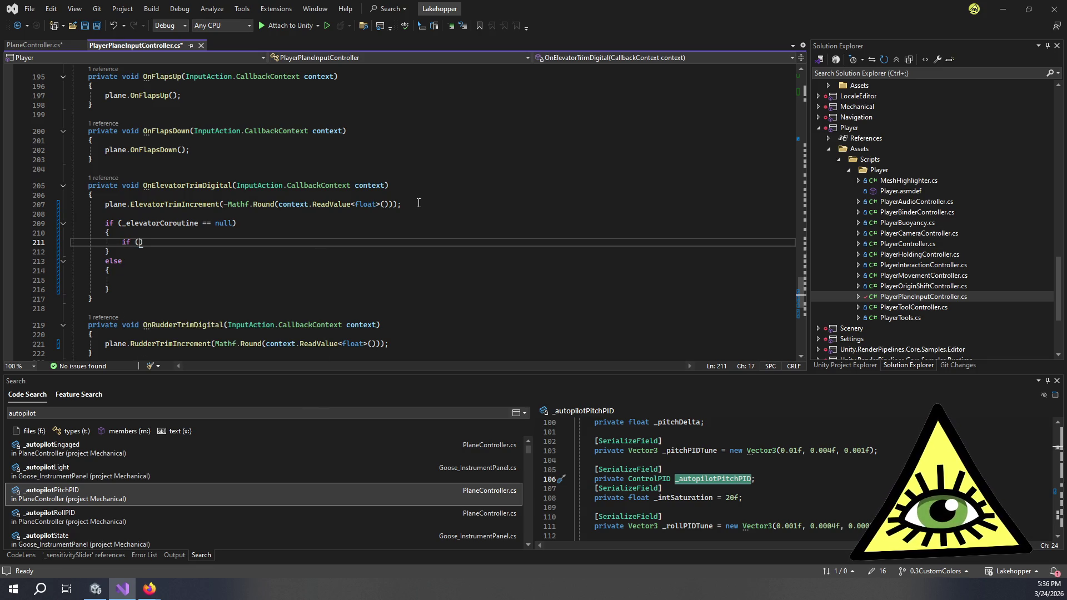
pyautogui.write('phase == ')
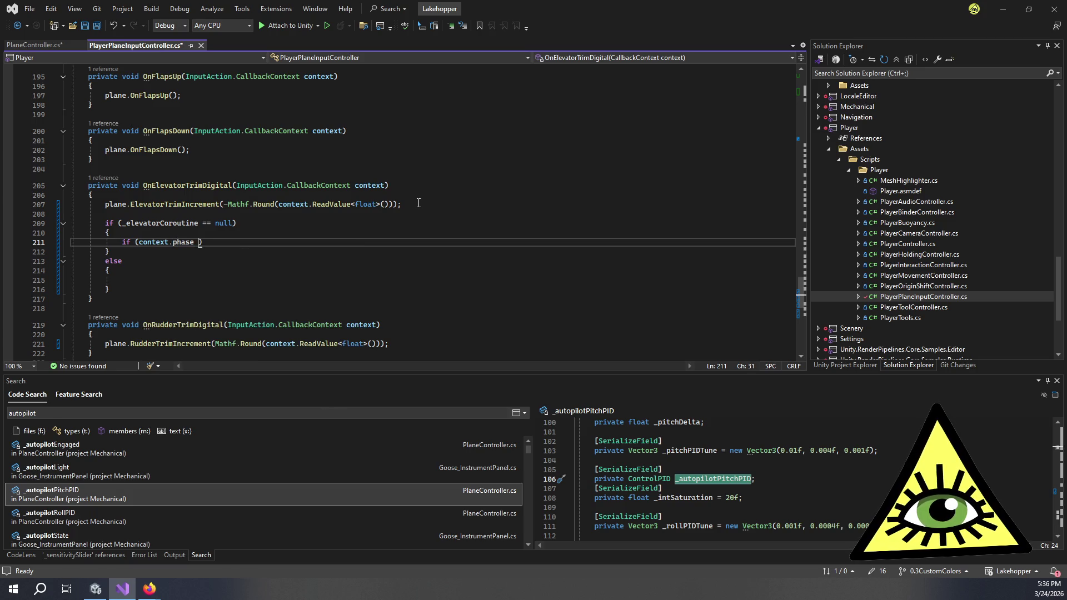
pyautogui.write('Staa')
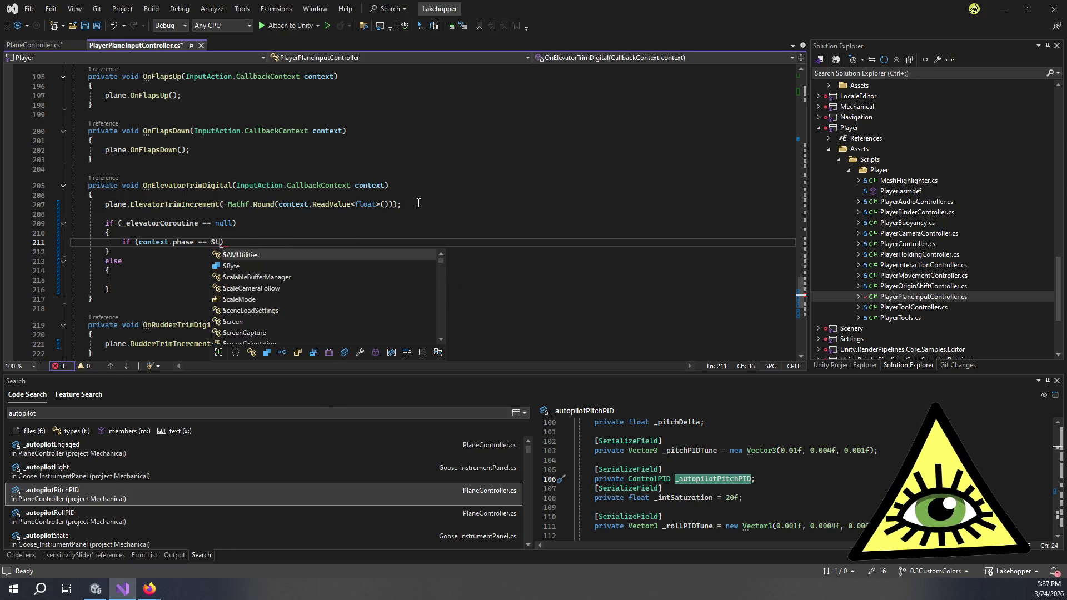
pyautogui.press('BackSpace')
pyautogui.write('rted')
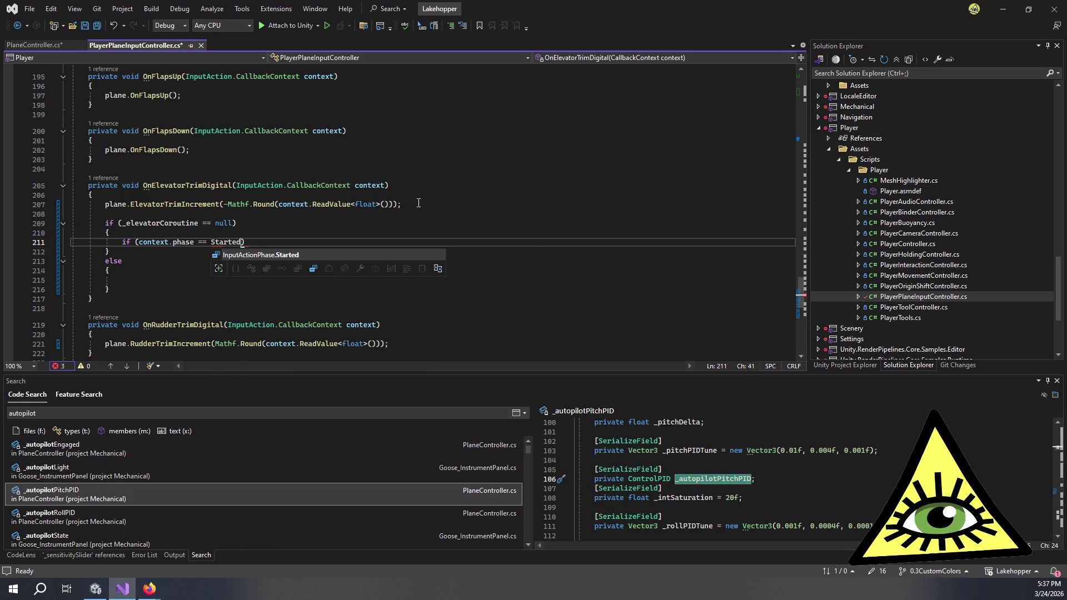
pyautogui.press('Tab')
pyautogui.write(')')
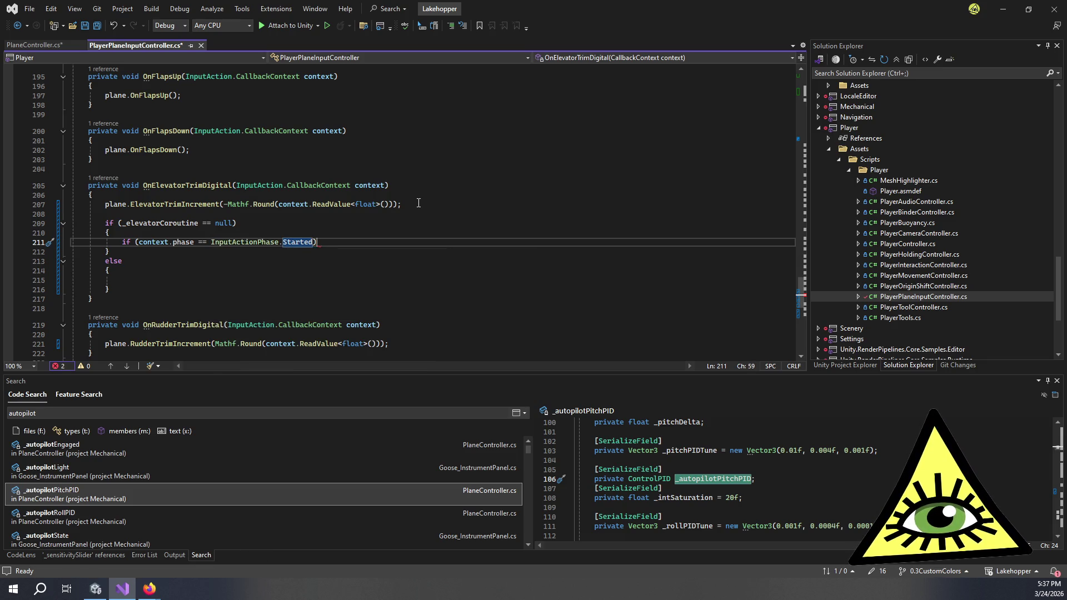
pyautogui.press('Return')
pyautogui.write('{')
pyautogui.press('Return')
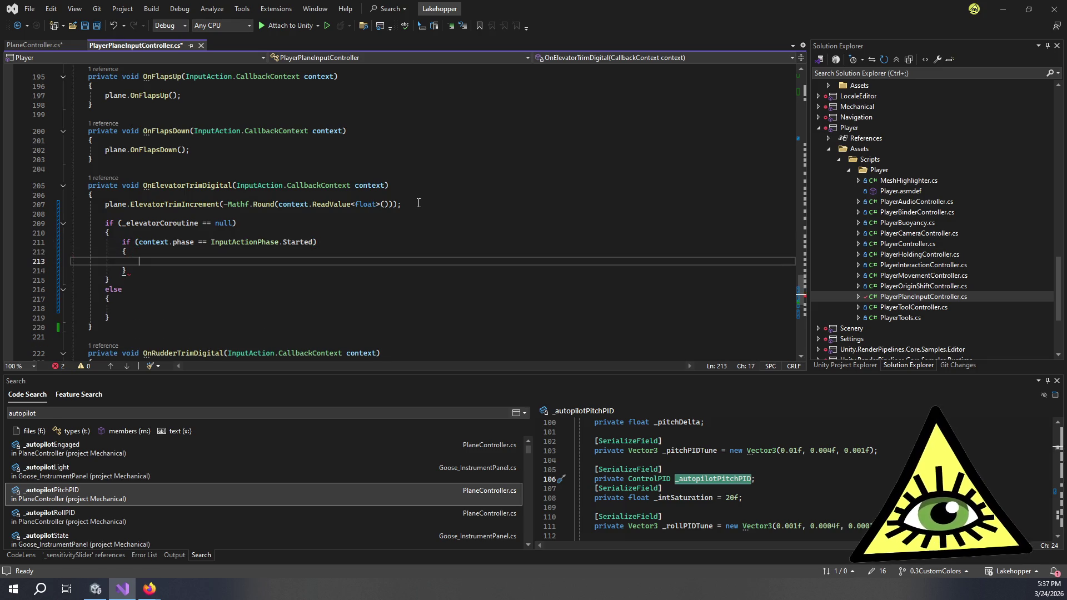
# Assign _elevatorCoroutine = StartCoroutine(TrimCoroutine(plane.ElevatorTrimIncrement, …)) in the Started block.
pyautogui.write('_ele')
pyautogui.press('Tab')
pyautogui.write('= ')
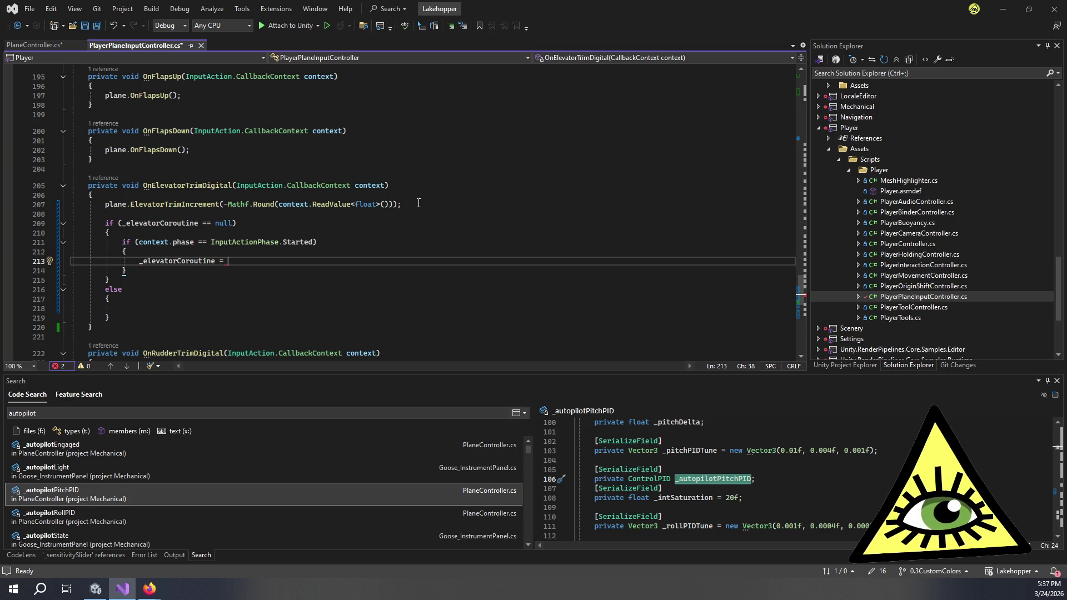
pyautogui.write('Start')
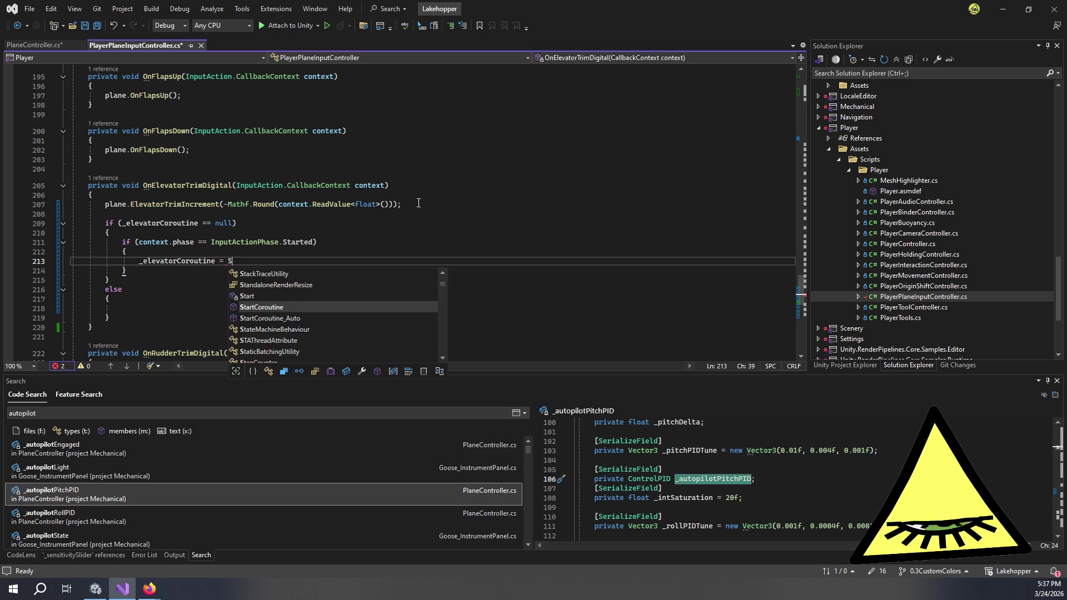
pyautogui.press('Tab')
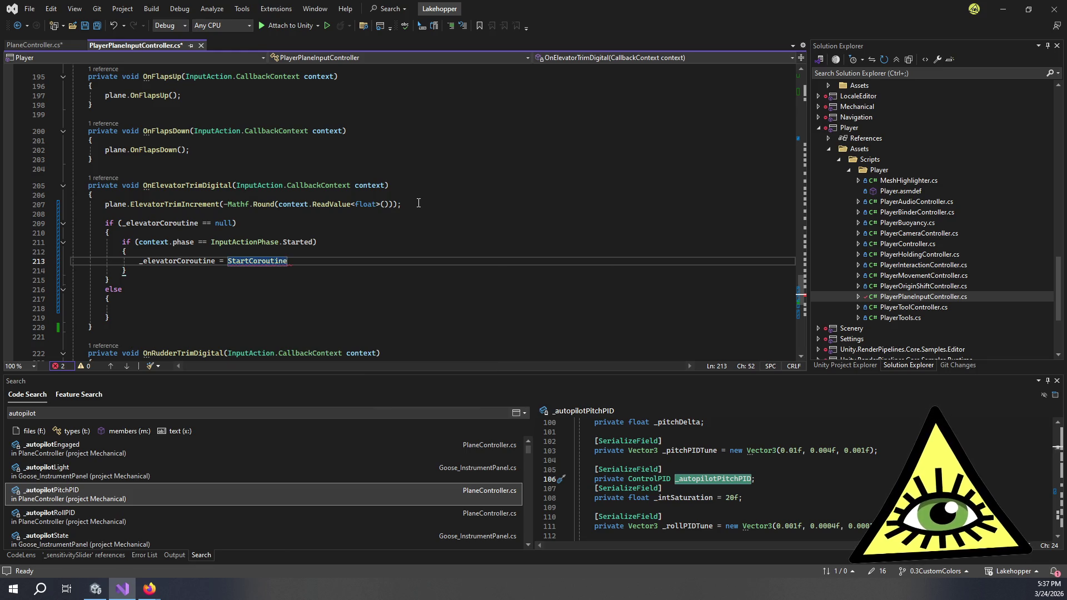
pyautogui.write('(')
pyautogui.scroll(-3, 403, 181)
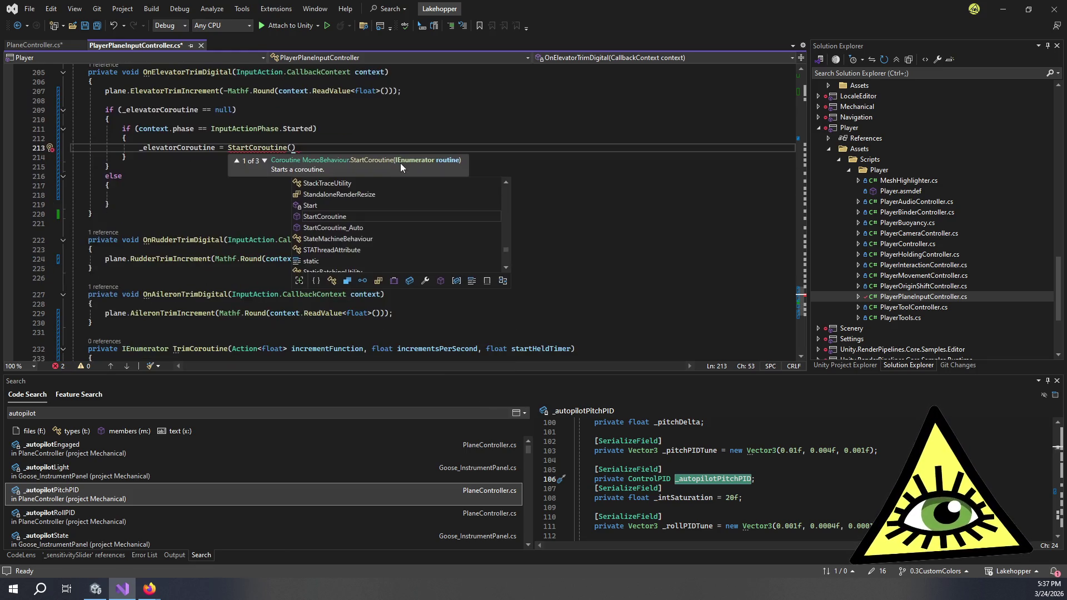
pyautogui.scroll(-6, 411, 175)
pyautogui.scroll(8, 673, 276)
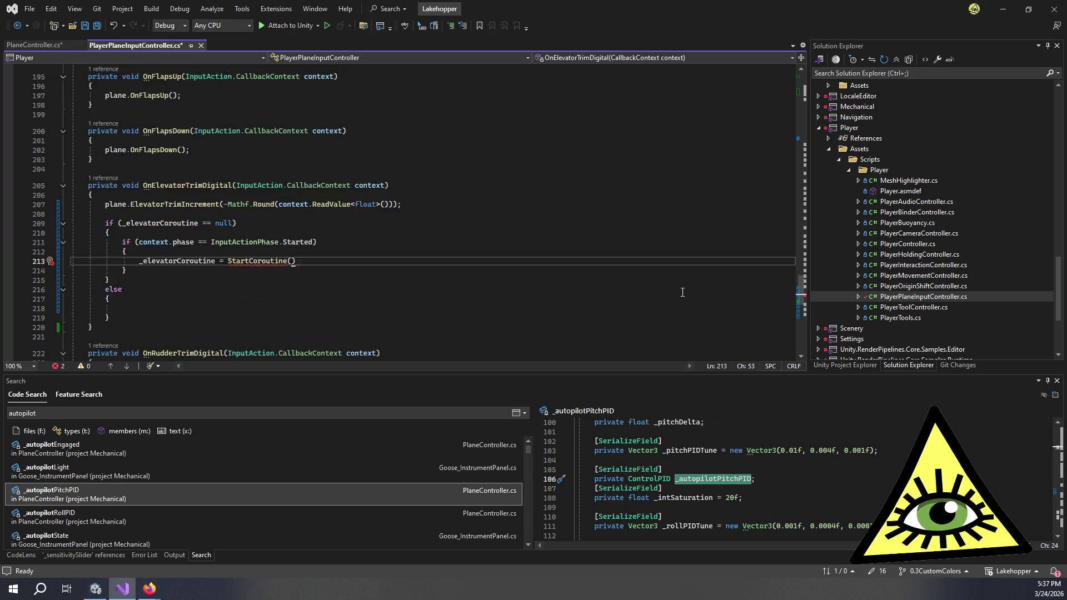
pyautogui.write('Trim')
pyautogui.press('Tab')
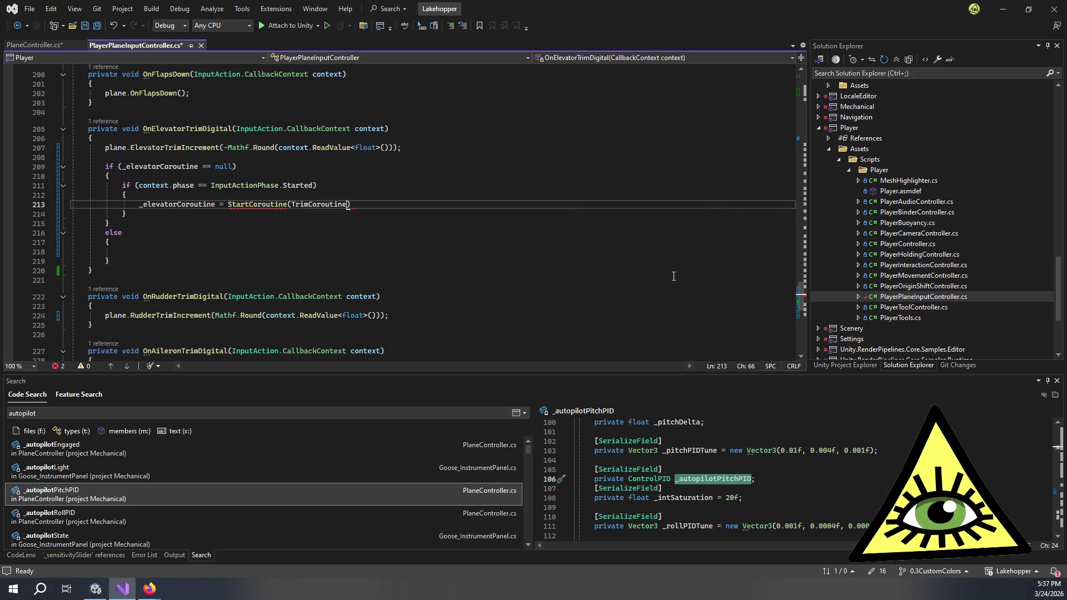
pyautogui.write('(')
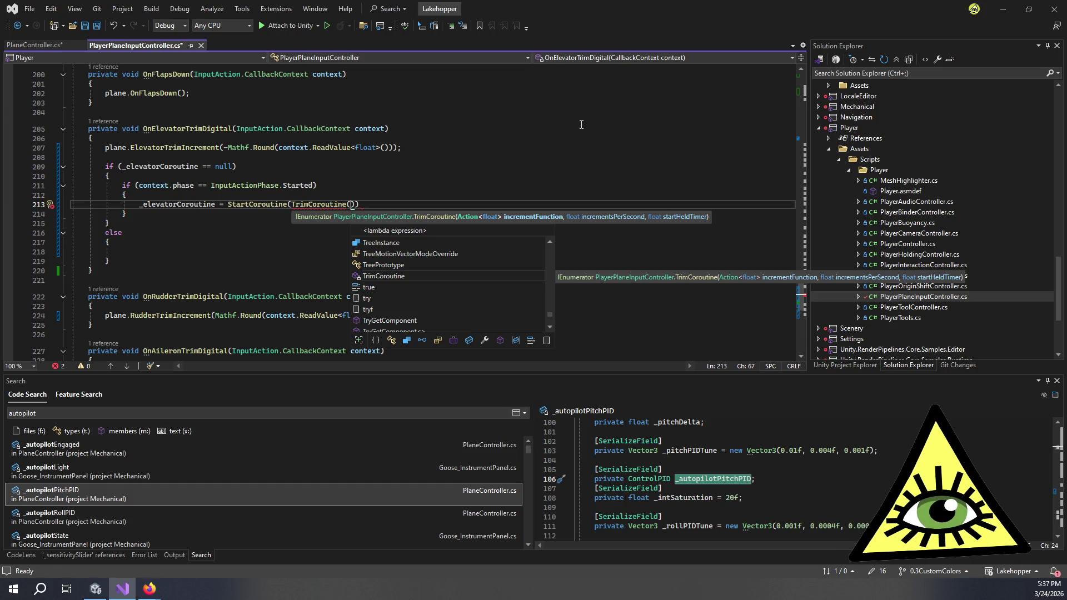
pyautogui.write('plane.Ele')
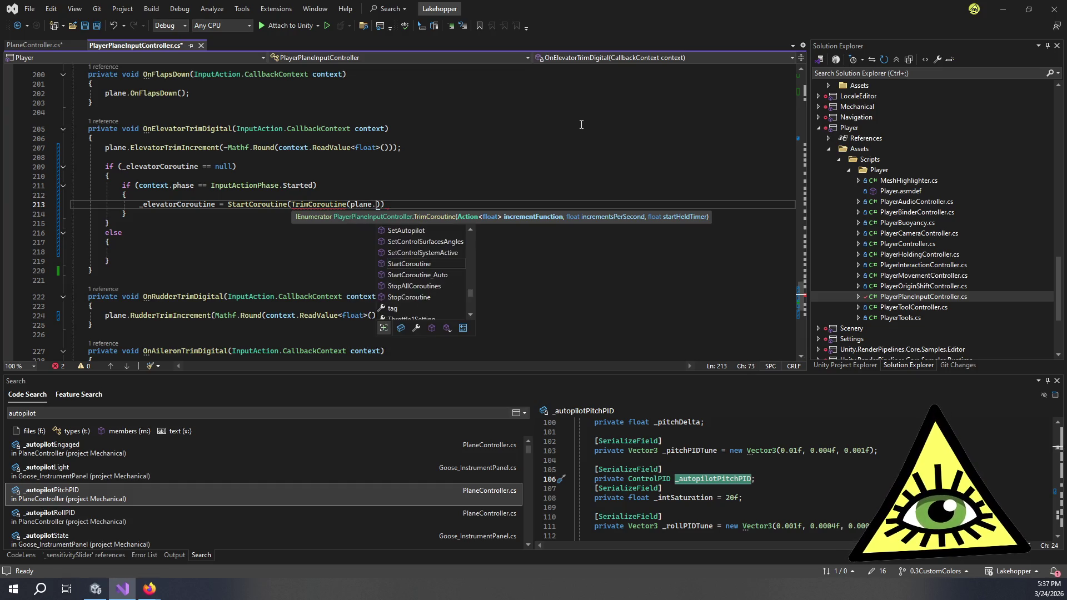
pyautogui.write('vatorTrimIncrement')
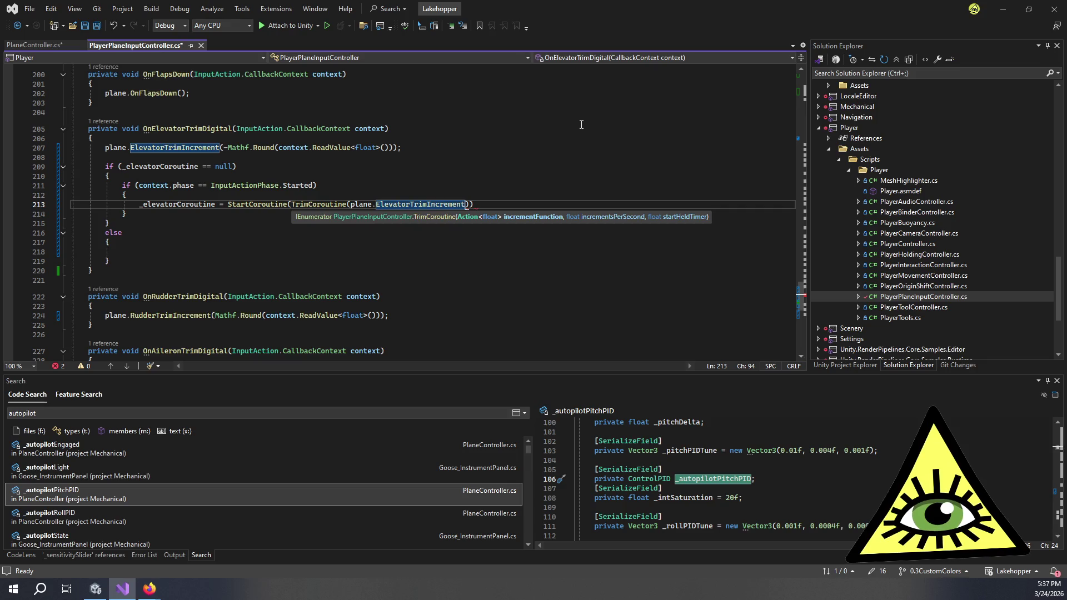
pyautogui.write(',')
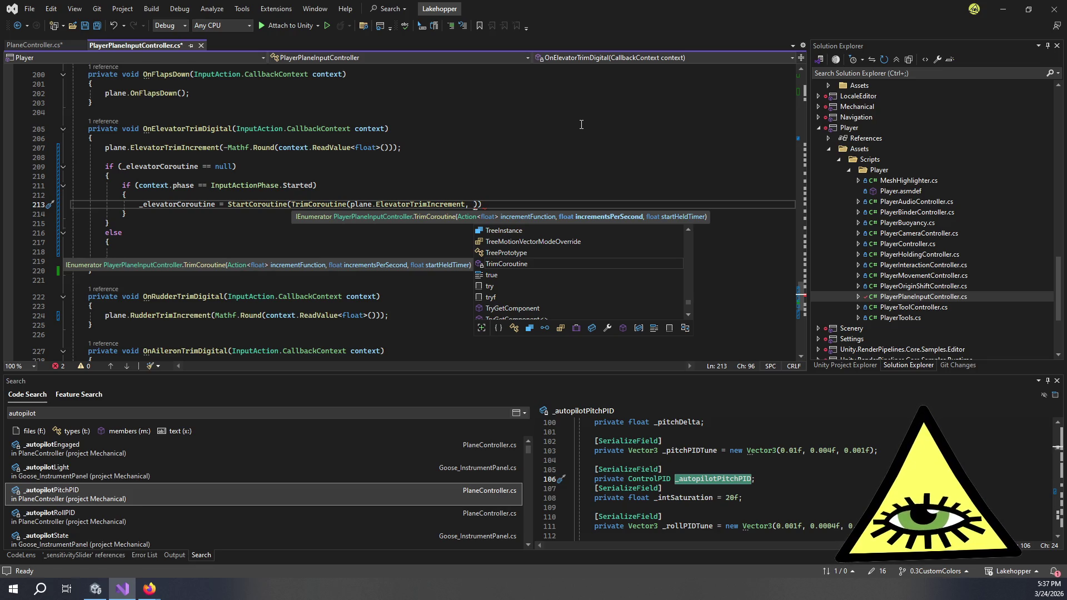
pyautogui.click(581, 124)
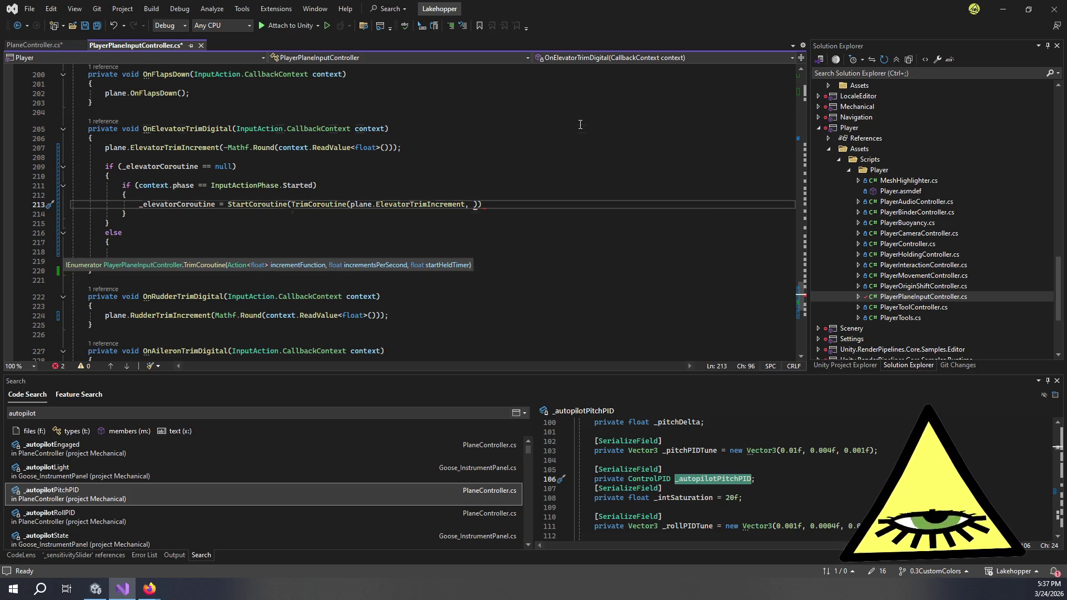
# Declare a [SerializeField] private float TRIM_INCREMENTS_PER_SECOND field below the coroutine fields.
pyautogui.scroll(20, 611, 166)
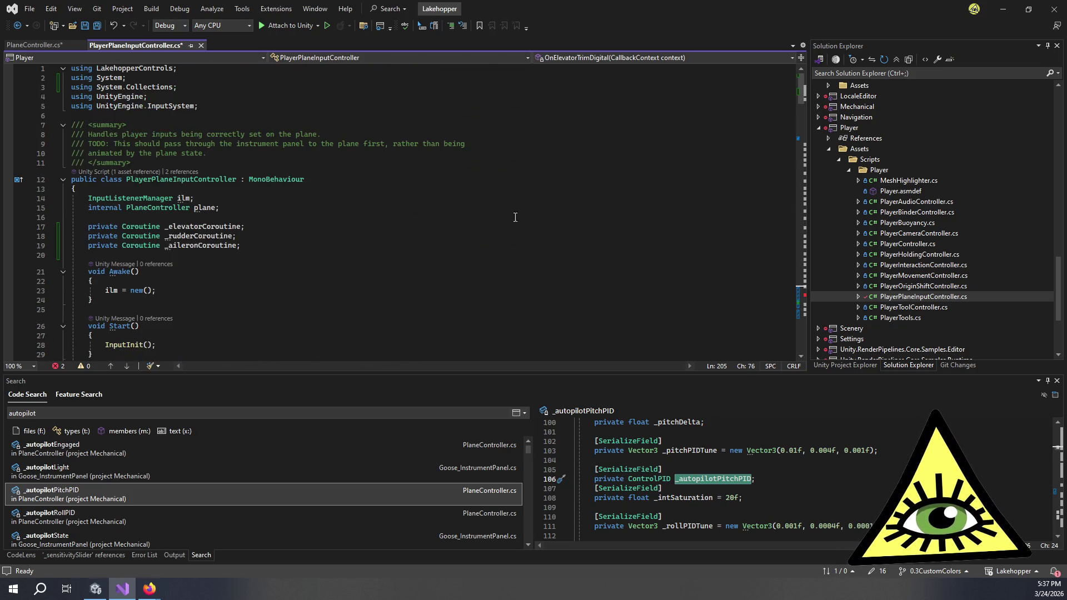
pyautogui.scroll(-3, 280, 157)
pyautogui.click(279, 156)
pyautogui.press('Return')
pyautogui.press('Return')
pyautogui.write('[')
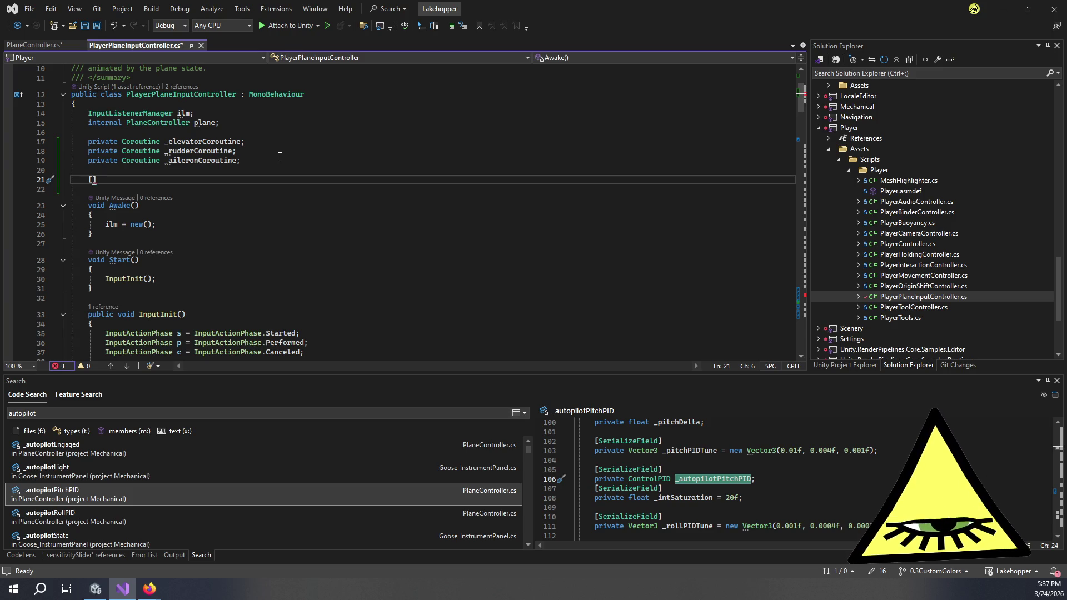
pyautogui.write('Seri')
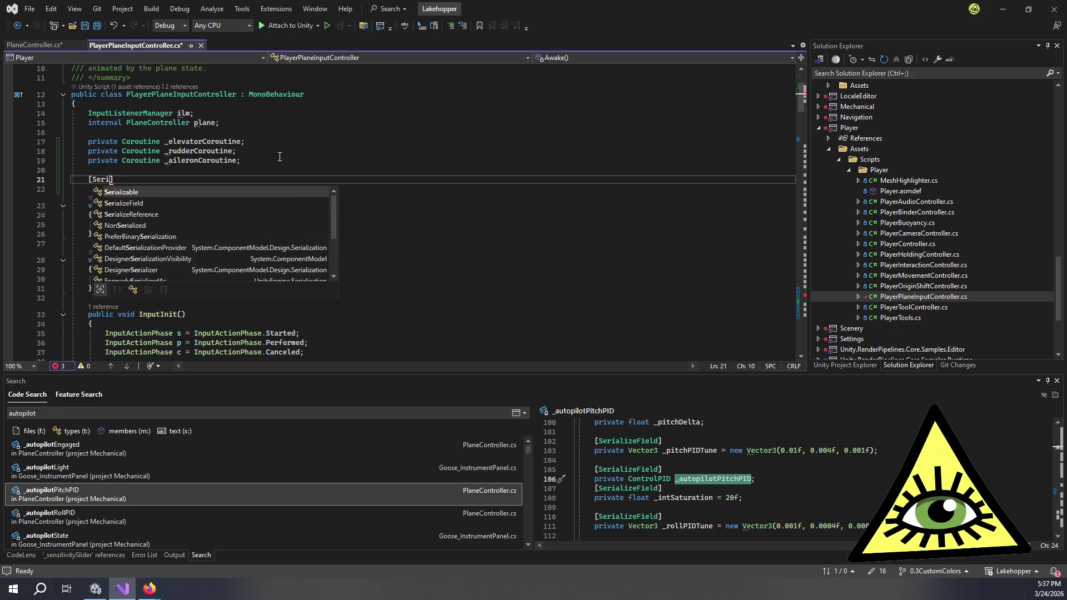
pyautogui.press('Tab')
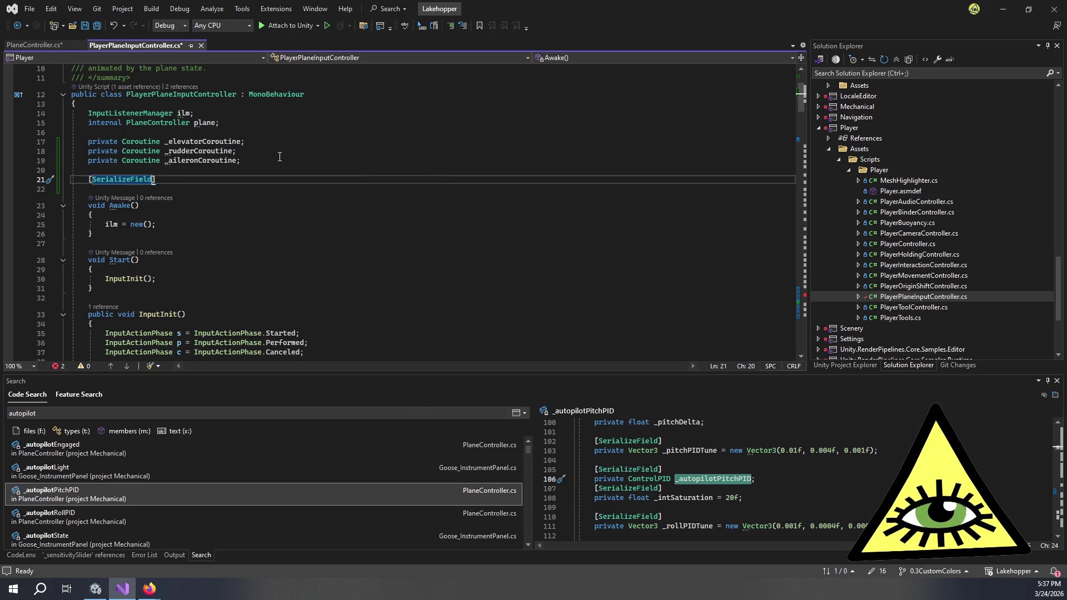
pyautogui.press('Return')
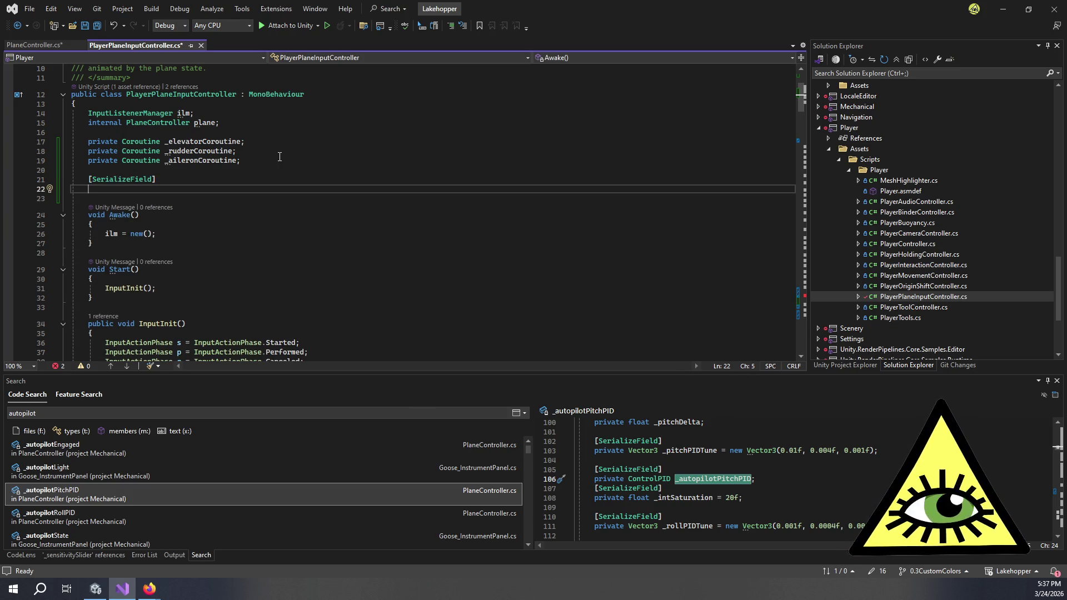
pyautogui.write('private fl')
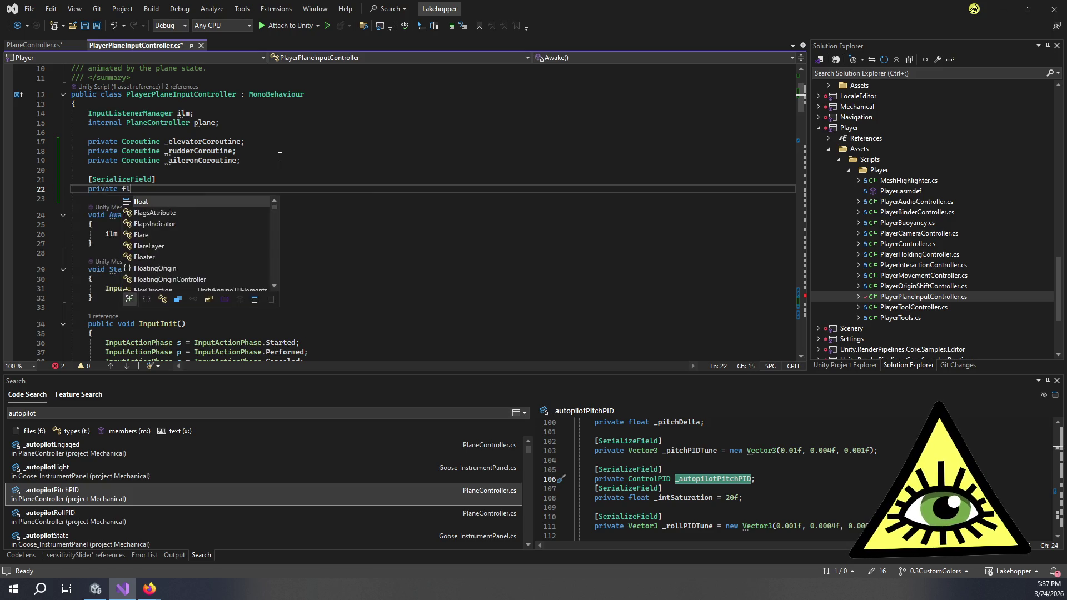
pyautogui.write('oat _trimINc')
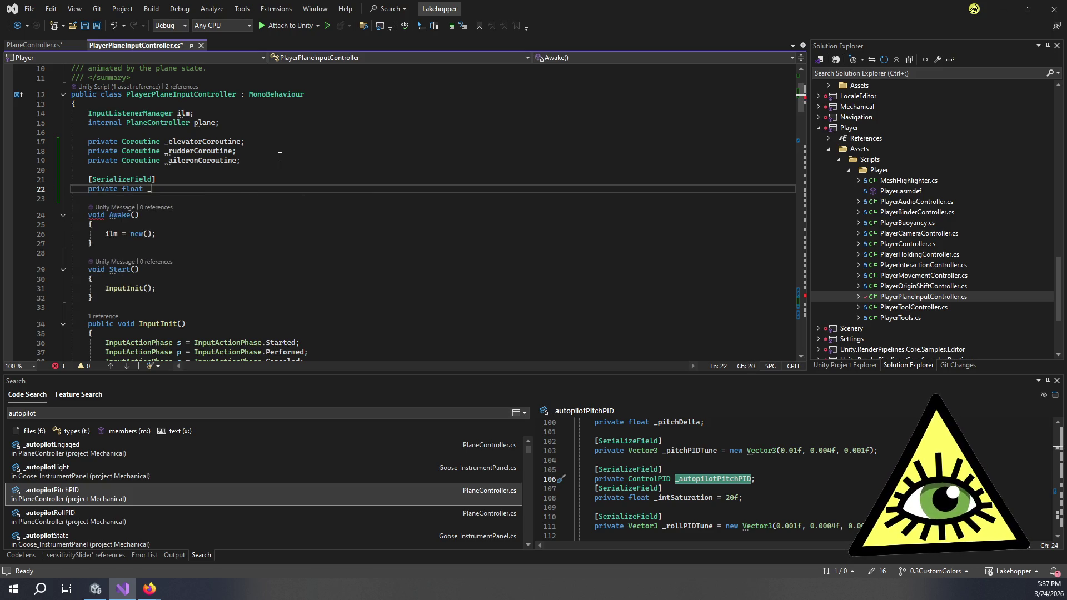
pyautogui.press('BackSpace')
pyautogui.press('BackSpace')
pyautogui.write('ncrementsPerSeco')
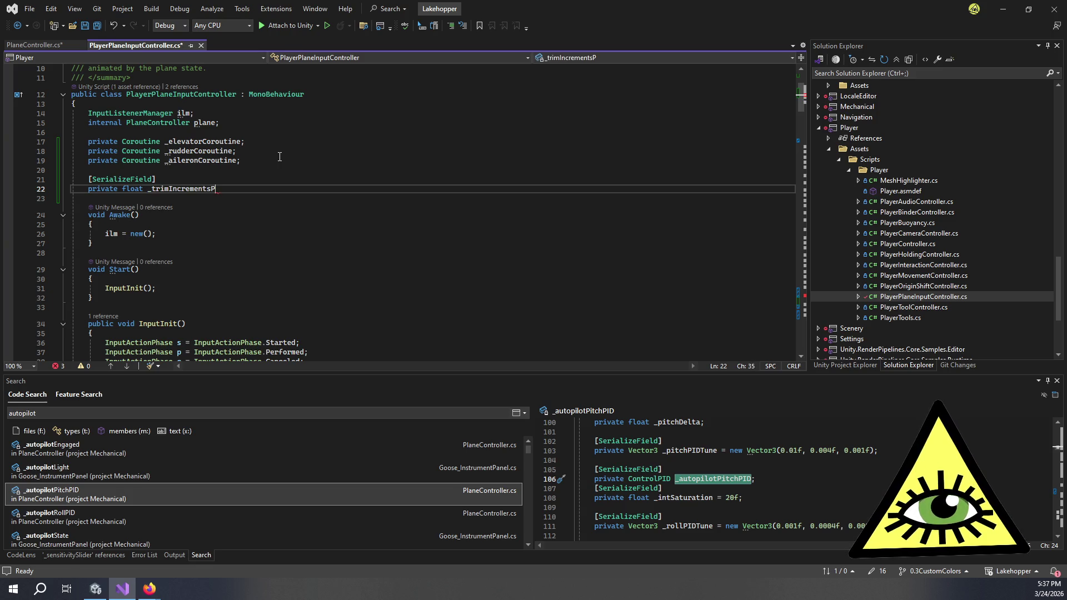
pyautogui.hotkey('ctrl', 'shift', 'Left')
pyautogui.hotkey('ctrl', 'shift', 'Left')
pyautogui.press('BackSpace')
pyautogui.write('float ')
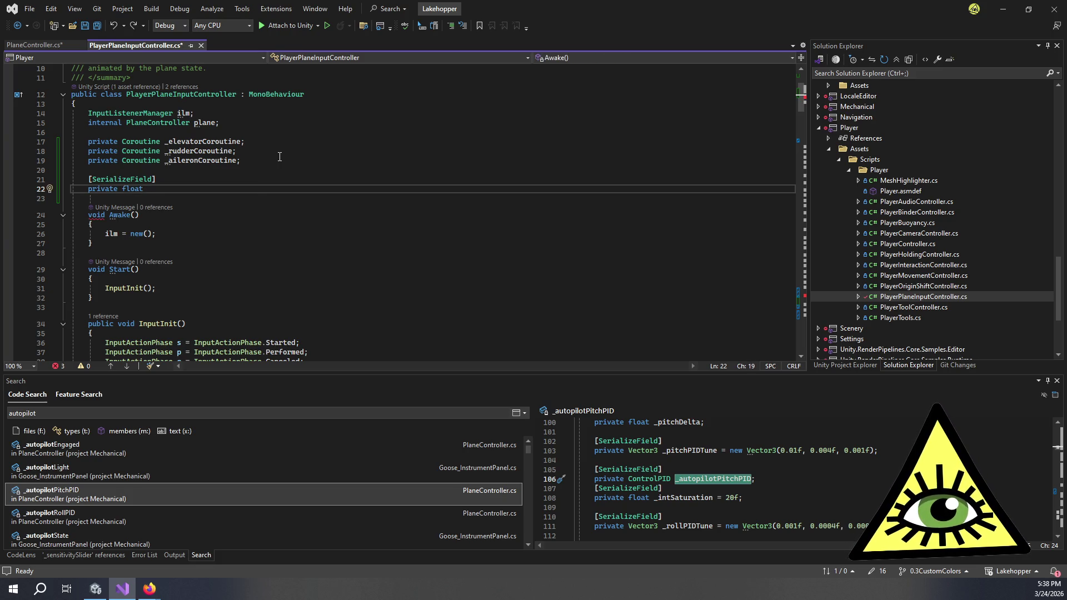
pyautogui.write('TRIM_IUN')
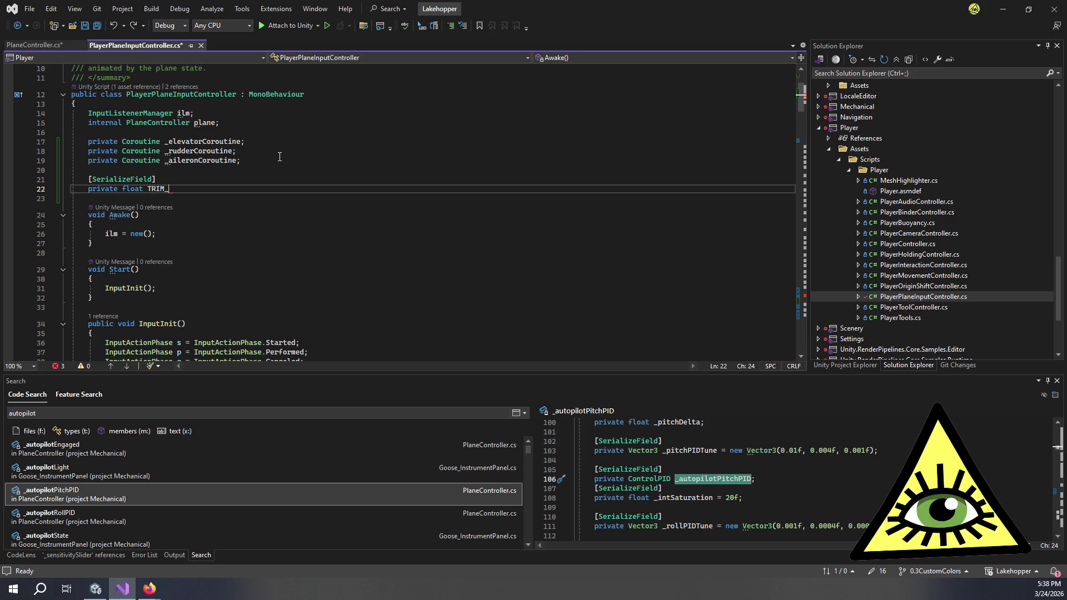
pyautogui.press('BackSpace')
pyautogui.press('BackSpace')
pyautogui.write('NCREMENTS')
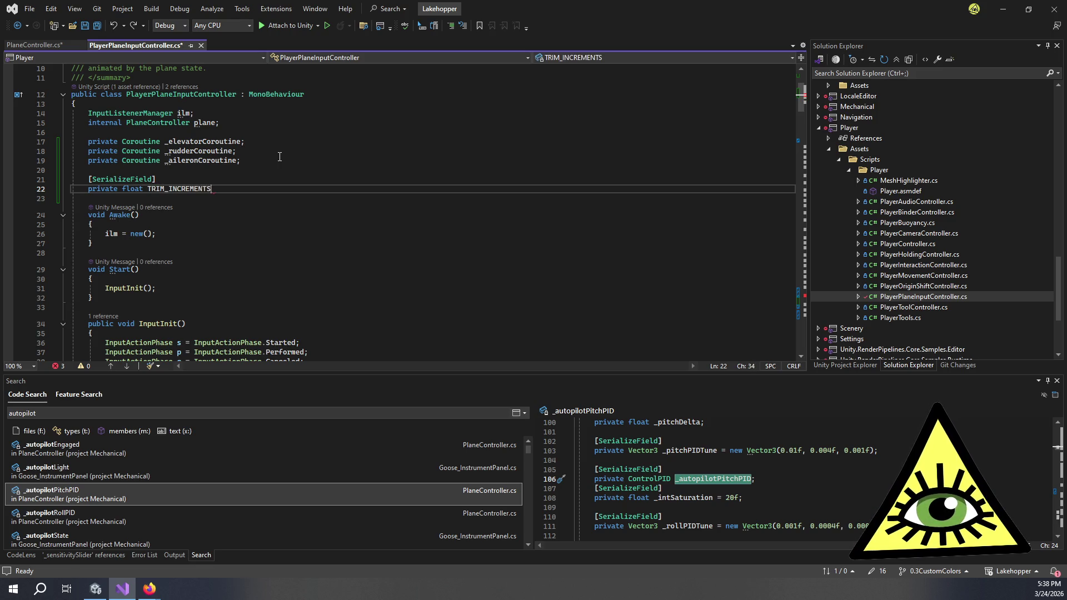
pyautogui.write('_PER_SECON')
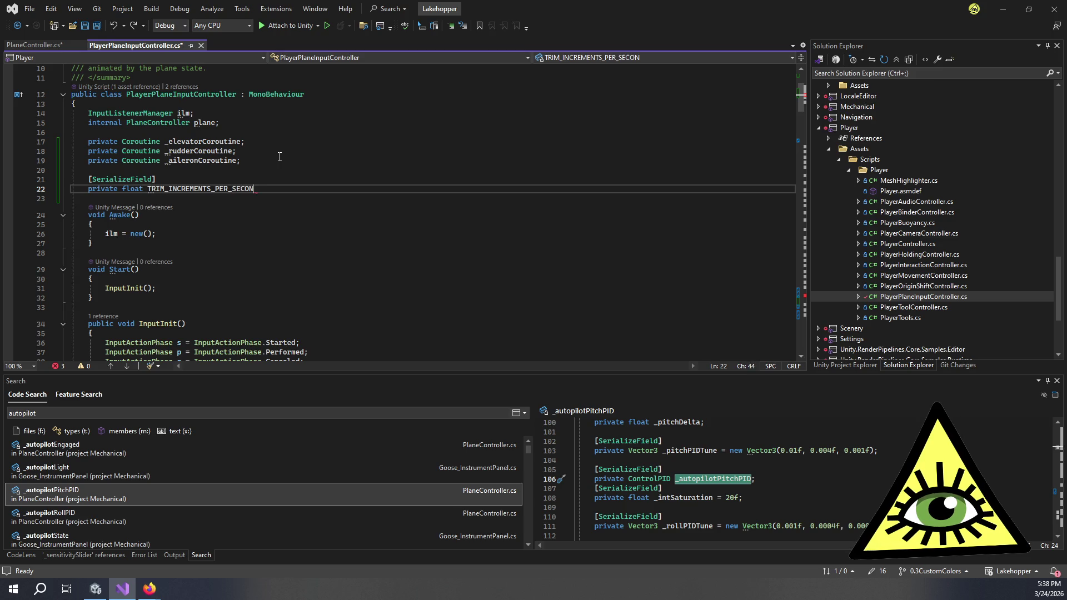
pyautogui.write('D;')
pyautogui.press('Return')
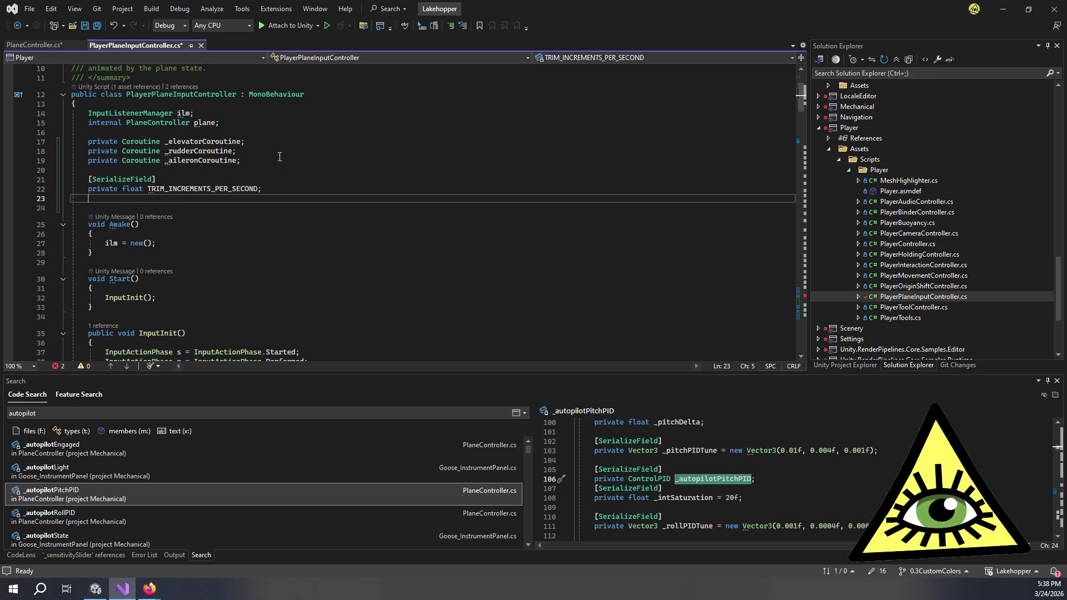
# Declare a second [SerializeField] private float TRIM_HOLD_START_TIMER field.
pyautogui.write('[S')
pyautogui.press('Tab')
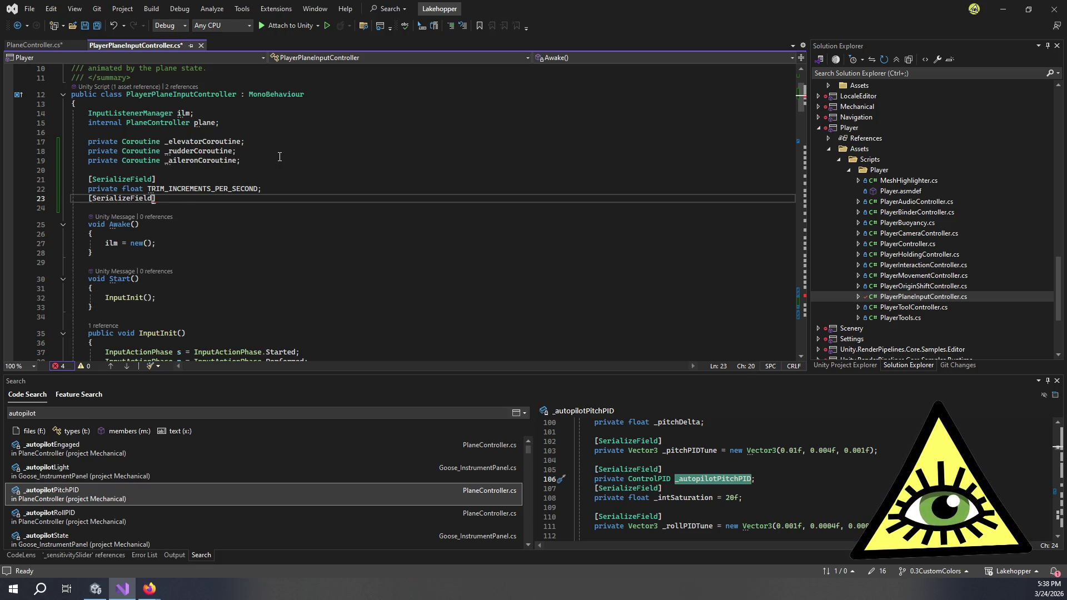
pyautogui.press('Return')
pyautogui.write('private float TRIM_HOLD_START_TIMER;')
# Initialise TRIM_INCREMENTS_PER_SECOND to 10 and TRIM_HOLD_START_TIMER to 0.5f, then save the file.
pyautogui.press('Up')
pyautogui.press('Up')
pyautogui.press('End')
pyautogui.press('Left')
pyautogui.write('= 10')
pyautogui.press('Down')
pyautogui.press('Down')
pyautogui.press('End')
pyautogui.press('Left')
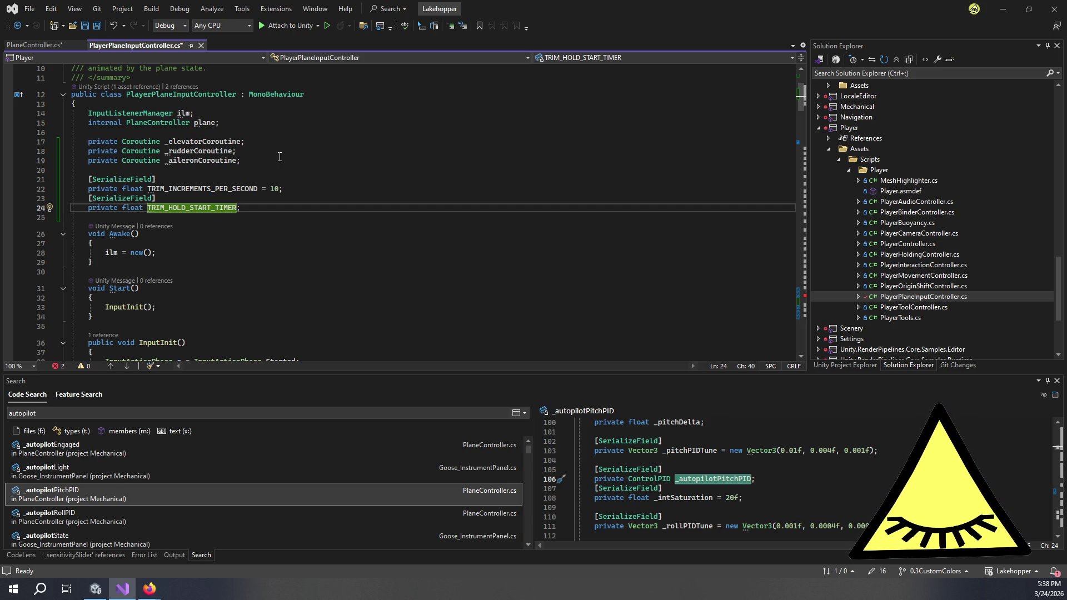
pyautogui.write('= 0.5f')
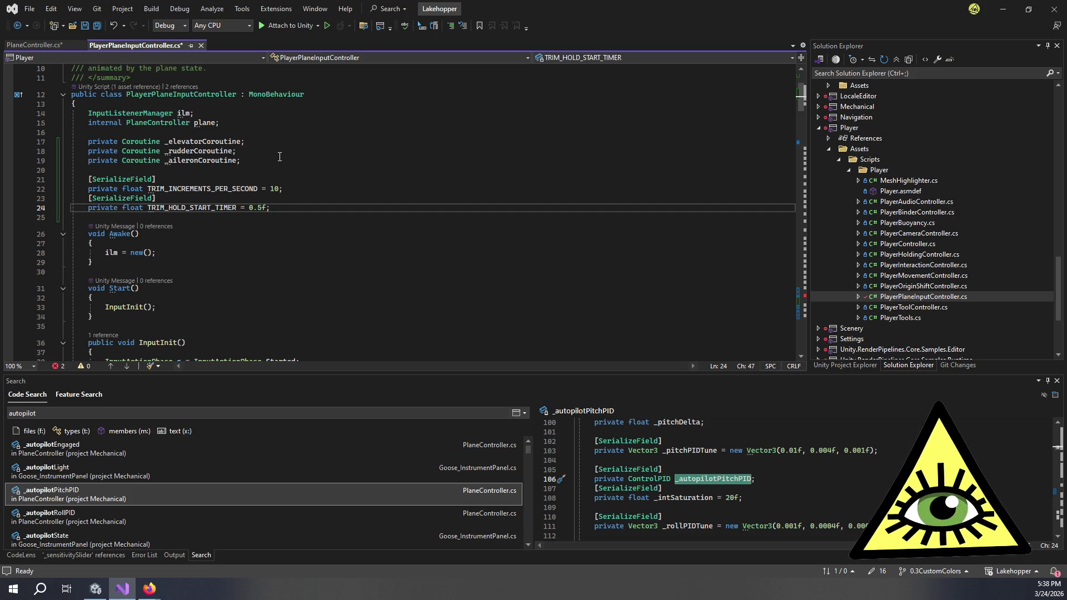
pyautogui.hotkey('ctrl', 's')
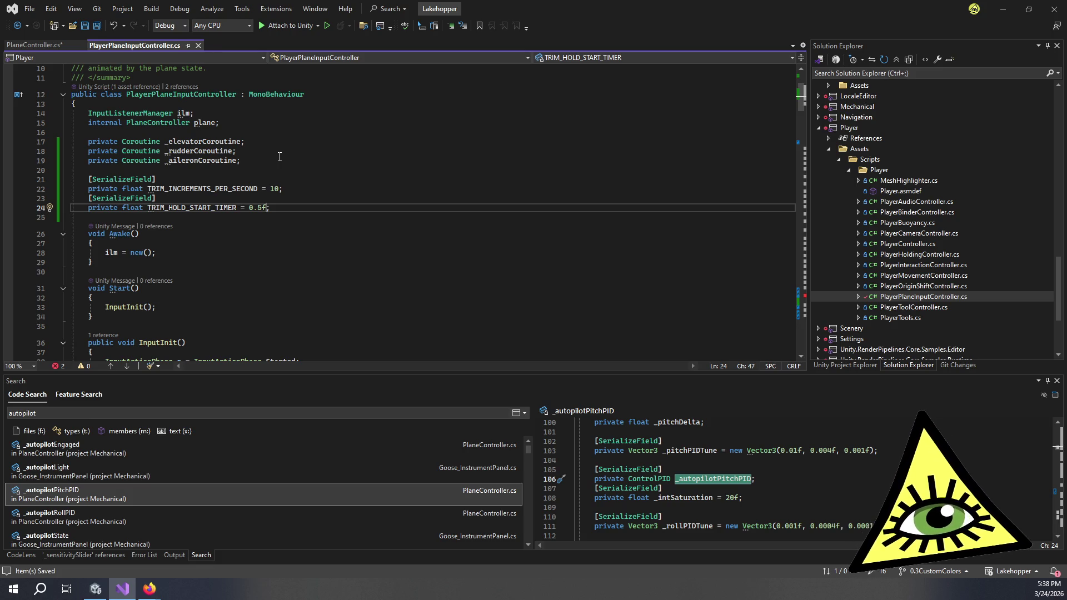
# Scroll down to OnElevatorTrimDigital and put the caret at TrimCoroutine's blank second argument.
pyautogui.scroll(-20, 280, 157)
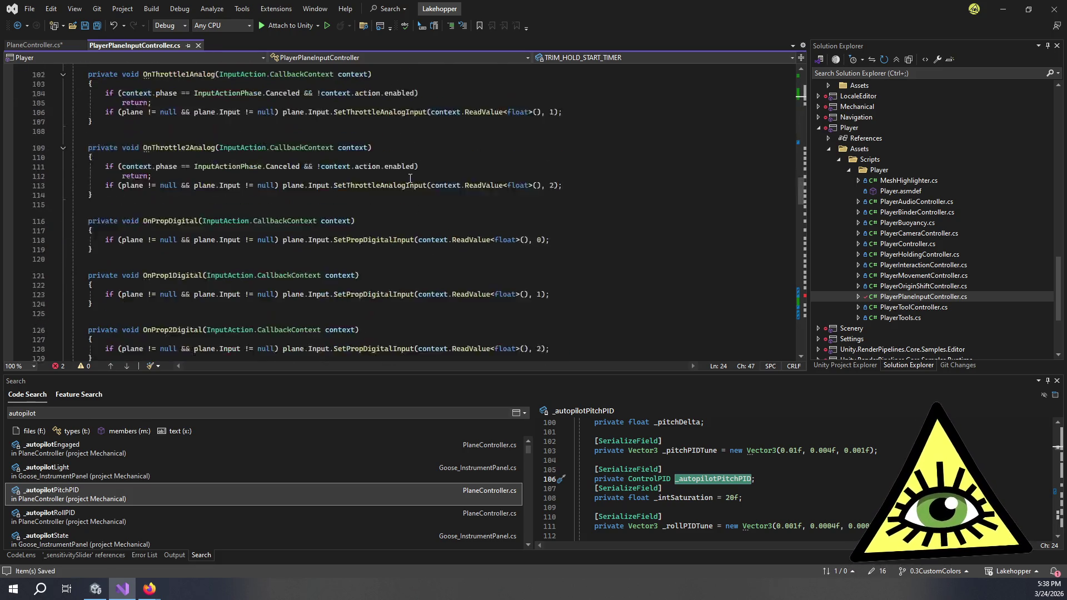
pyautogui.scroll(-1, 424, 197)
pyautogui.click(191, 261)
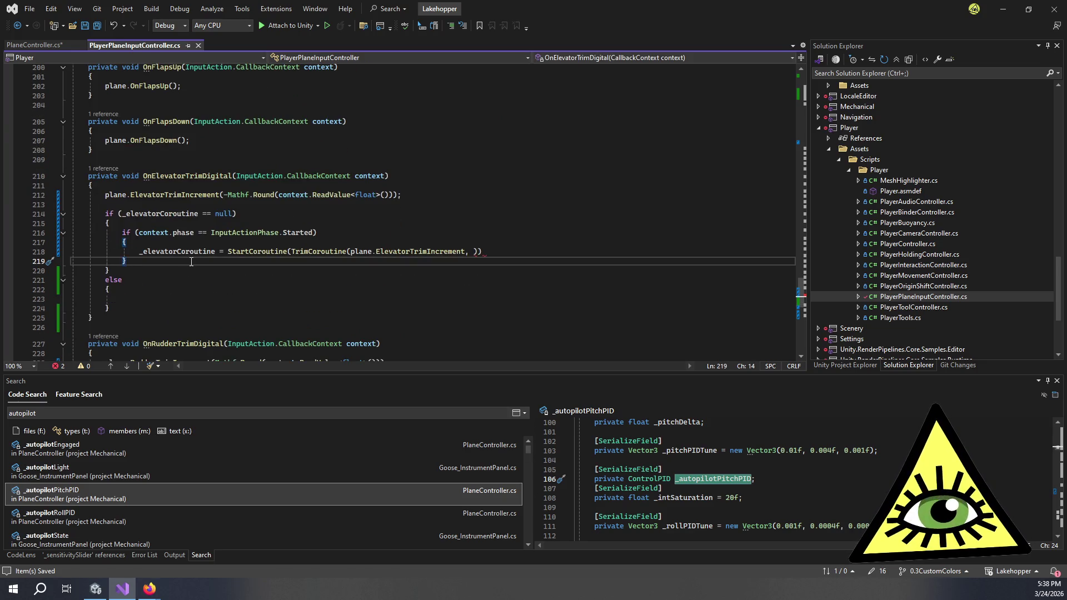
pyautogui.scroll(-2, 191, 261)
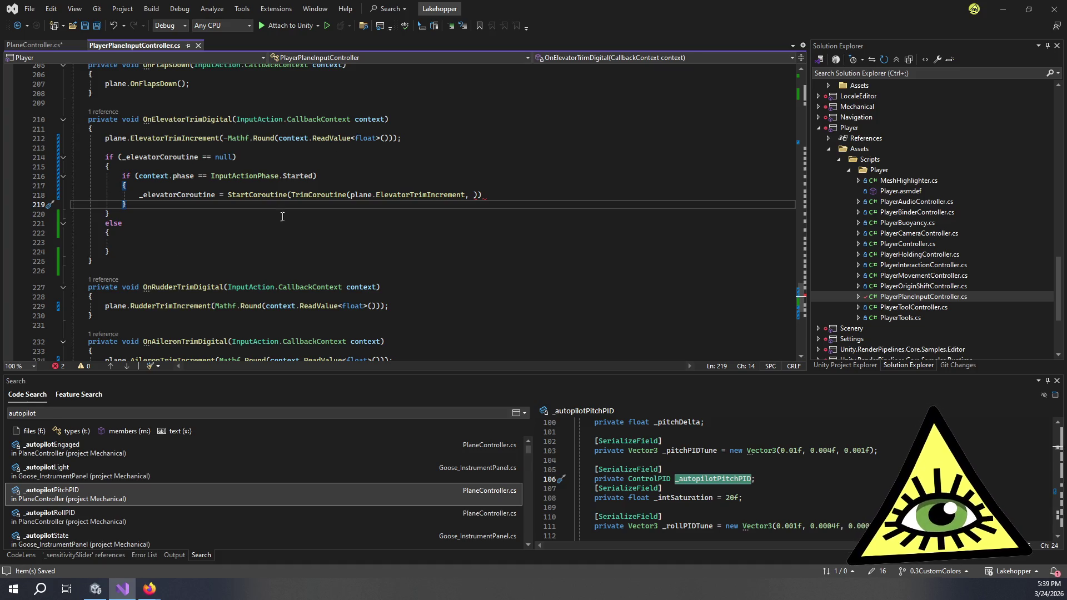
pyautogui.click(475, 194)
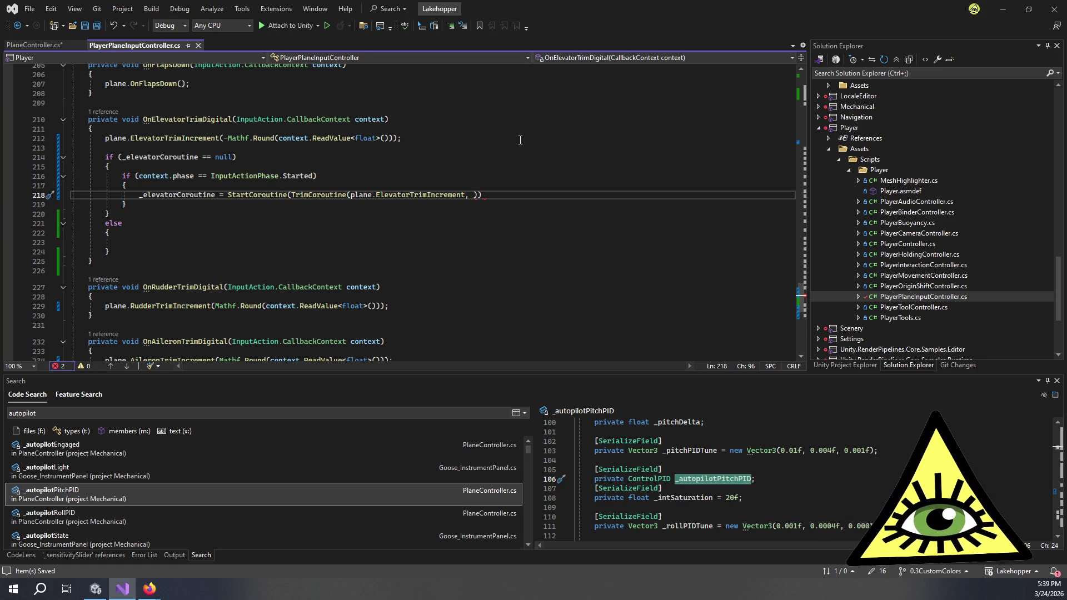
# Pass TRIM_INCREMENTS_PER_SECOND and TRIM_HOLD_START_TIMER to TrimCoroutine, then delete those two arguments again.
pyautogui.hotkey('ctrl', 'space')
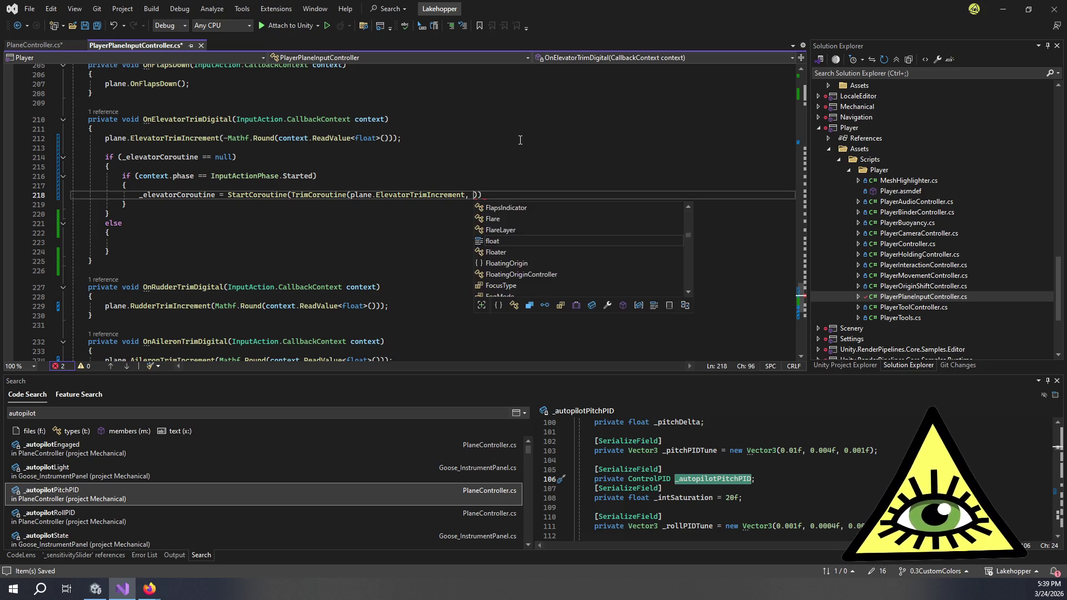
pyautogui.press('Escape')
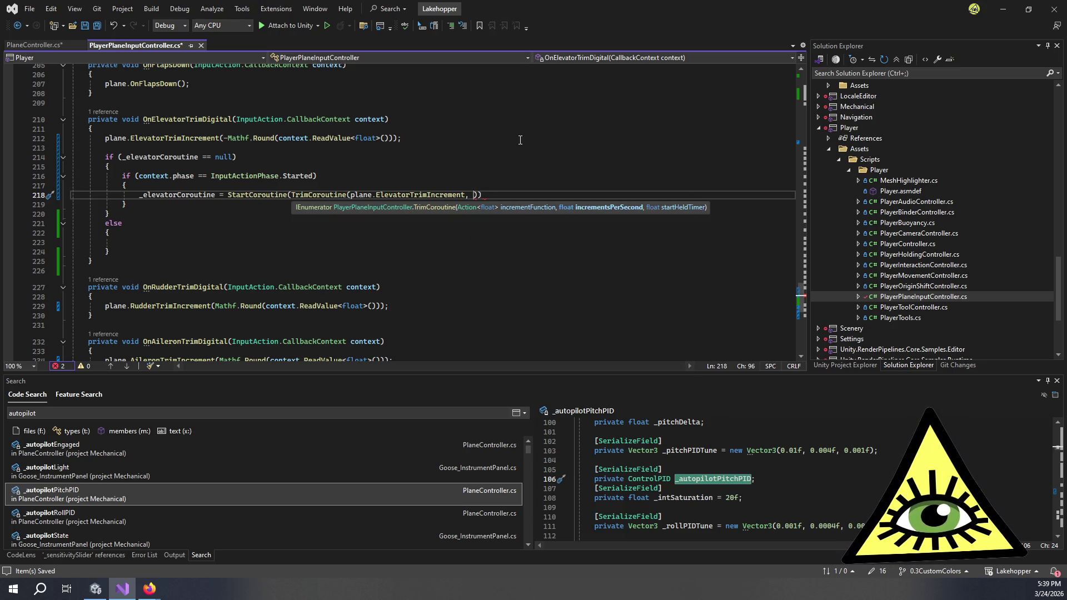
pyautogui.write('TRIM_INCREMENTS_PER_SECOND')
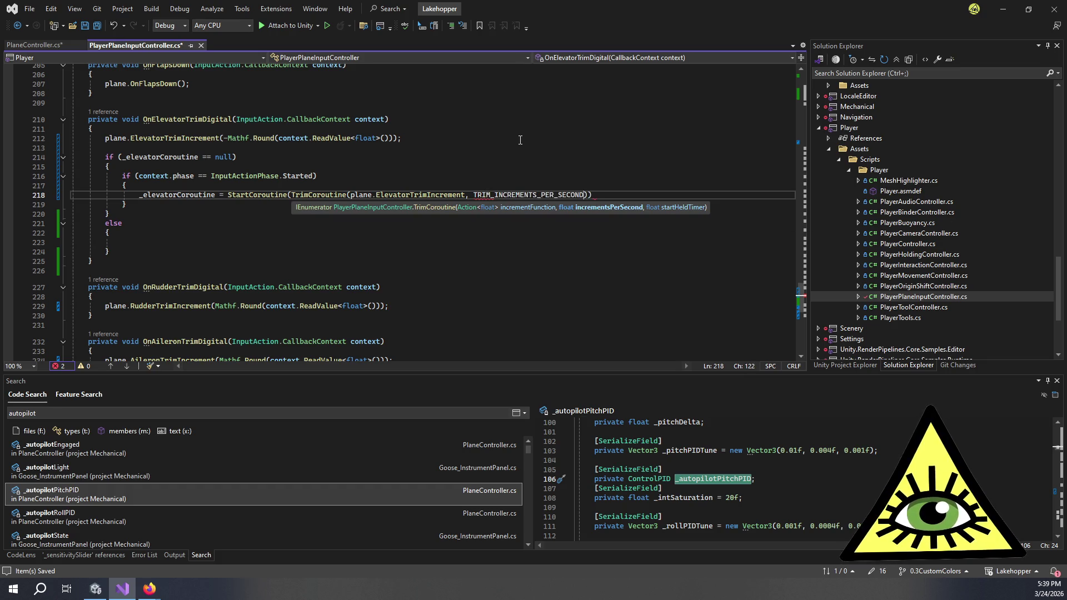
pyautogui.write(', TRIM')
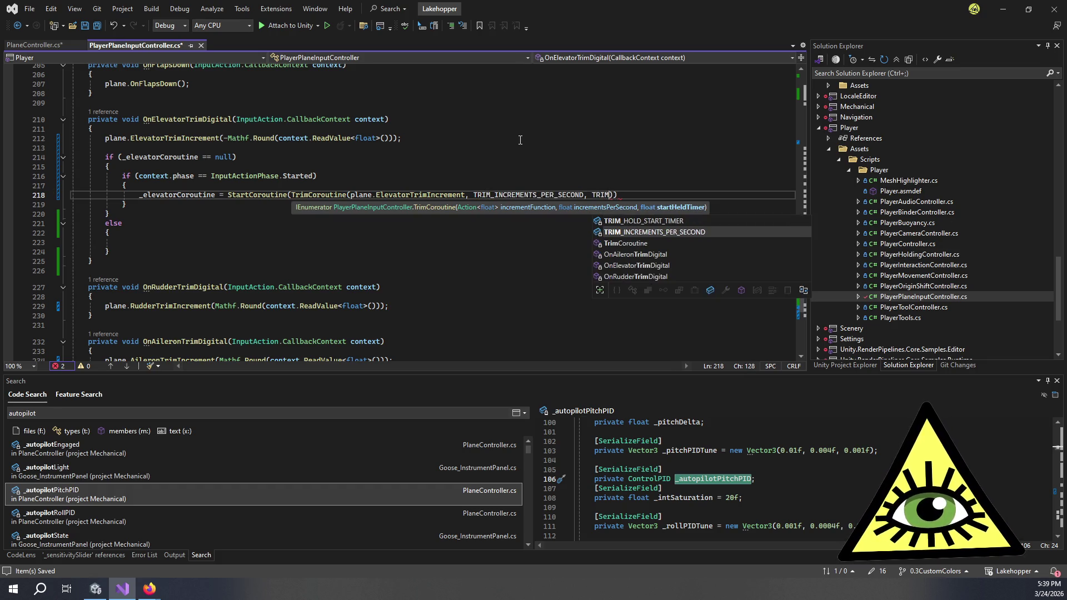
pyautogui.press('Up')
pyautogui.press('Tab')
pyautogui.write('))')
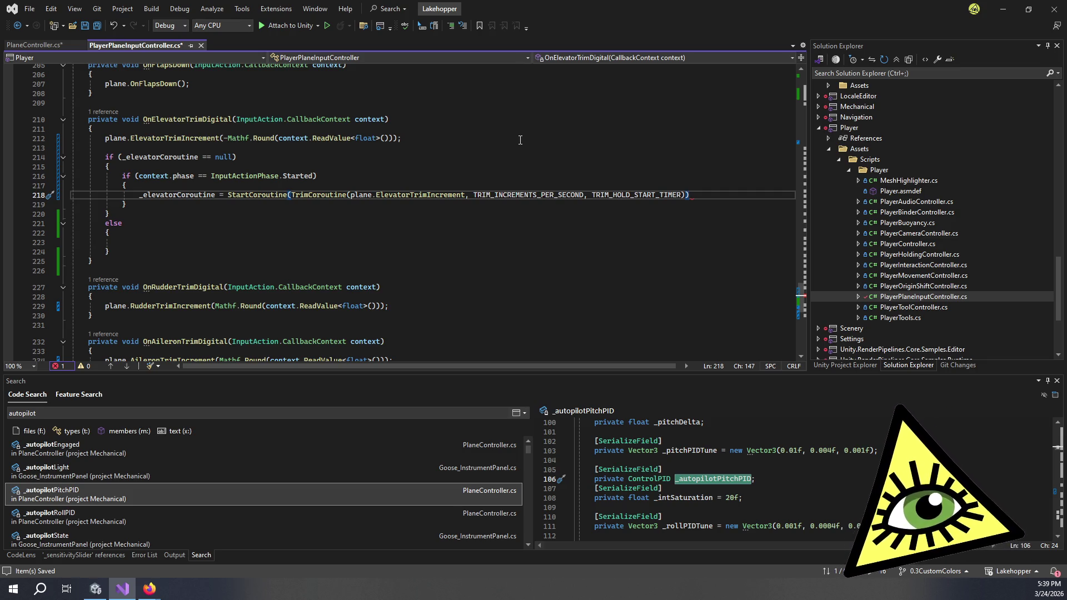
pyautogui.press('Left')
pyautogui.press('Left')
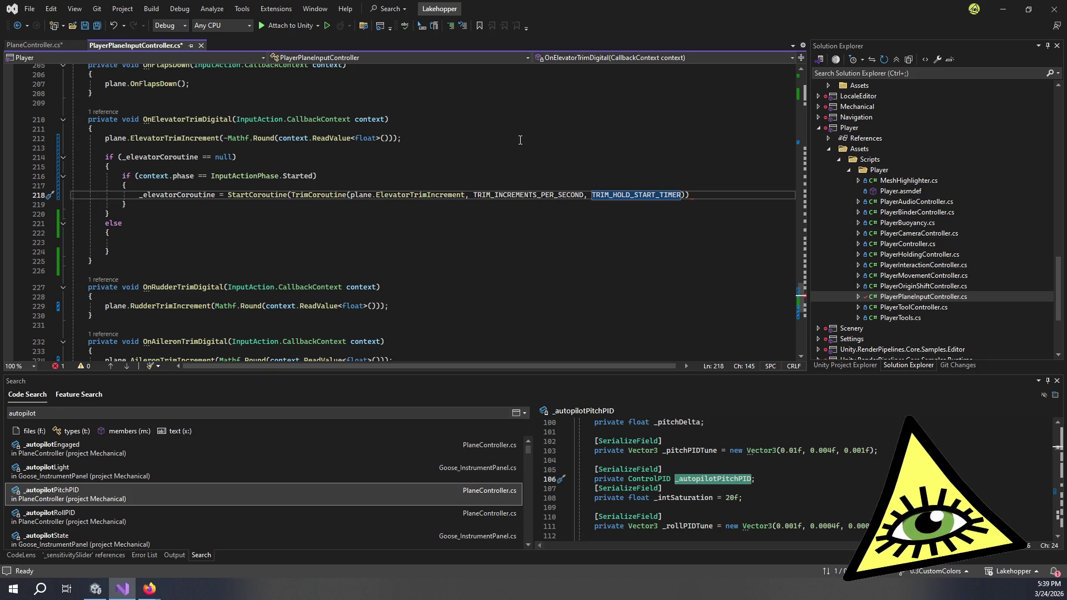
pyautogui.hotkey('ctrl', 'BackSpace')
pyautogui.hotkey('ctrl', 'BackSpace')
pyautogui.hotkey('ctrl', 'BackSpace')
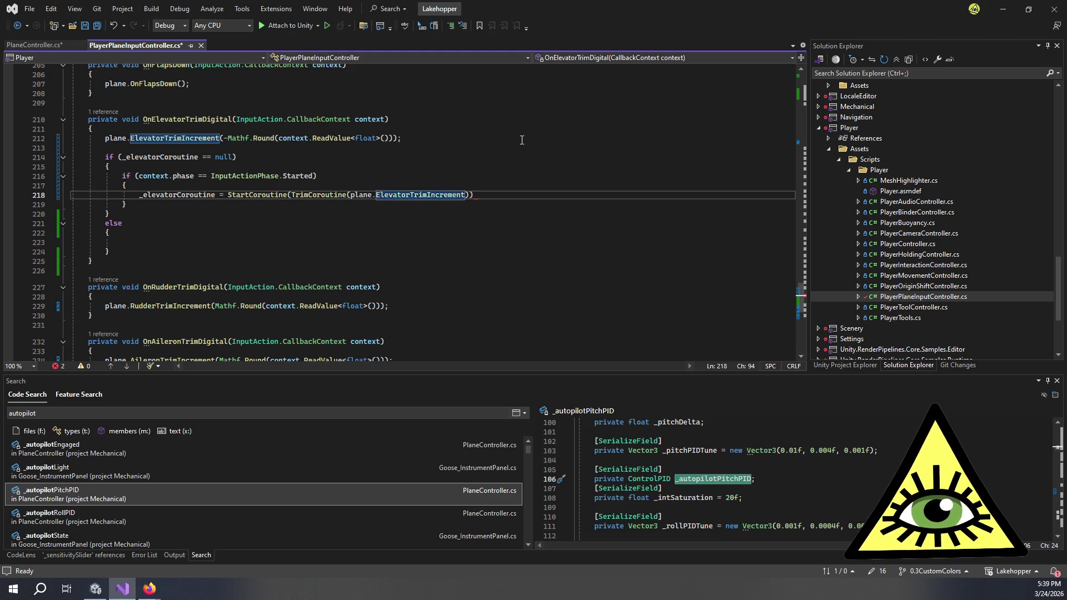
# Delete ', float startHeldTimer' from TrimCoroutine's signature and return to the elevator handler's call.
pyautogui.scroll(-8, 486, 175)
pyautogui.moveTo(366, 169); pyautogui.dragTo(572, 170)
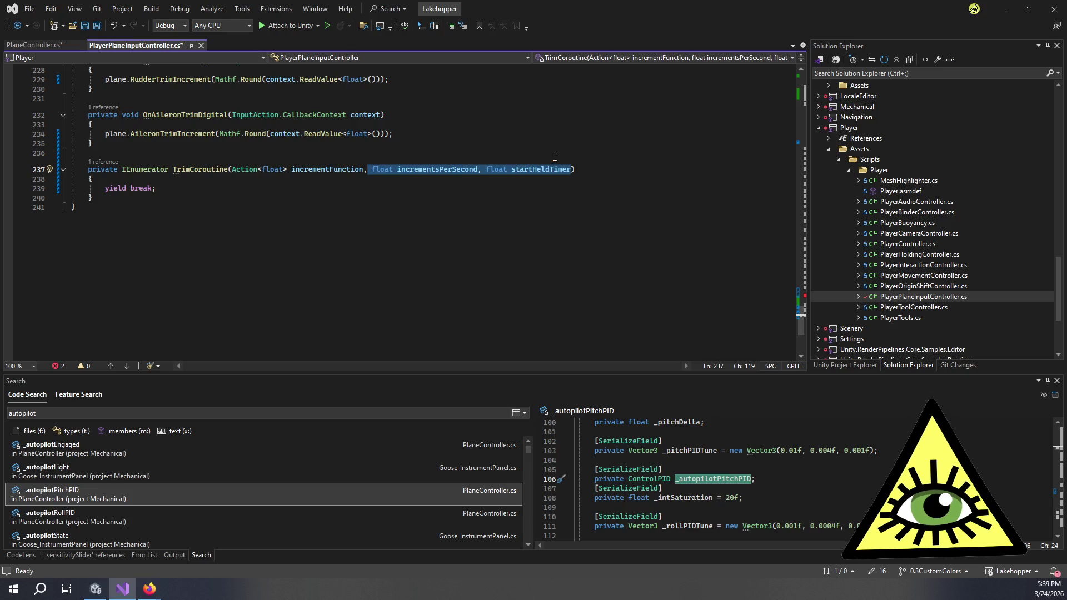
pyautogui.click(487, 170)
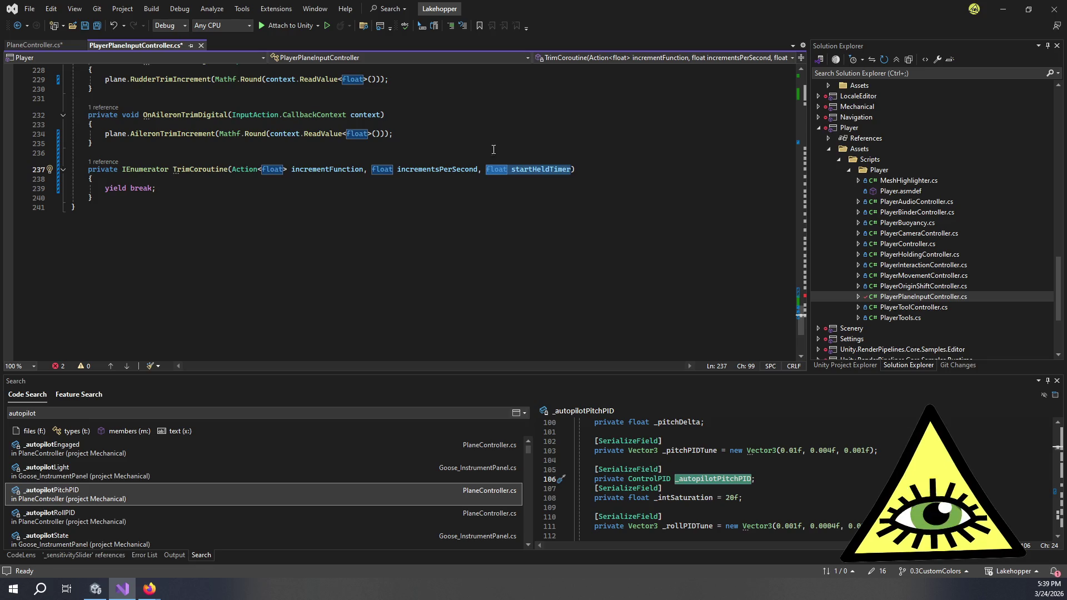
pyautogui.press('BackSpace')
pyautogui.press('BackSpace')
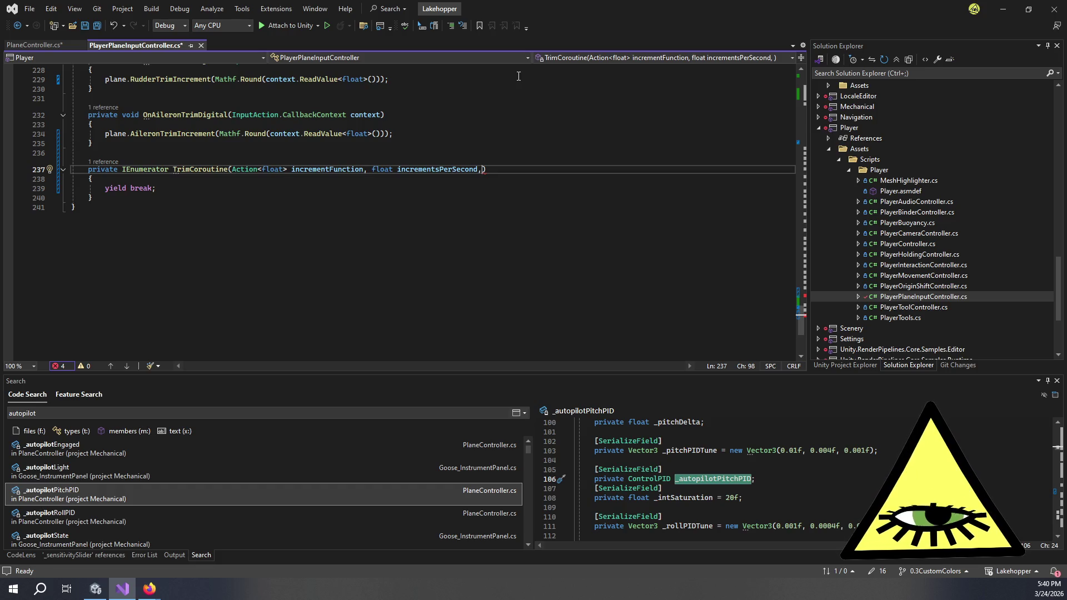
pyautogui.press('BackSpace')
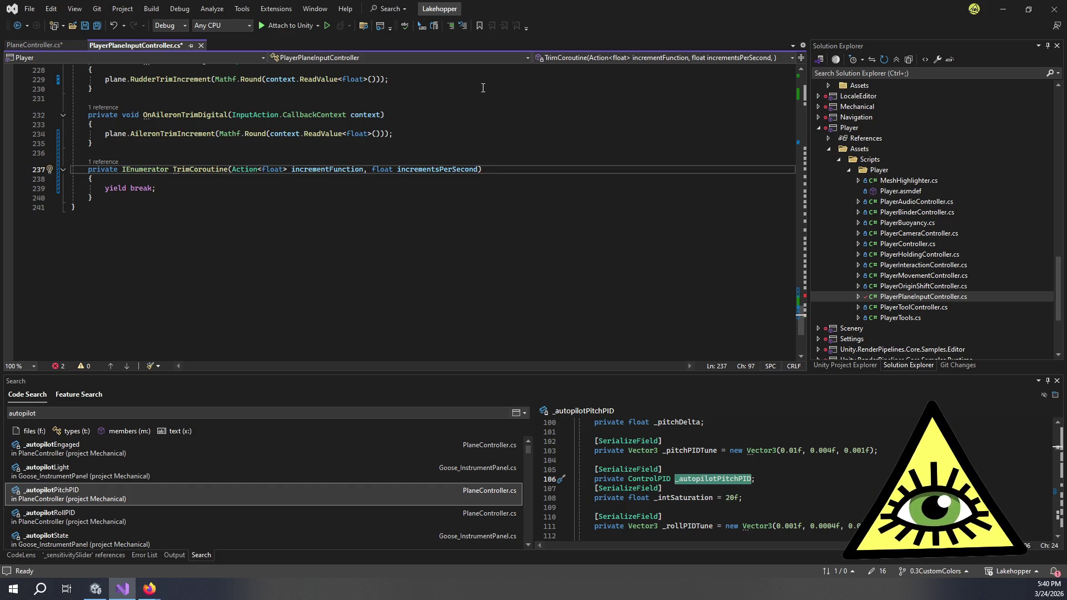
pyautogui.scroll(7, 452, 173)
pyautogui.click(452, 172)
pyautogui.click(465, 166)
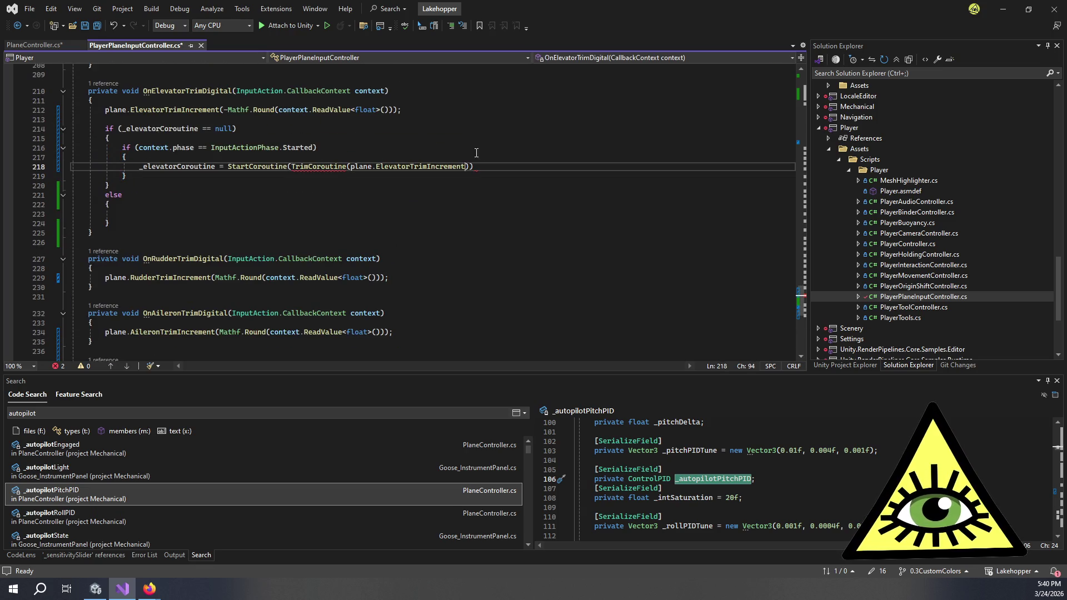
# Add 'float increment = -Mathf.Round(context.ReadValue<float>());' at the top of OnElevatorTrimDigital.
pyautogui.write(',')
pyautogui.hotkey('ctrl', 'space')
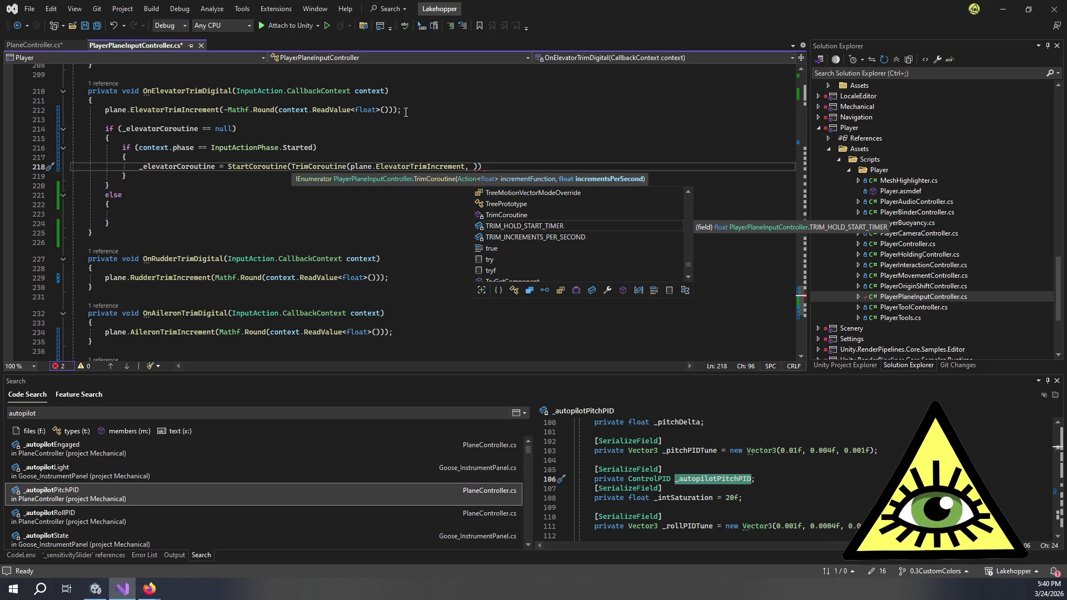
pyautogui.moveTo(391, 109)
pyautogui.mouseDown()
pyautogui.moveTo(111, 111)
pyautogui.moveTo(280, 112)
pyautogui.mouseUp()
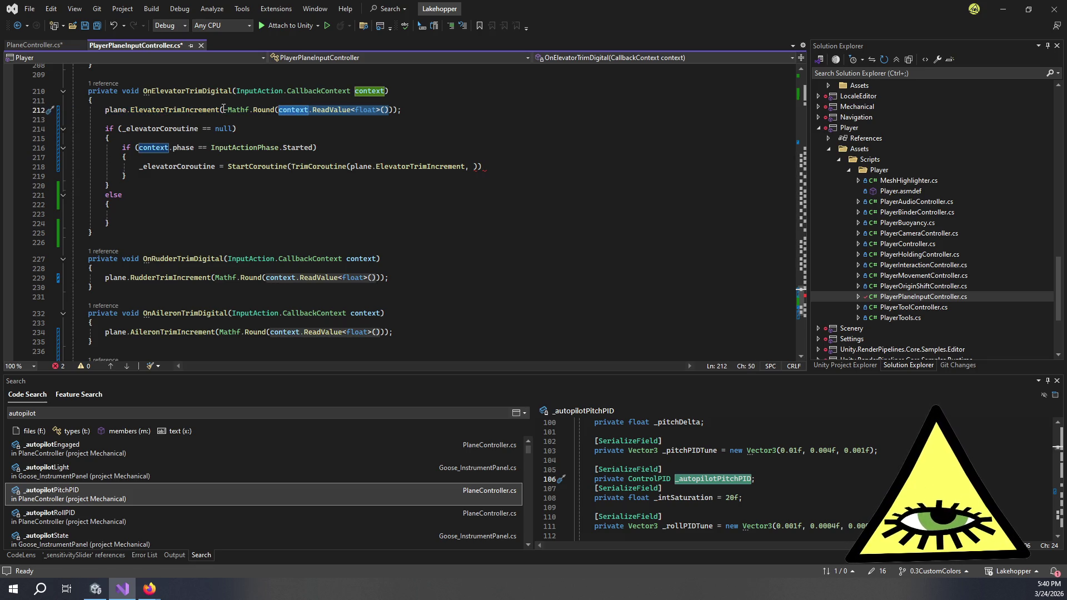
pyautogui.moveTo(224, 111); pyautogui.dragTo(394, 110)
pyautogui.click(289, 99)
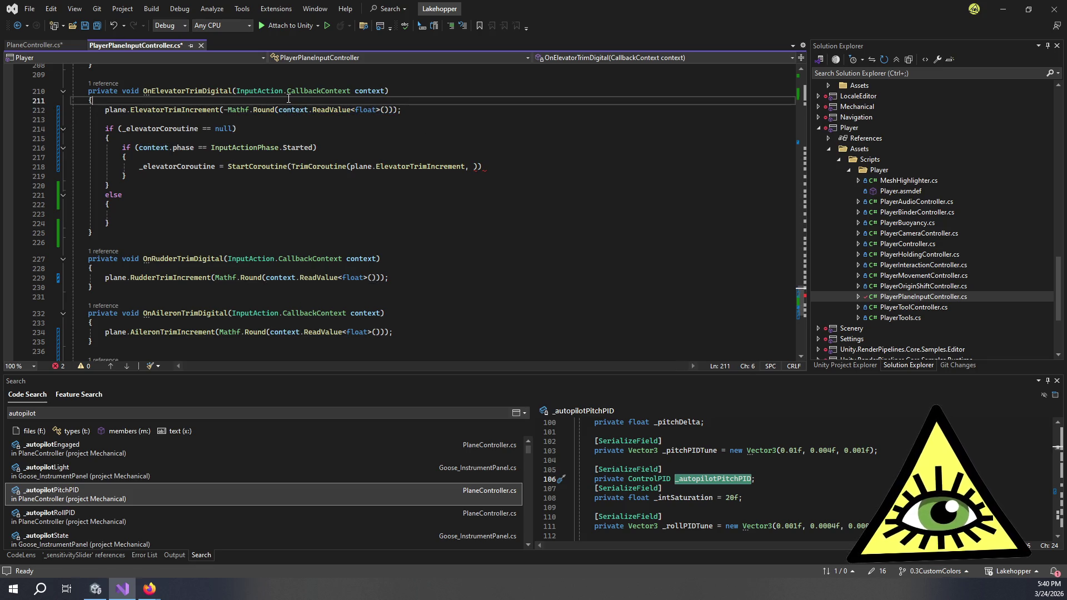
pyautogui.press('Return')
pyautogui.write('flo')
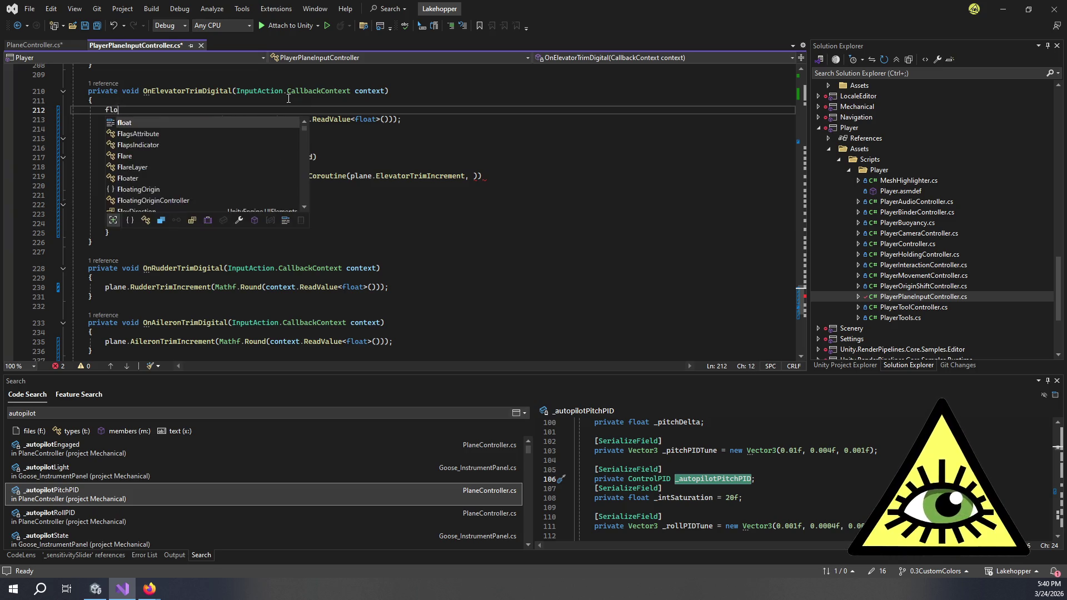
pyautogui.write('at increment = -Mathf.Round(context.ReadValue<float>(')
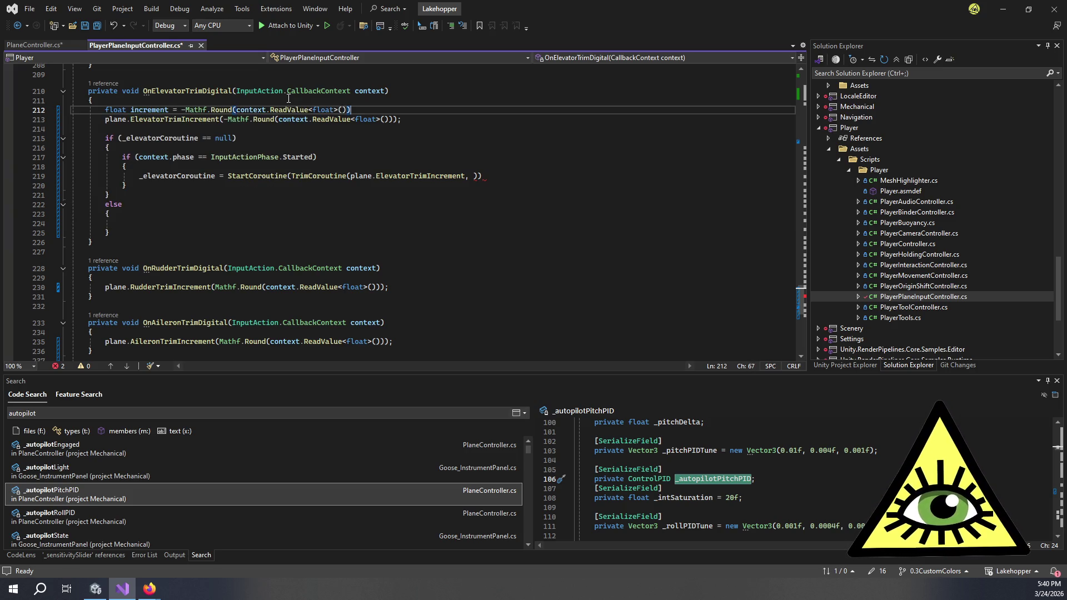
pyautogui.press('Tab')
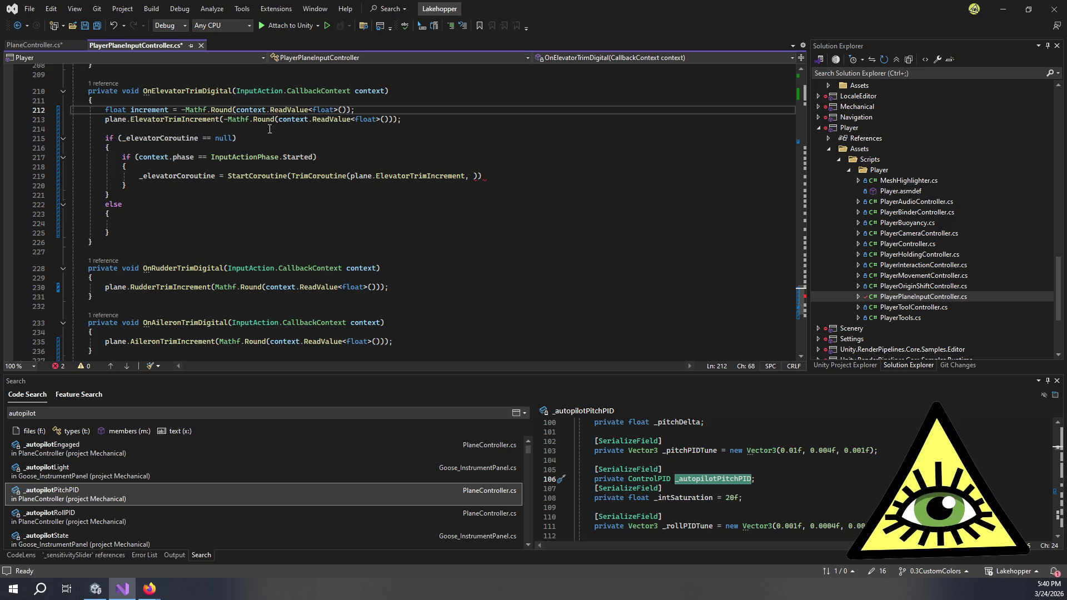
# Pass increment to plane.ElevatorTrimIncrement in place of the inline expression.
pyautogui.moveTo(394, 119); pyautogui.dragTo(224, 119)
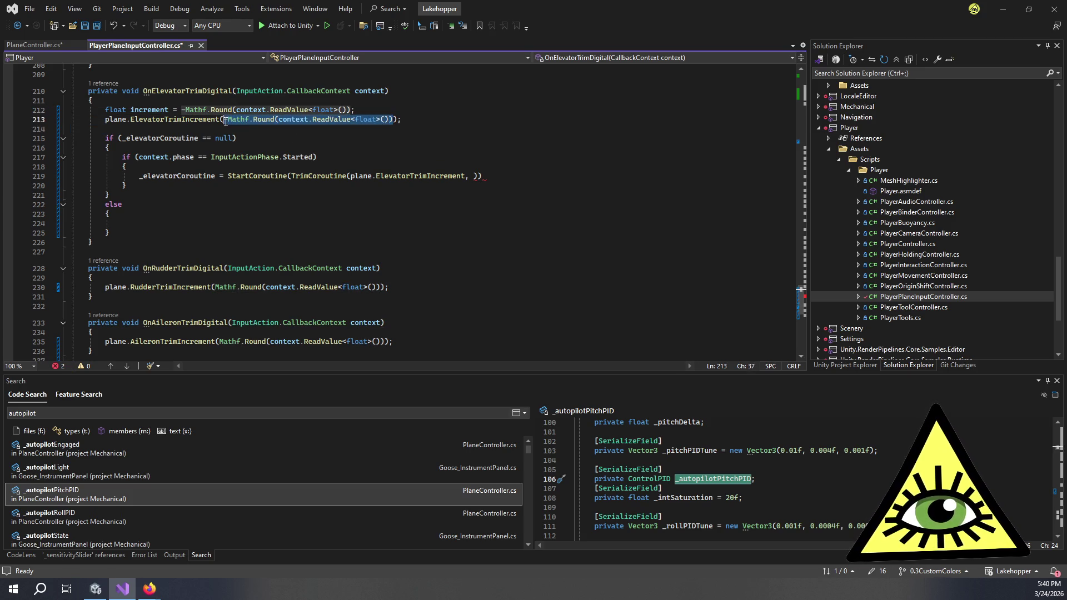
pyautogui.write('increment')
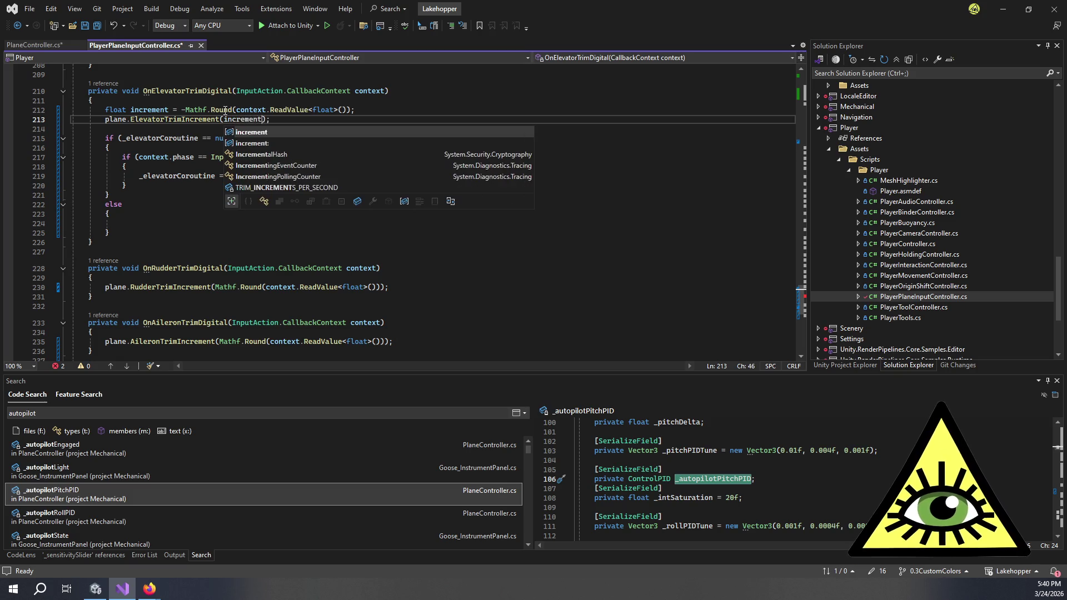
pyautogui.click(416, 103)
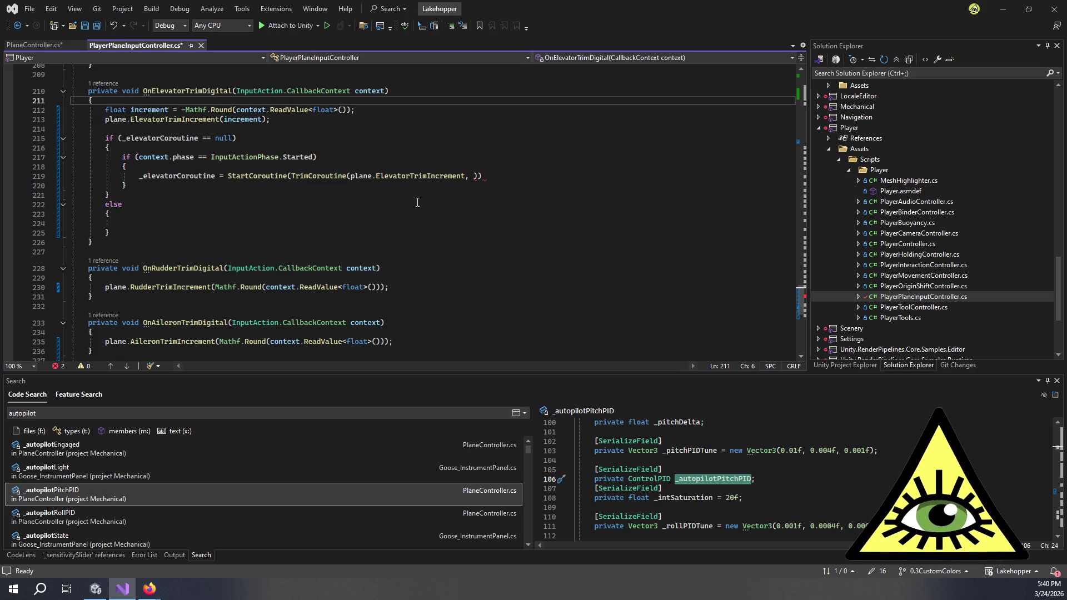
# Give TrimCoroutine TRIM_INCREMENTS_PER_SECOND * increment as its rate and close the statement with '));'.
pyautogui.click(473, 176)
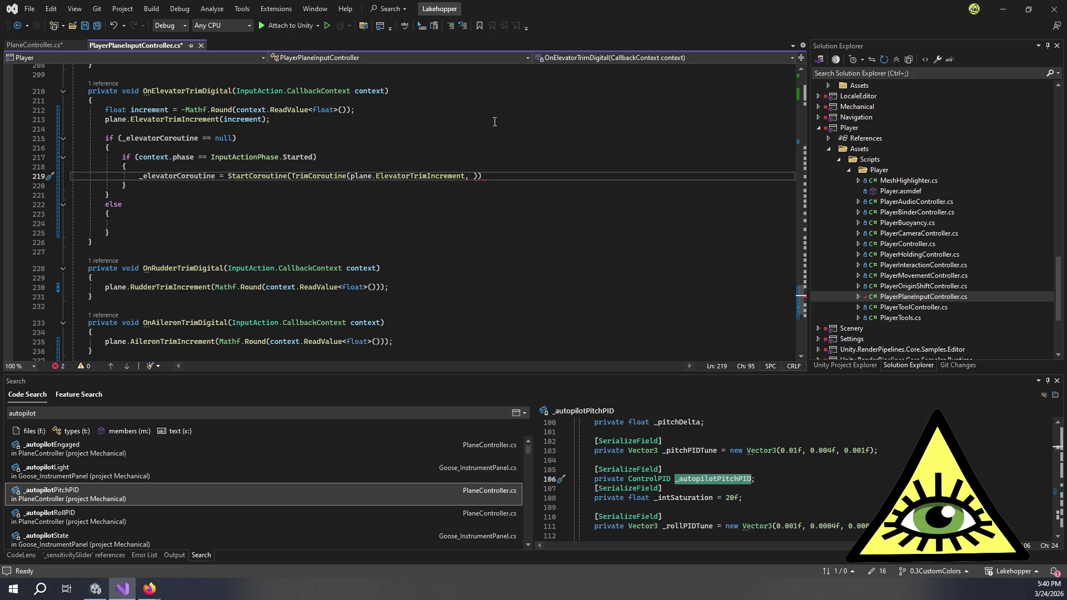
pyautogui.hotkey('ctrl', 'space')
pyautogui.write('T')
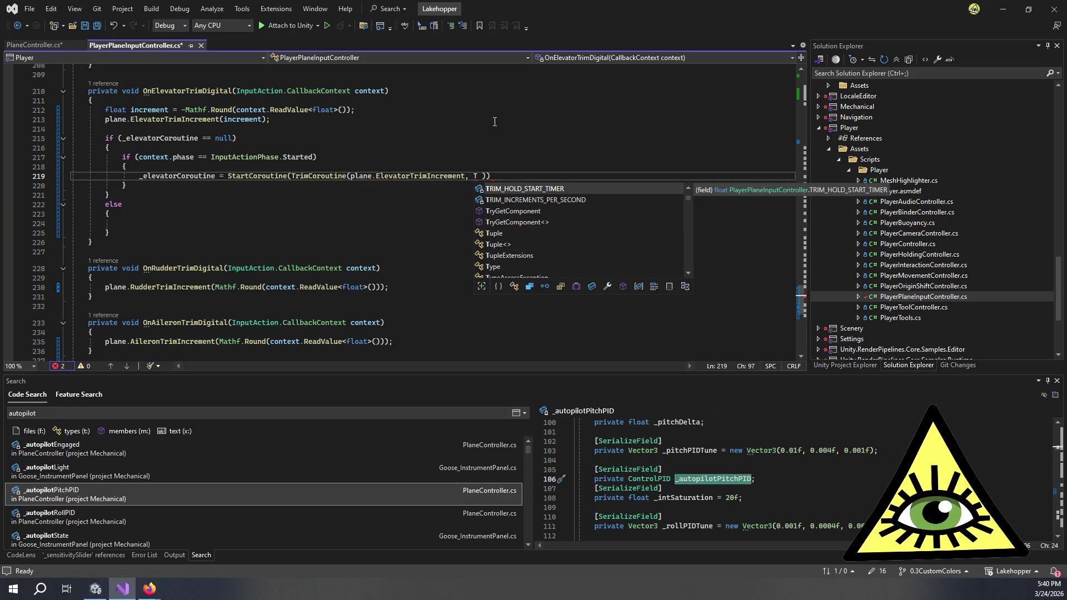
pyautogui.press('BackSpace')
pyautogui.press('BackSpace')
pyautogui.press('BackSpace')
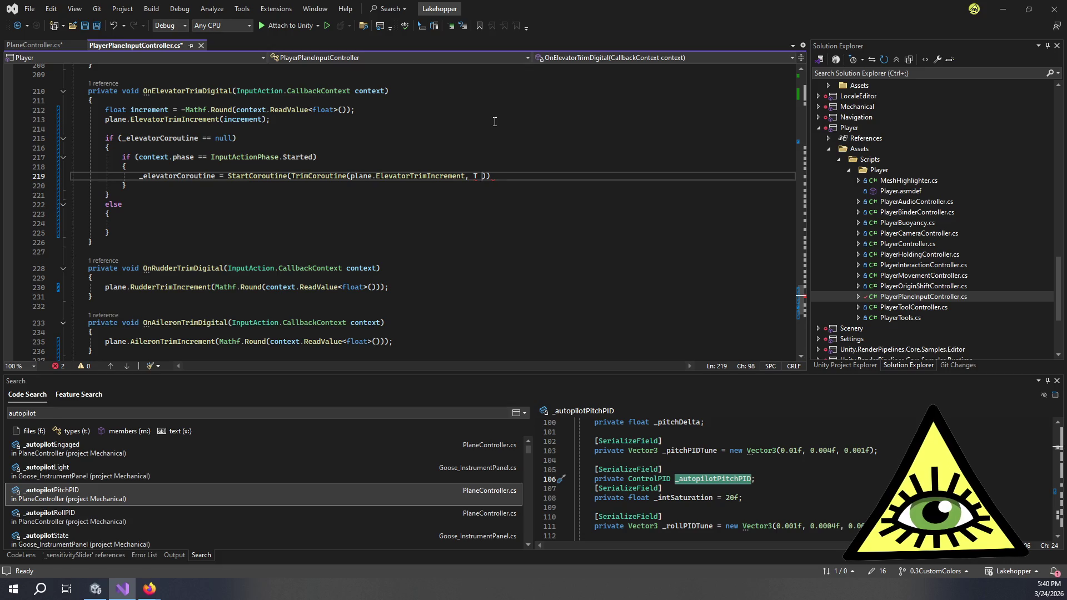
pyautogui.write('r')
pyautogui.hotkey('ctrl', 'space')
pyautogui.press('Tab')
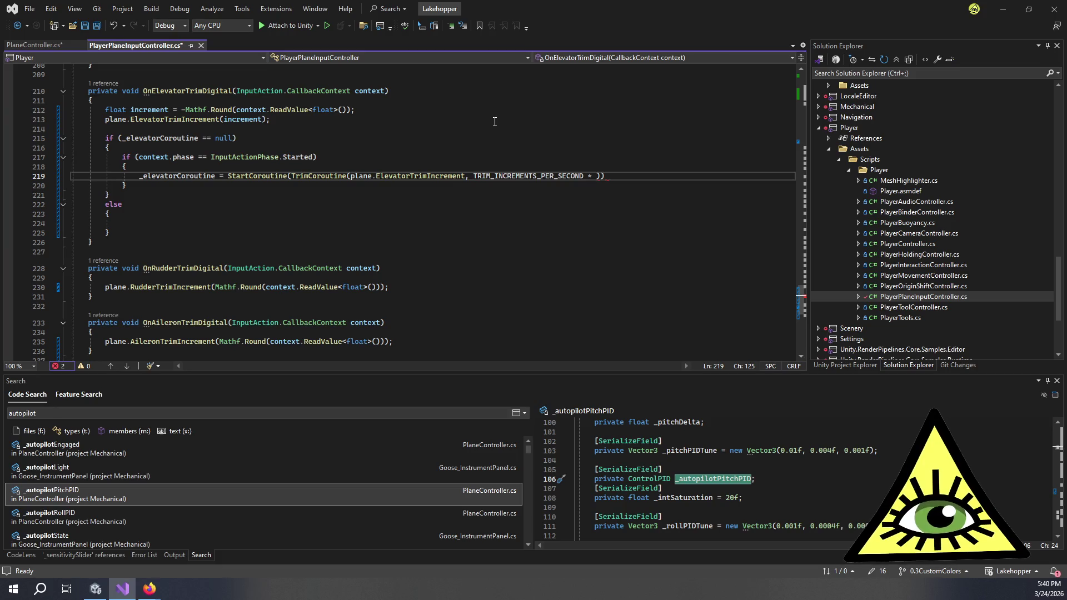
pyautogui.write('inc')
pyautogui.press('Tab')
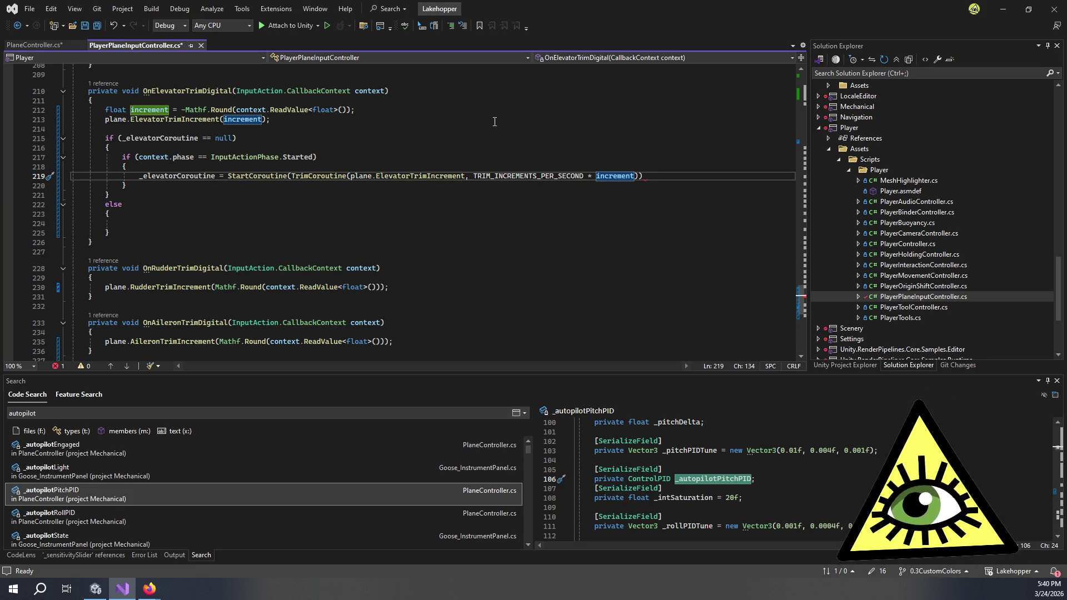
pyautogui.write('))')
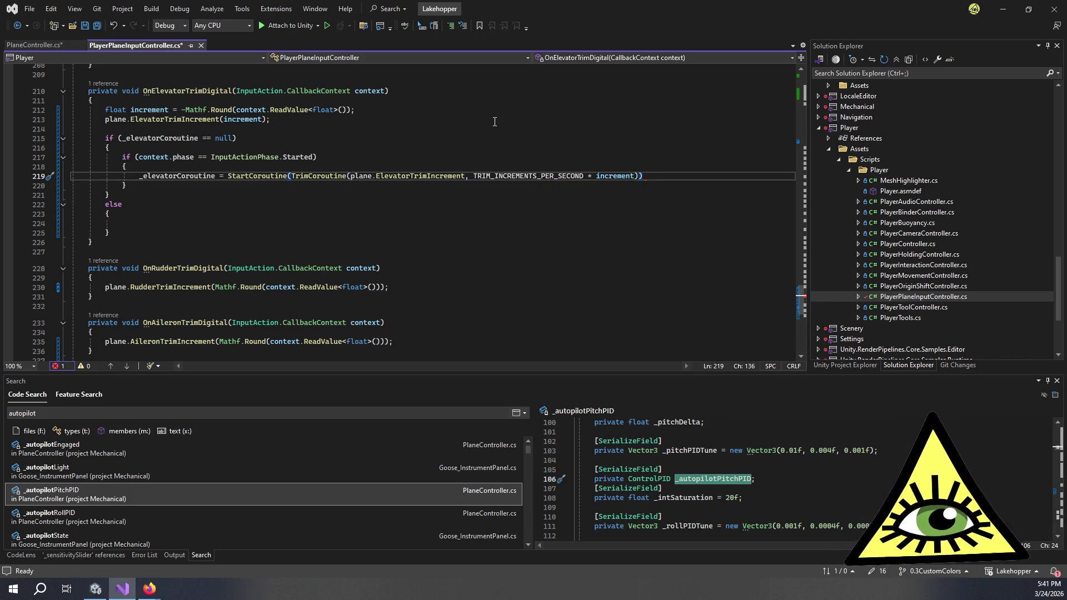
pyautogui.write(';')
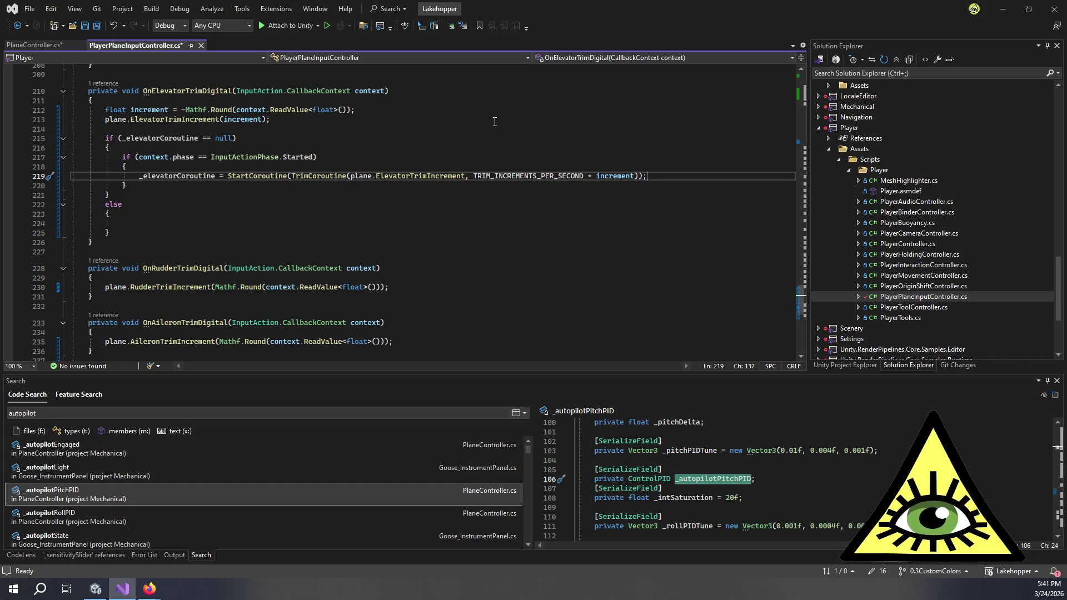